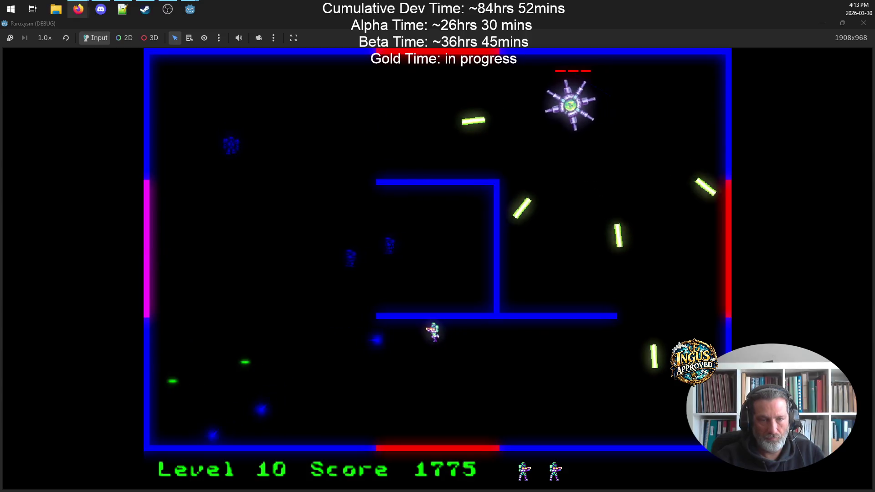
- Move around the level 10 arena, shooting enemies to raise the score above 2380
key(a)
key(a)
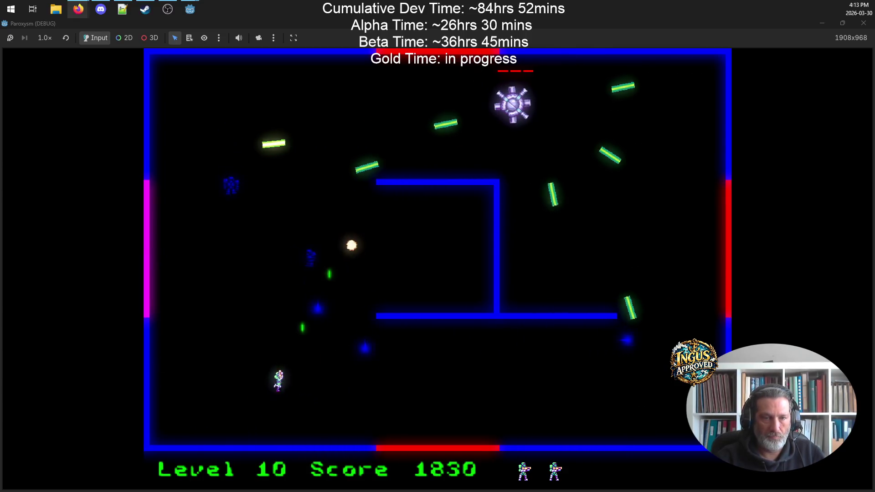
key(s)
key(d)
key(d)
key(w)
key(s)
key(a)
key(w)
key(d)
key(a)
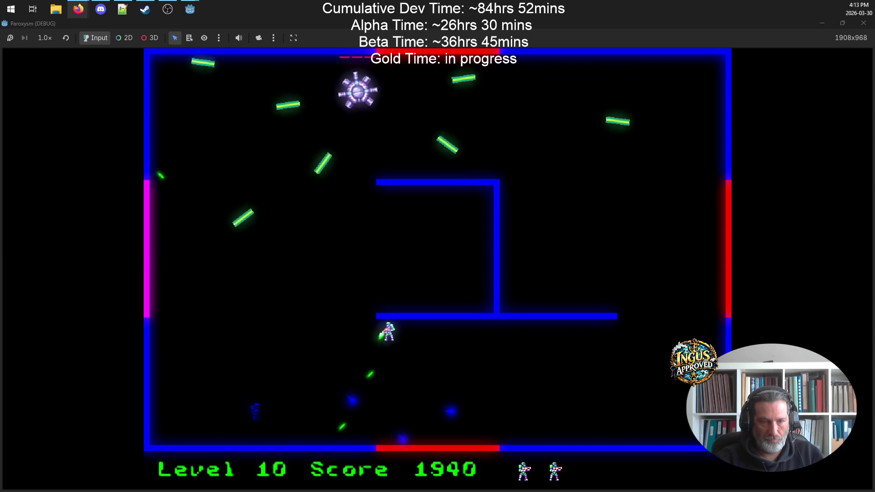
key(d)
- Dodge the level 10 boss's spreading shots while firing back and picking off enemies
key(a)
key(d)
key(s)
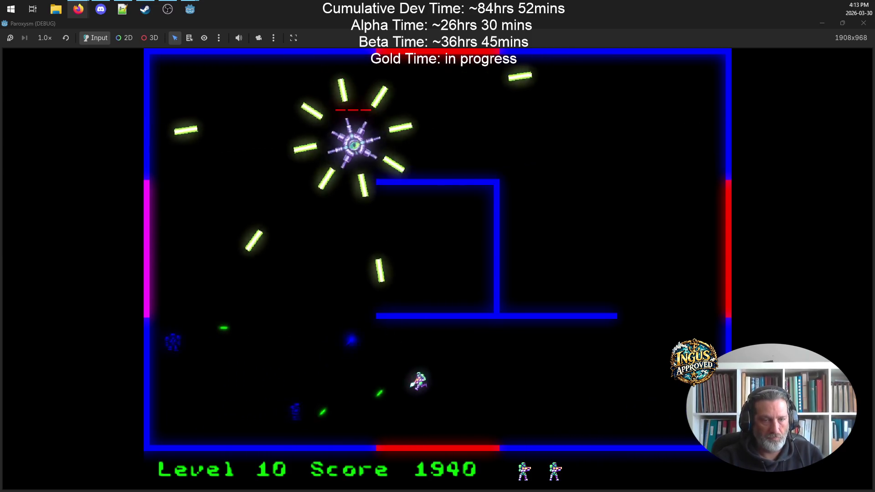
key(w)
key(d)
key(a)
key(s)
key(a)
key(s)
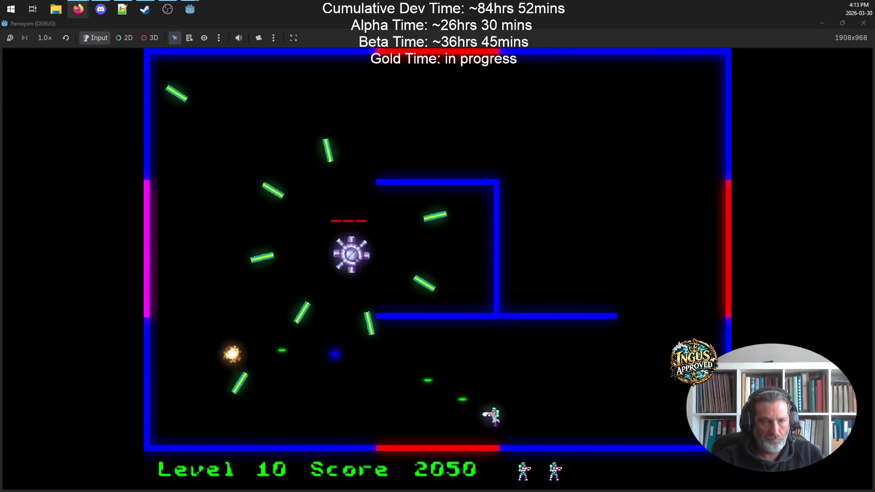
key(d)
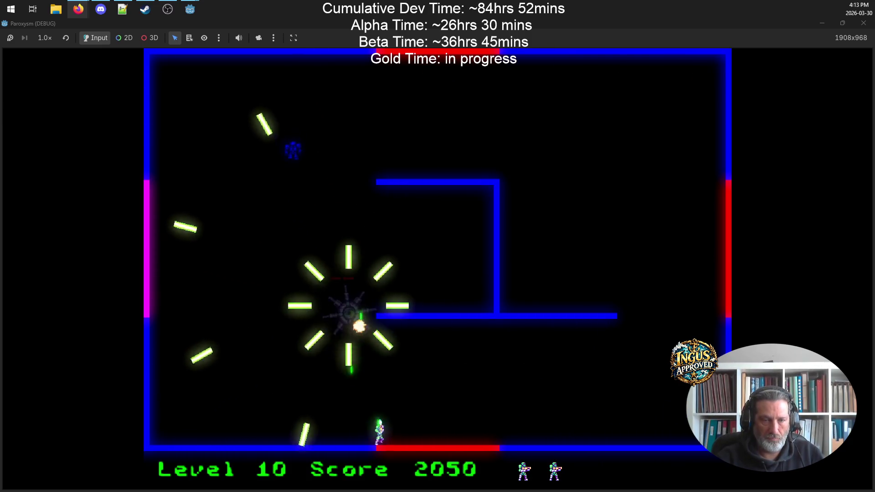
key(w)
key(s)
key(d)
key(w)
key(d)
key(w)
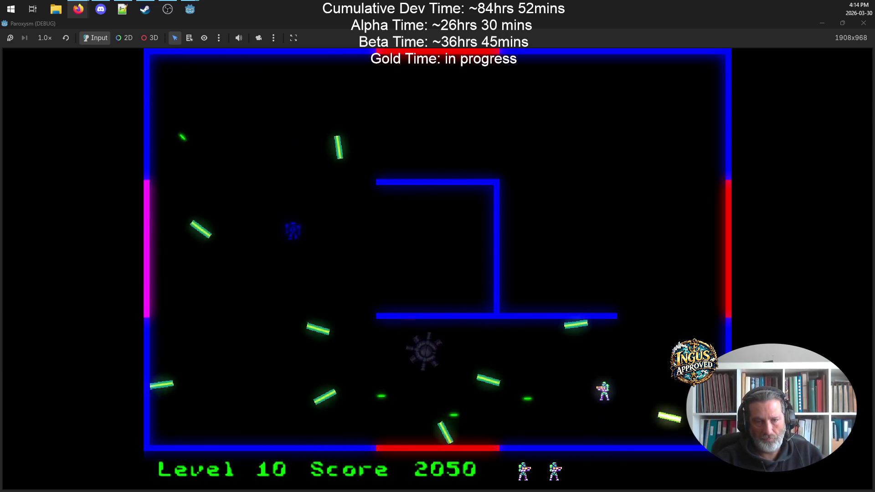
key(s)
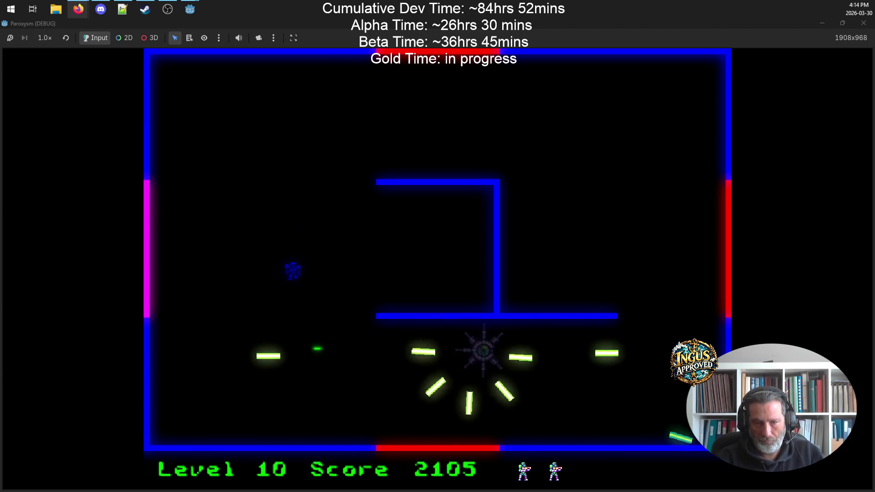
- Destroy the boss from the right side, bringing the score to 2435, and head toward the exit
key(w)
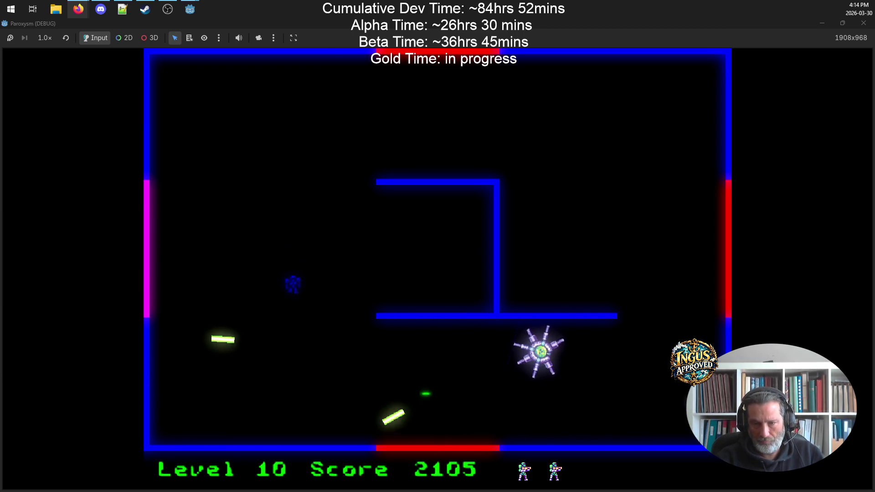
key(w)
key(s)
key(a)
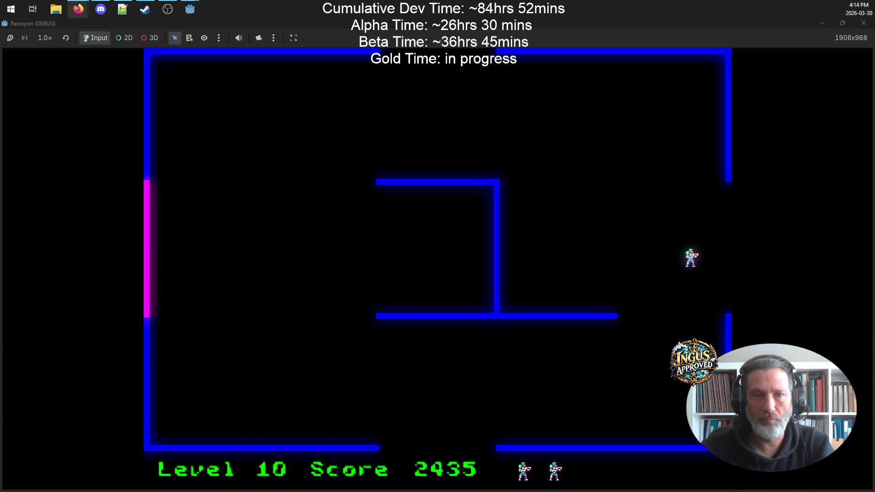
- Stop the debug run and return to main_scene.gd in the editor
click(872, 29)
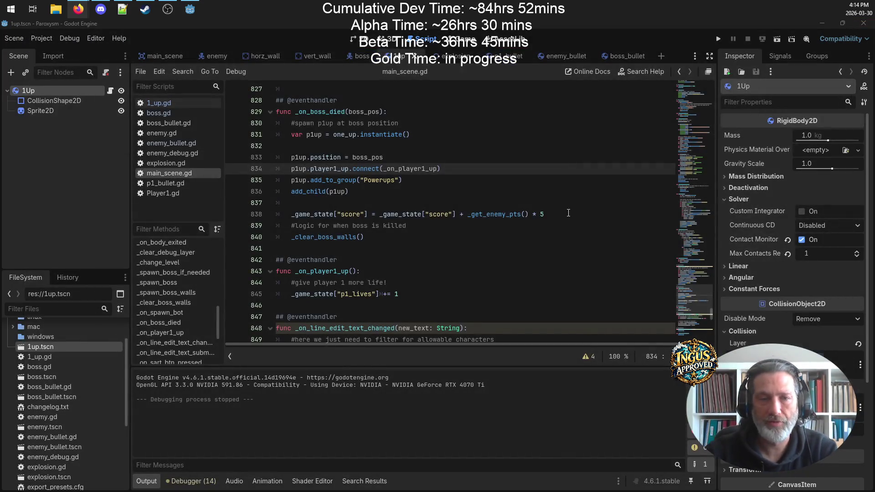
scroll(499, 206, up, 3)
scroll(499, 206, up, 15)
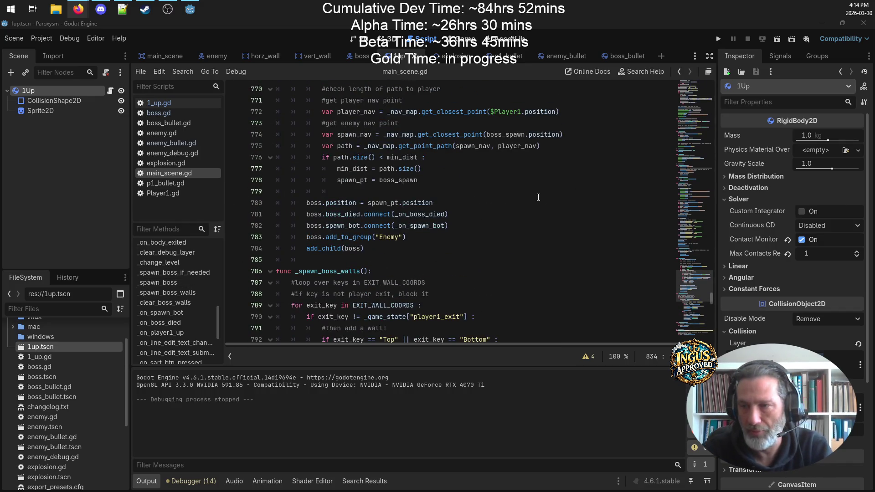
- Set the 1Up RigidBody2D's Gravity Scale to 0.0 in the Inspector
scroll(539, 197, down, 4)
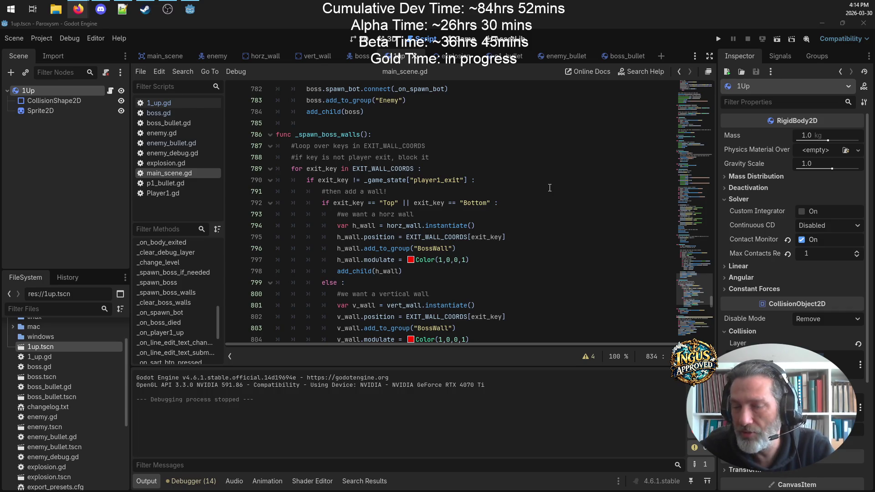
scroll(550, 188, up, 20)
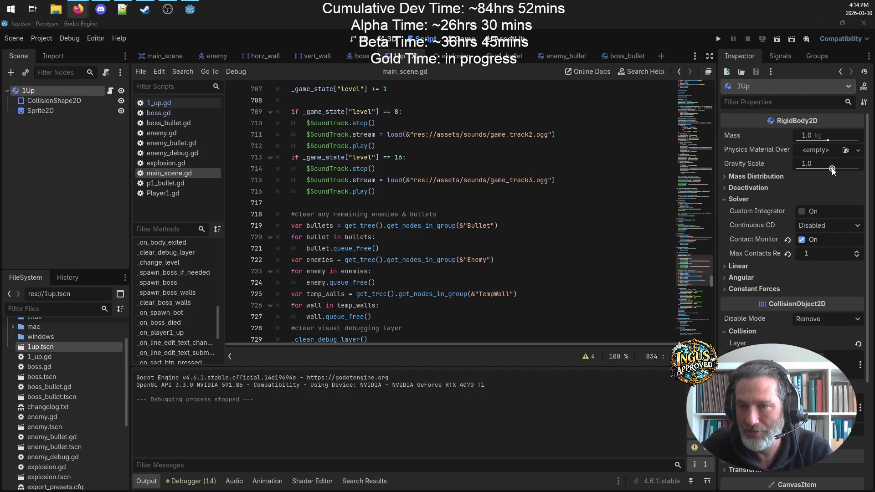
drag(832, 170, 831, 171)
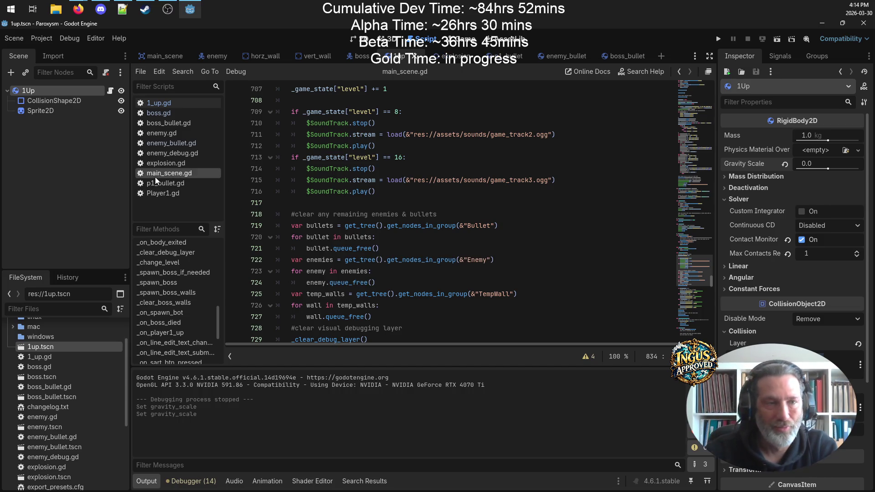
- Find _change_level in the Filter Methods list and jump to its level increment code
scroll(200, 255, down, 3)
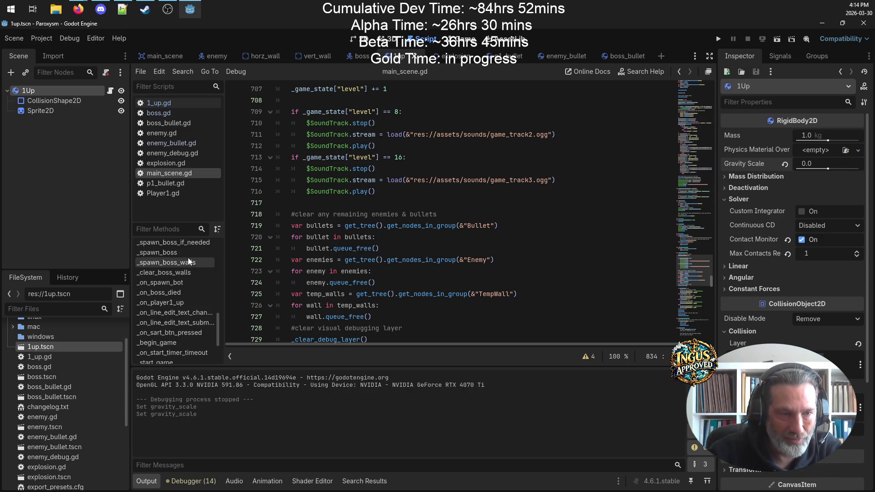
scroll(187, 302, down, 6)
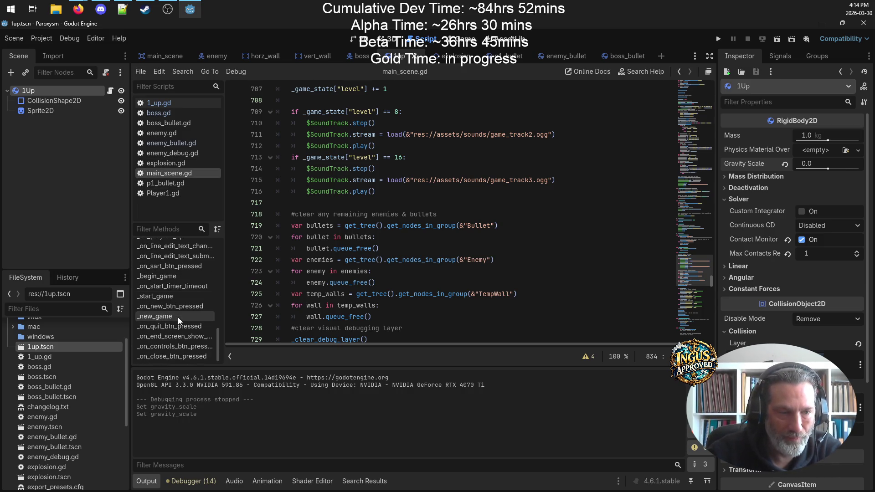
scroll(212, 309, up, 6)
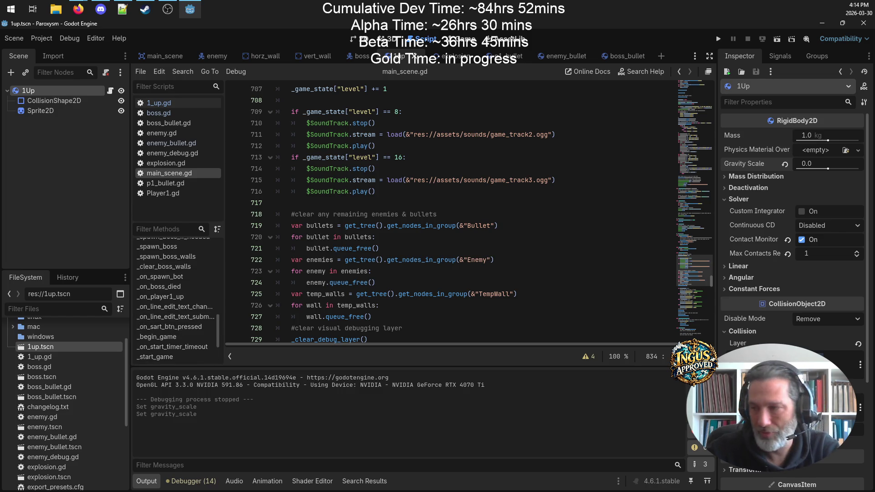
scroll(210, 275, up, 12)
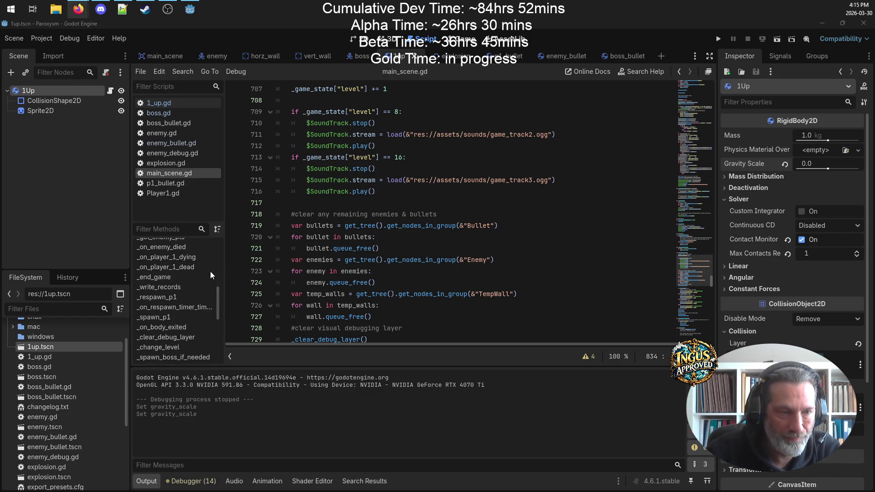
scroll(191, 303, up, 6)
scroll(182, 268, up, 12)
scroll(187, 278, up, 2)
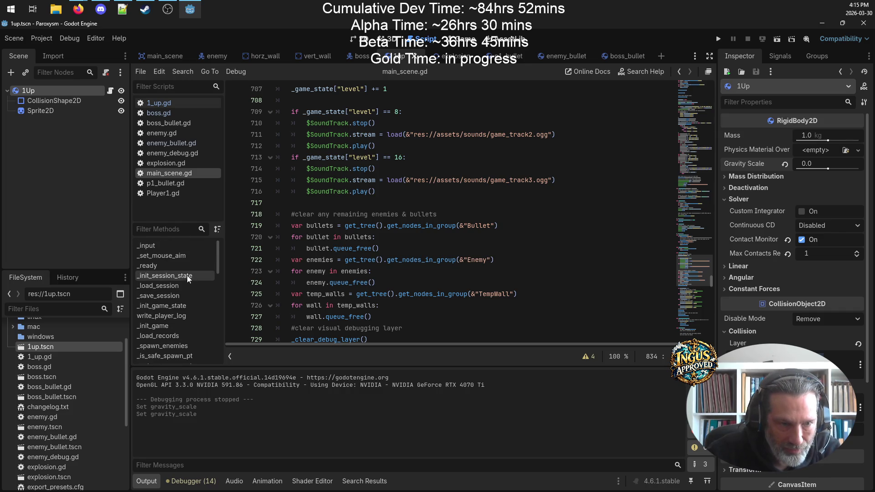
scroll(191, 269, down, 6)
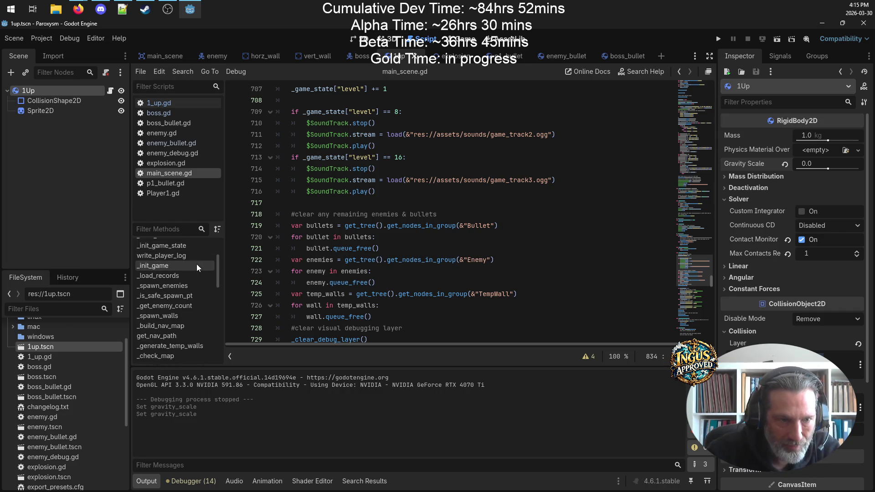
scroll(191, 280, down, 8)
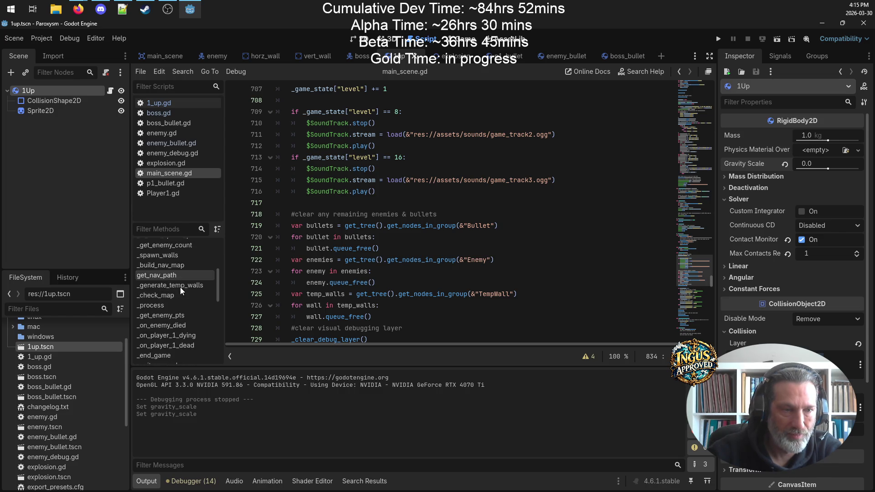
scroll(181, 291, down, 5)
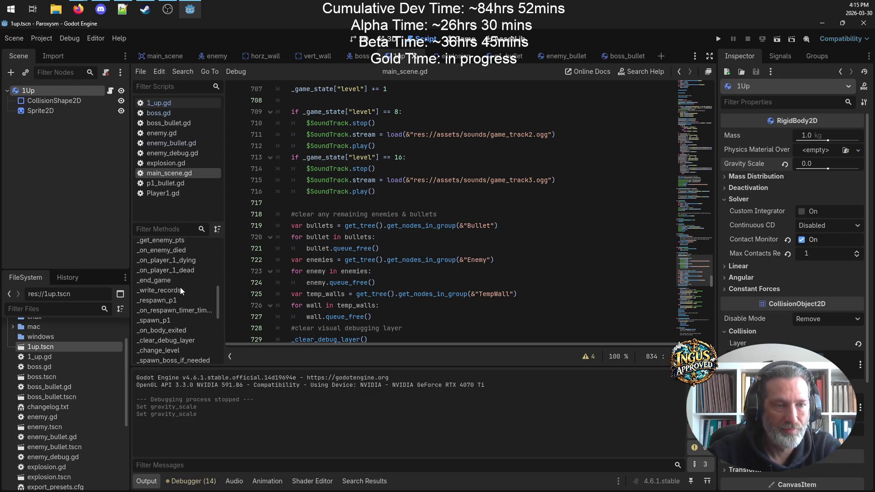
scroll(181, 291, down, 1)
click(172, 308)
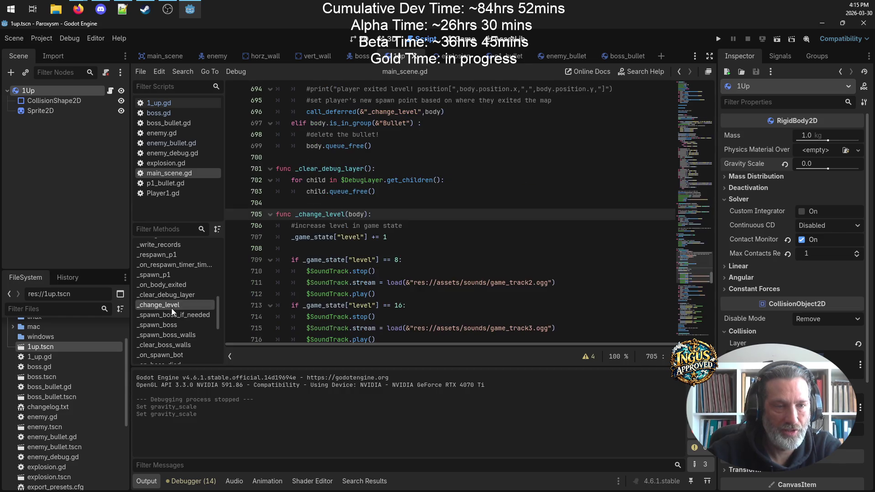
- Append 0 to the level increment line in _change_level
click(392, 246)
click(392, 241)
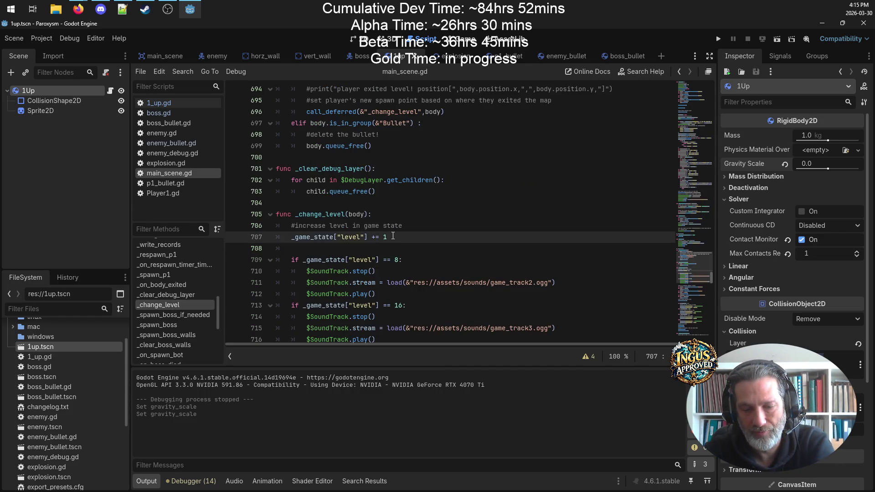
text(0)
key(Return)
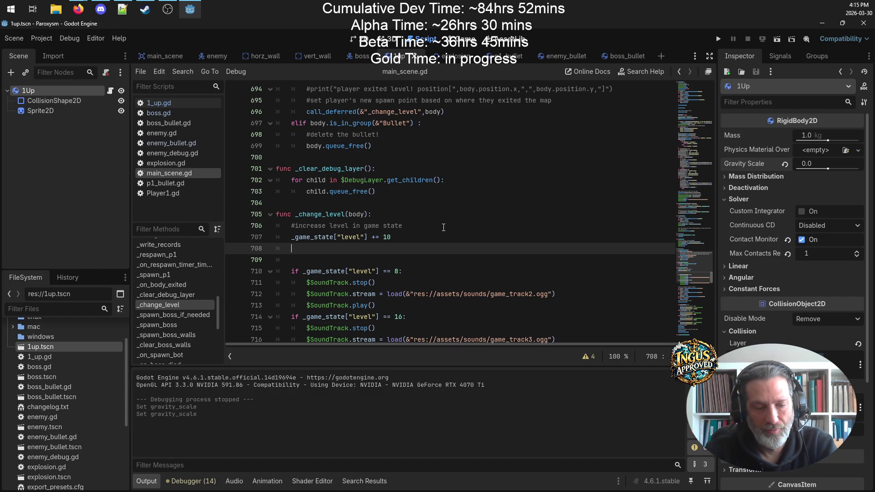
key(BackSpace)
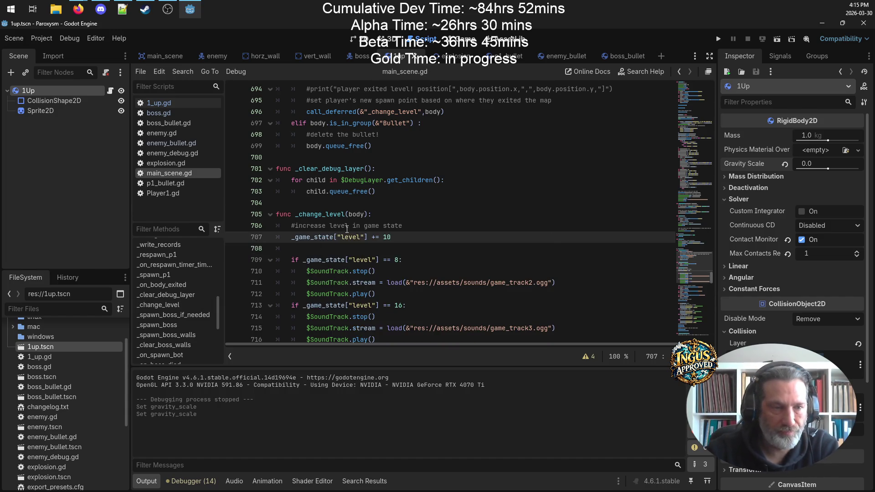
- Check _init_game_state's starting level value, save main_scene.gd and launch a debug run
scroll(189, 313, up, 5)
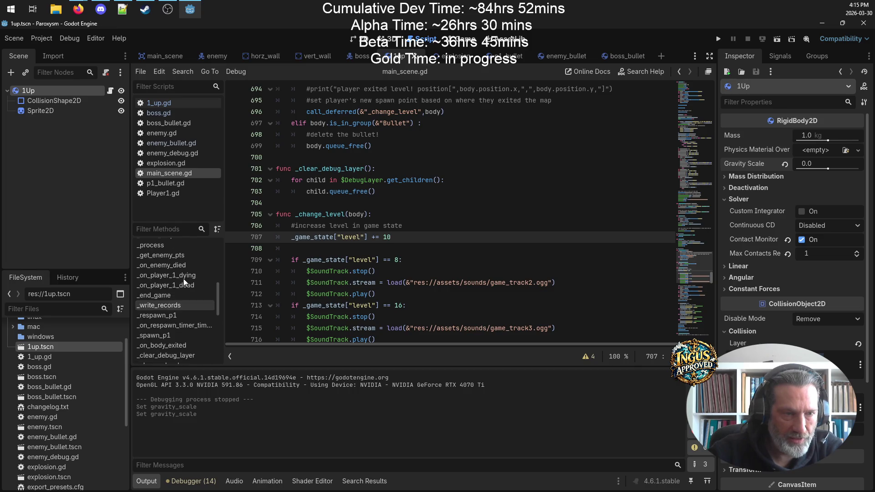
scroll(185, 282, up, 4)
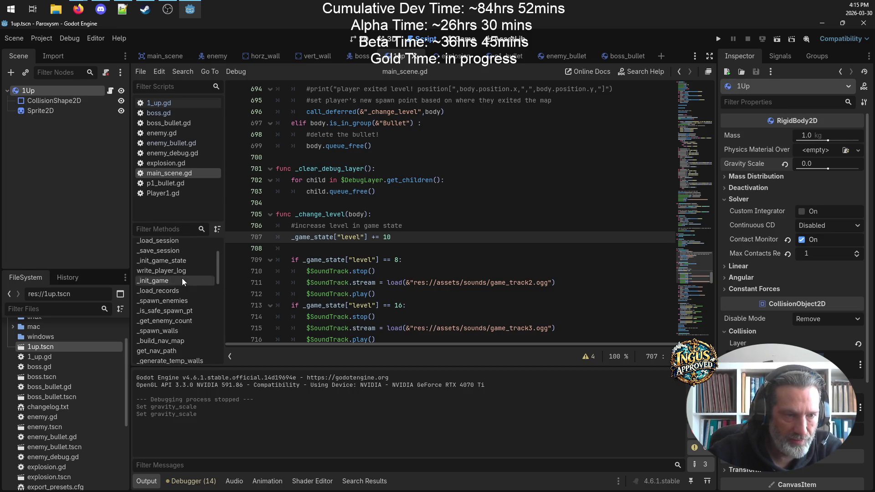
scroll(180, 303, up, 2)
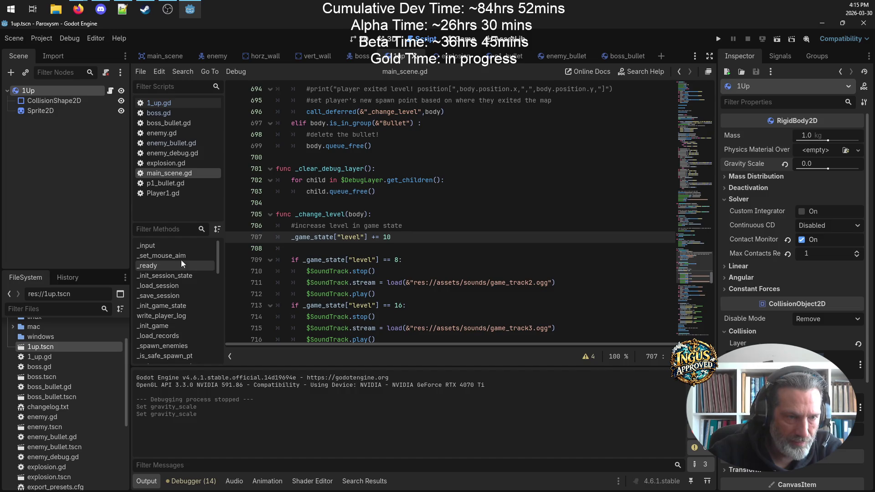
click(183, 308)
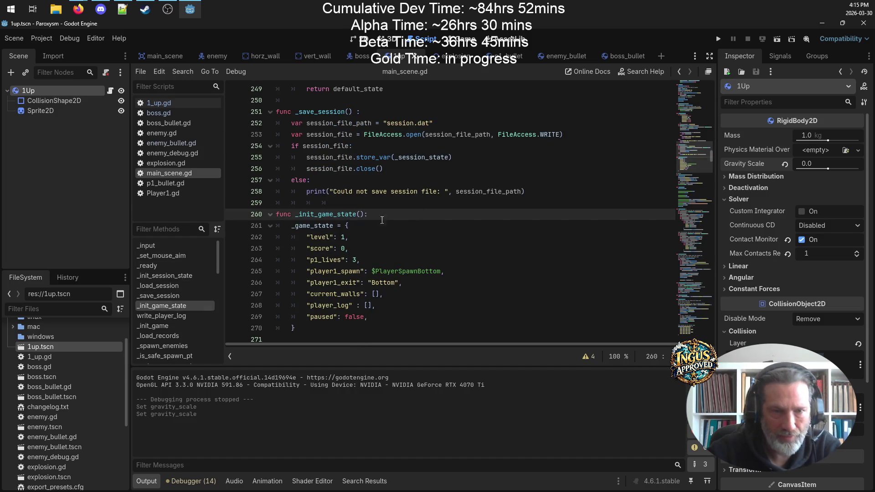
double_click(342, 236)
text(0)
key(ctrl+s)
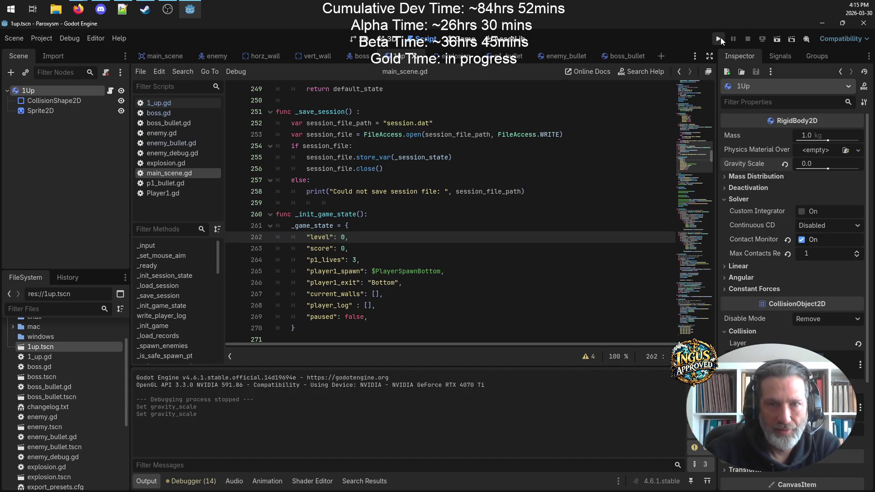
click(720, 38)
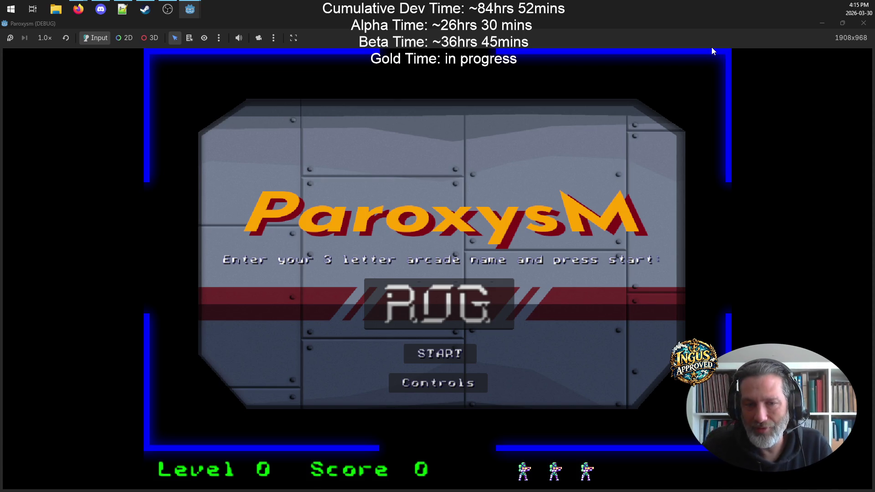
- Start the game from the title screen and shoot the first room's enemies
click(451, 350)
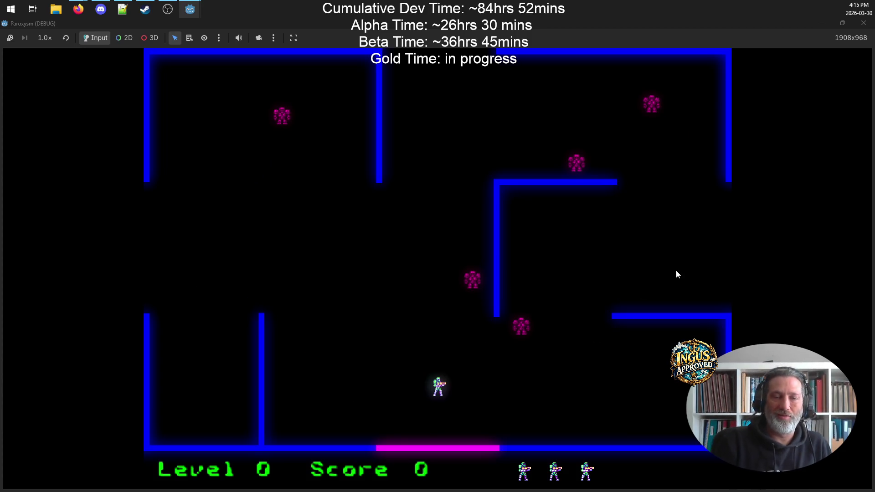
key(Up)
key(Left)
key(Up)
key(Left)
key(Down)
key(Right)
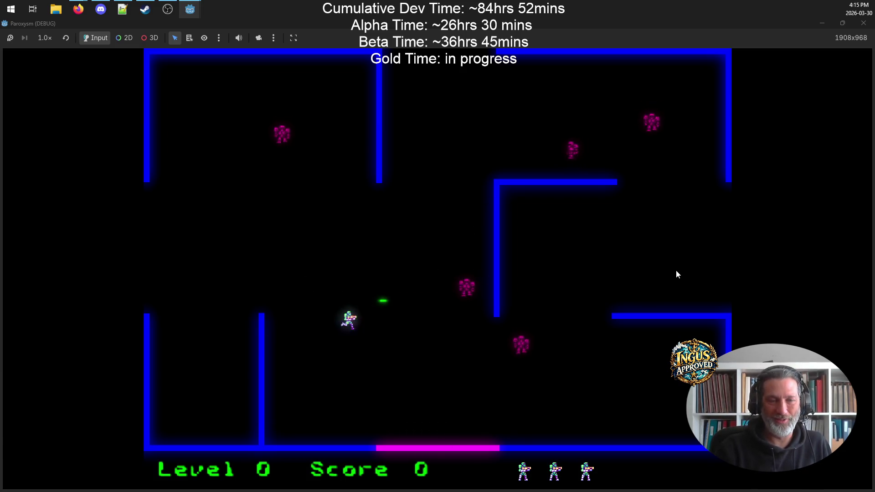
key(Up)
key(Left)
- Clear the remaining enemies for a score of 15 and leave by the left exit
key(Up)
key(Down)
key(Right)
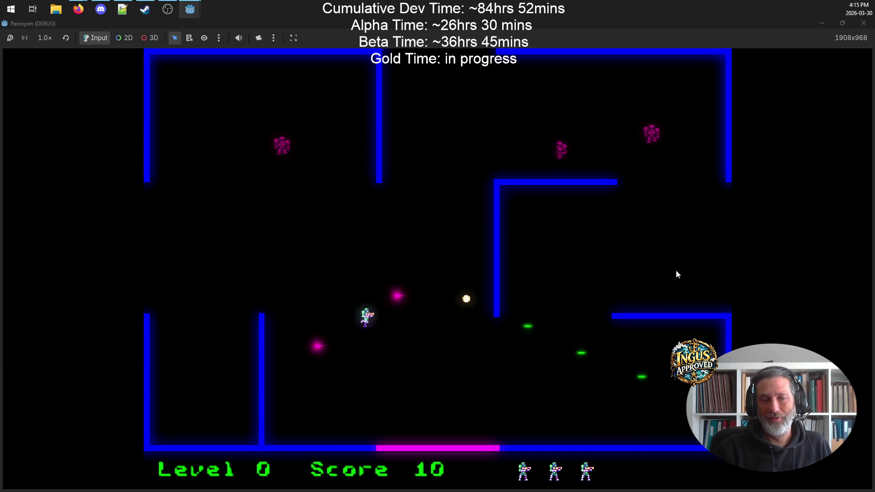
key(Down)
key(Left)
key(Up)
key(Left)
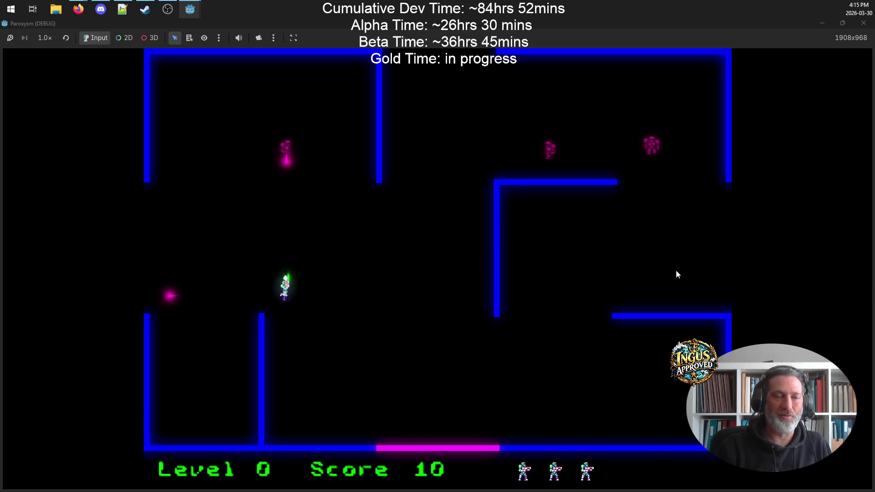
key(Down)
key(Left)
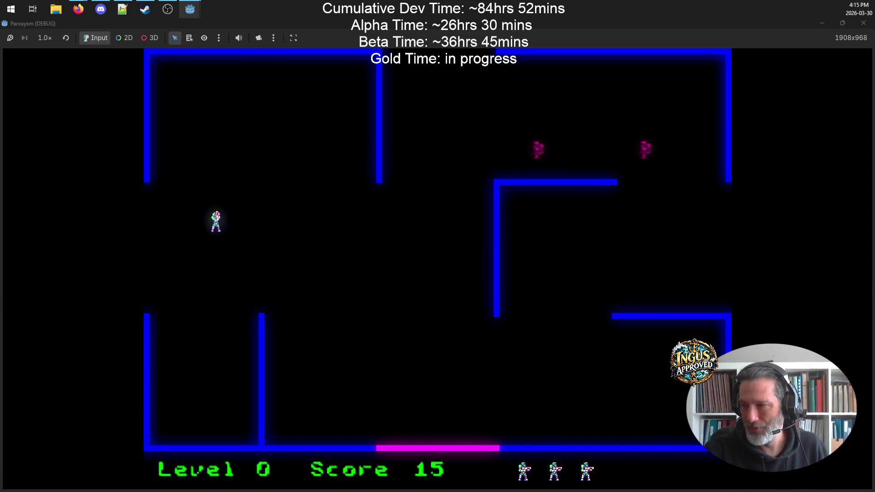
key(Left)
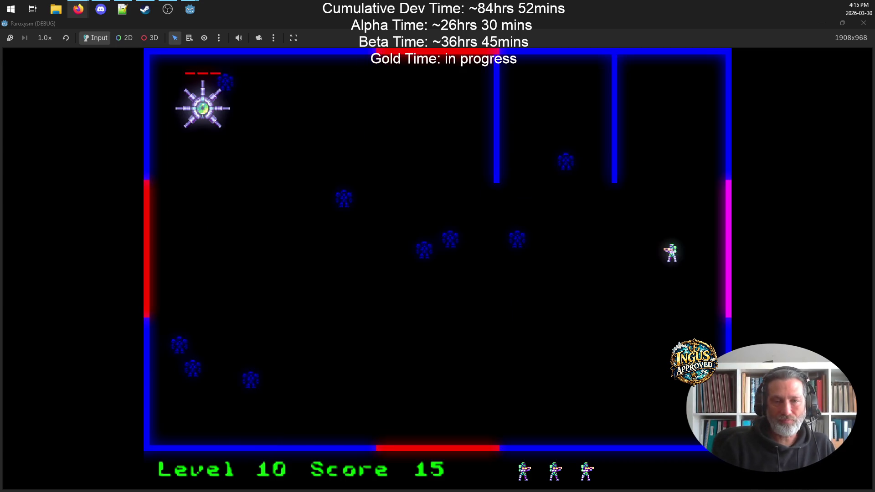
- Attack the level 10 boss, dodging its ring of bars along the bottom wall
key(Down)
key(Right)
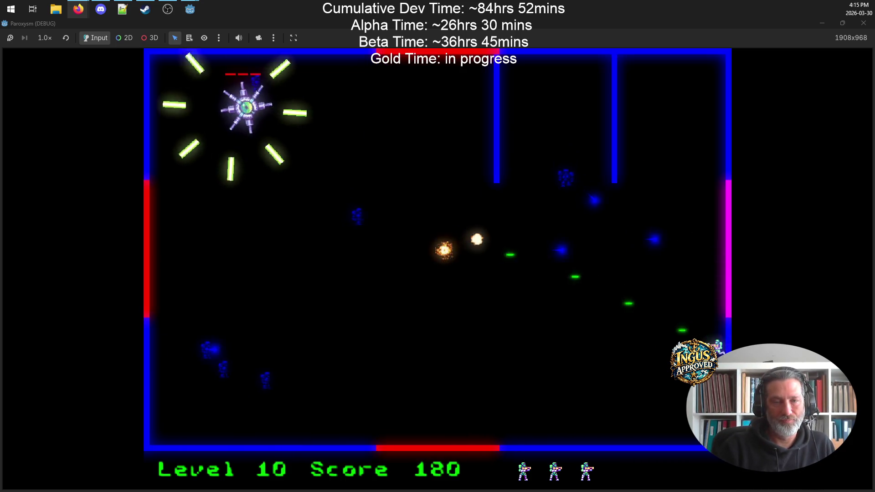
key(Left)
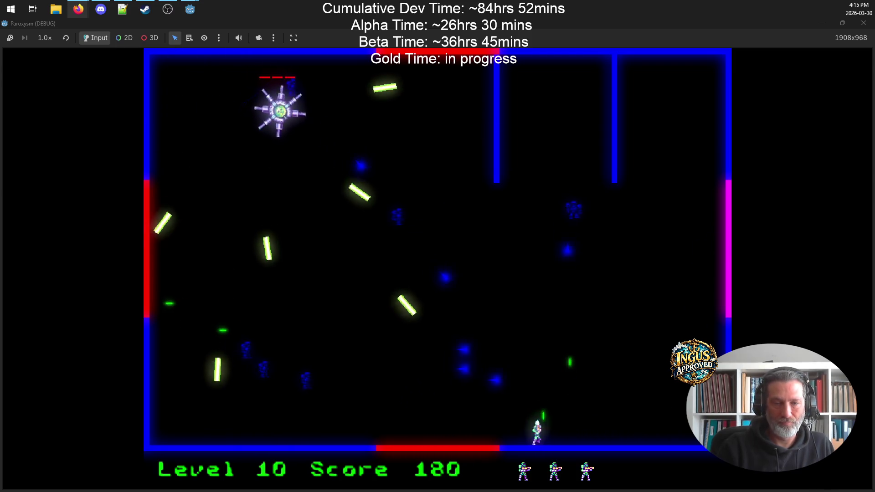
key(Right)
key(Up)
key(Left)
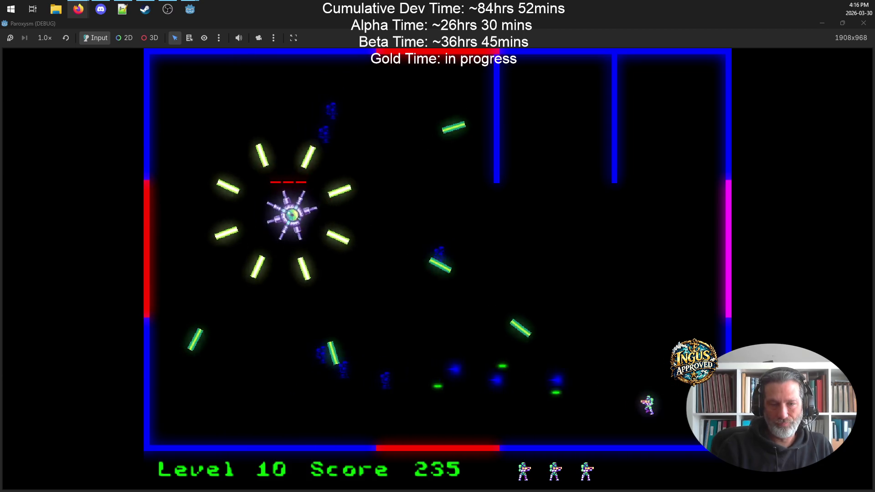
key(Right)
key(Down)
key(Up)
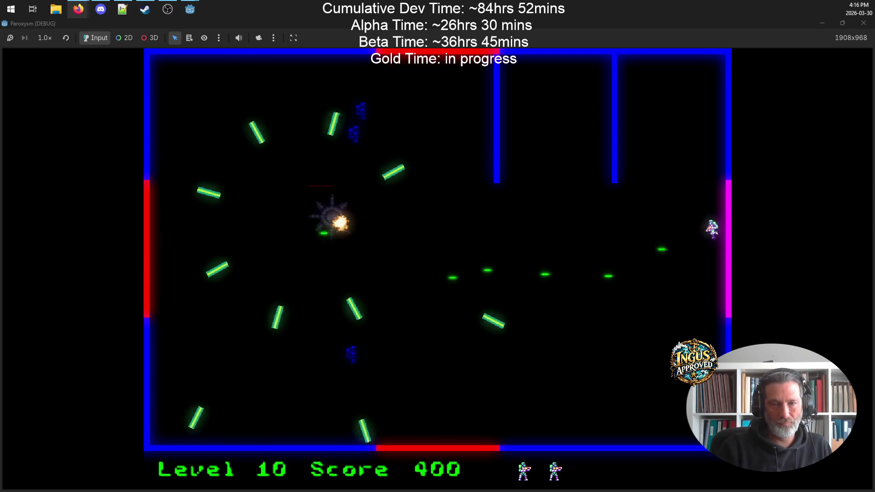
key(Down)
key(Up)
key(Down)
key(Down)
key(Left)
key(Left)
key(Right)
key(Left)
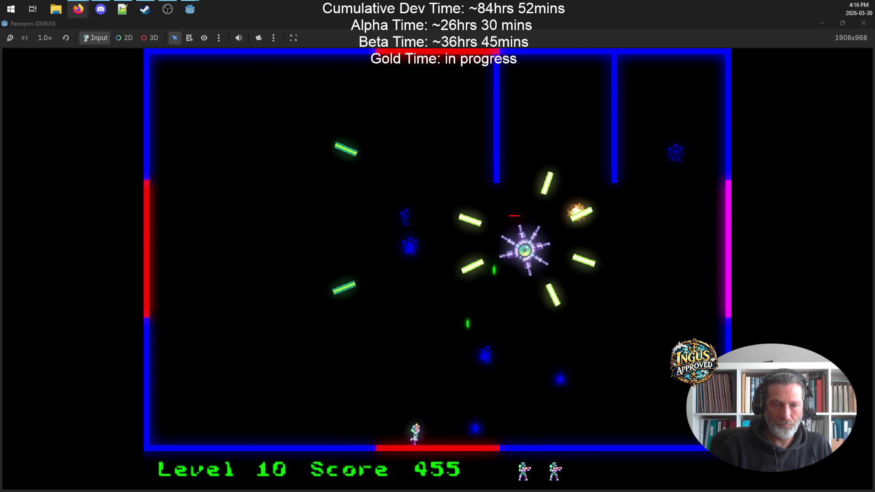
key(Up)
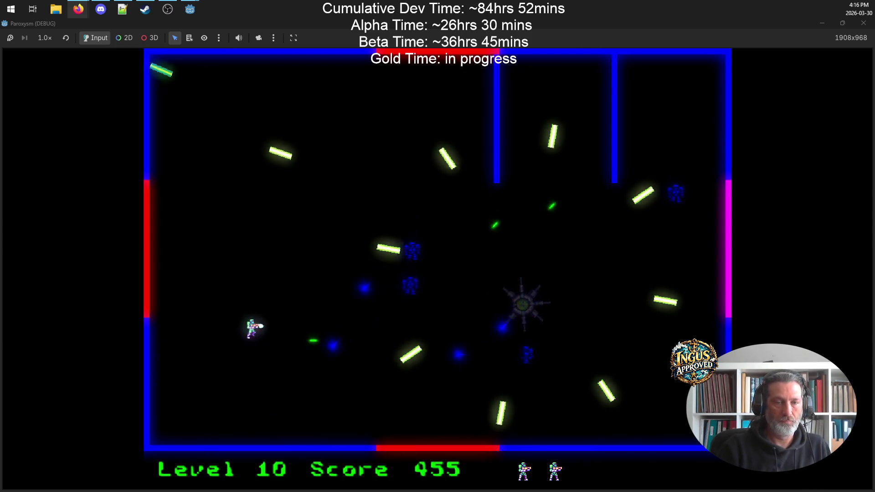
- Finish off the level 10 boss and shoot the remaining enemies to open the arena
key(Up)
key(Left)
key(Down)
key(Up)
key(Down)
key(Right)
key(Up)
key(Up)
key(Right)
key(Down)
key(Up)
key(Left)
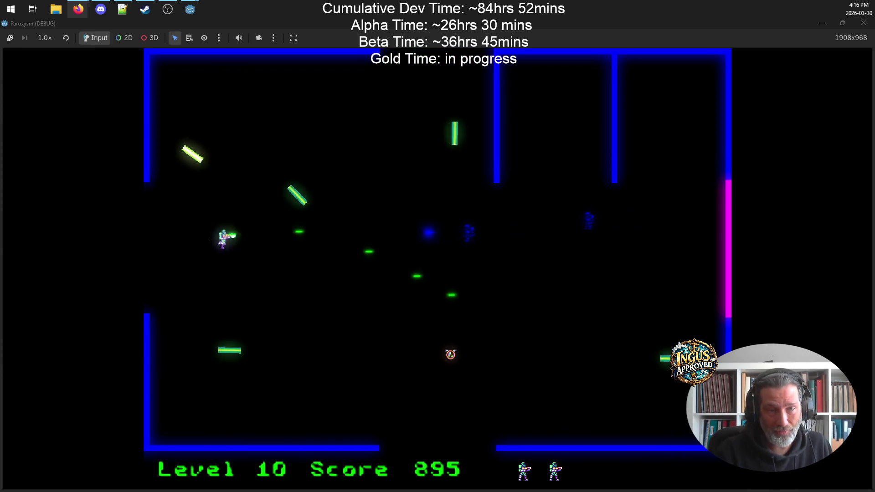
key(Down)
key(Right)
key(Up)
key(Left)
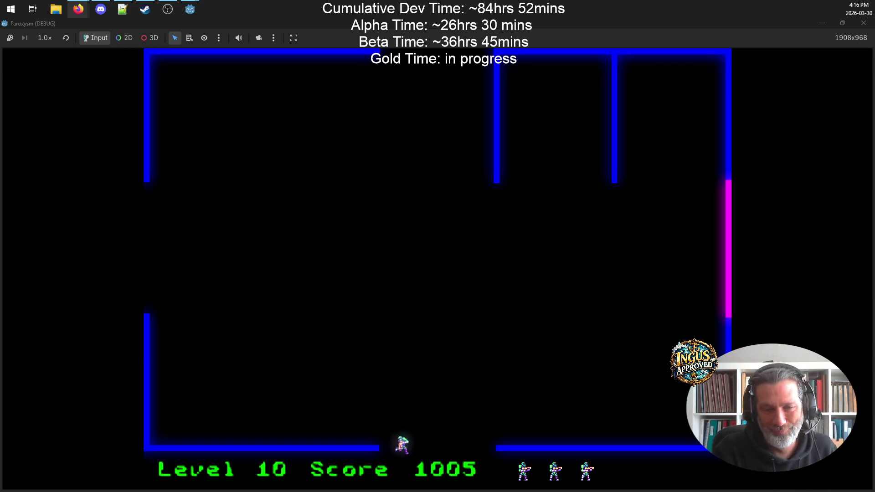
- Enter the Level 20 room, destroying robots and the spiked boss along the right wall
key(Down)
key(Right)
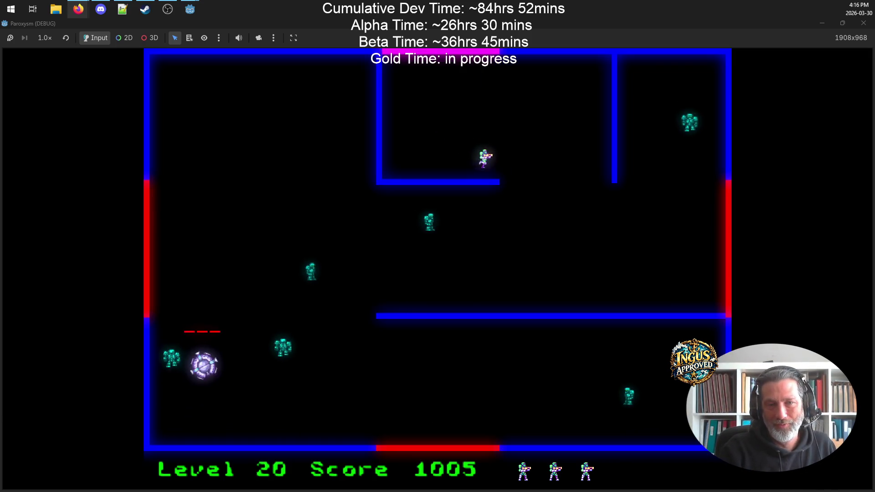
key(Down)
key(Right)
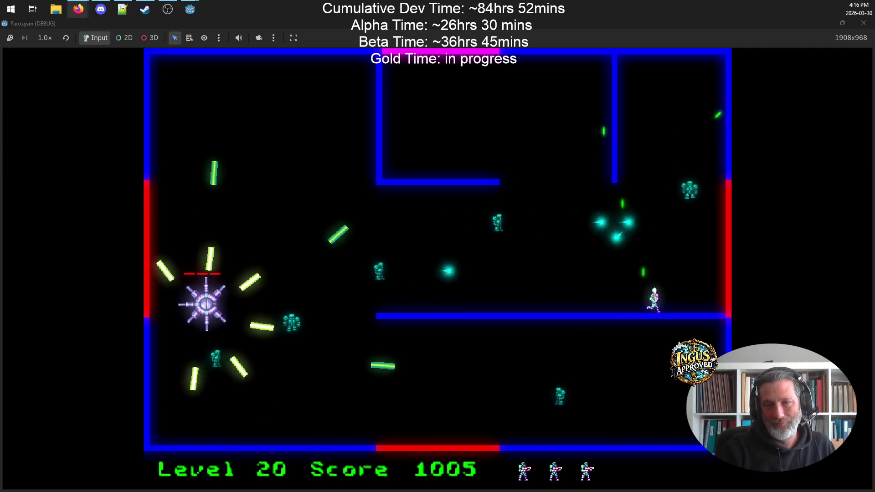
key(Up)
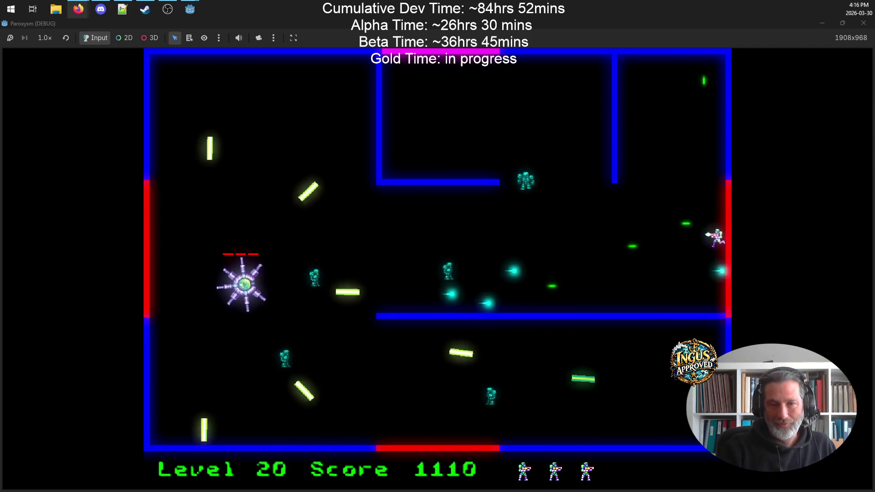
key(Down)
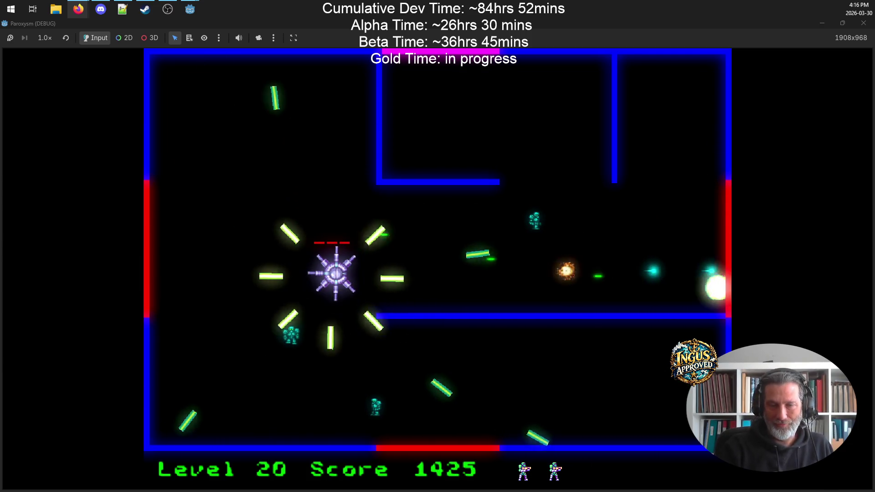
key(Right)
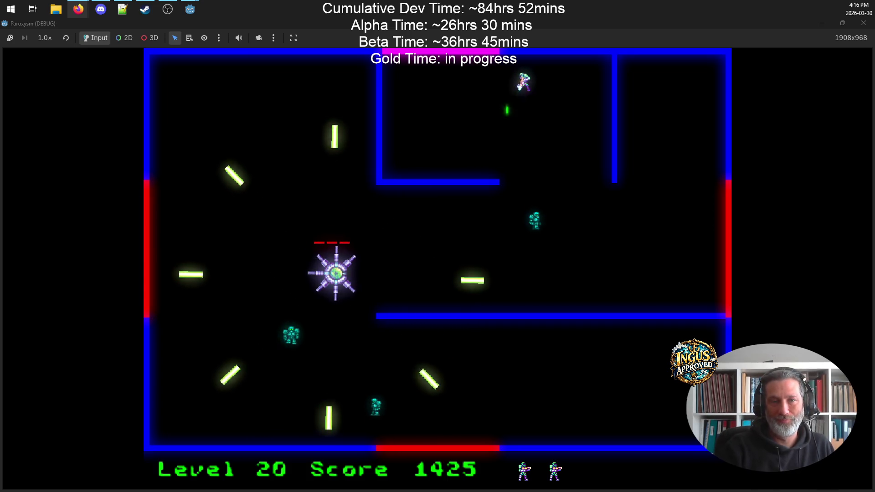
key(Down)
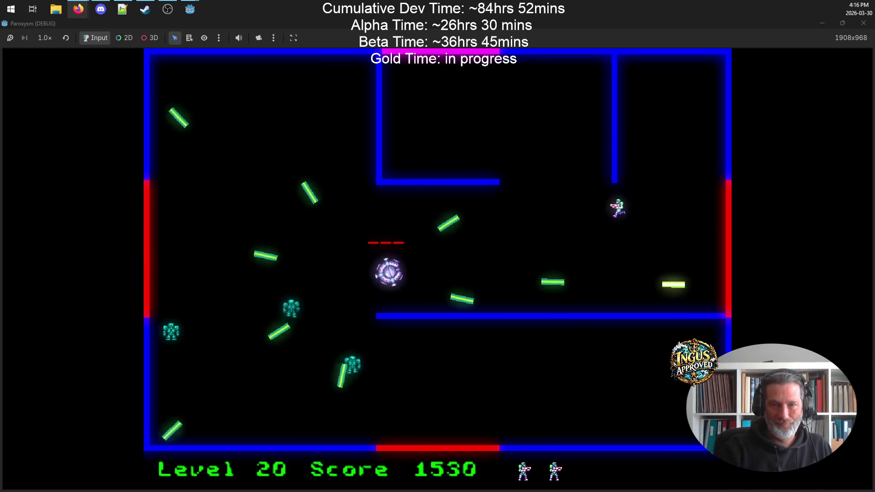
key(Right)
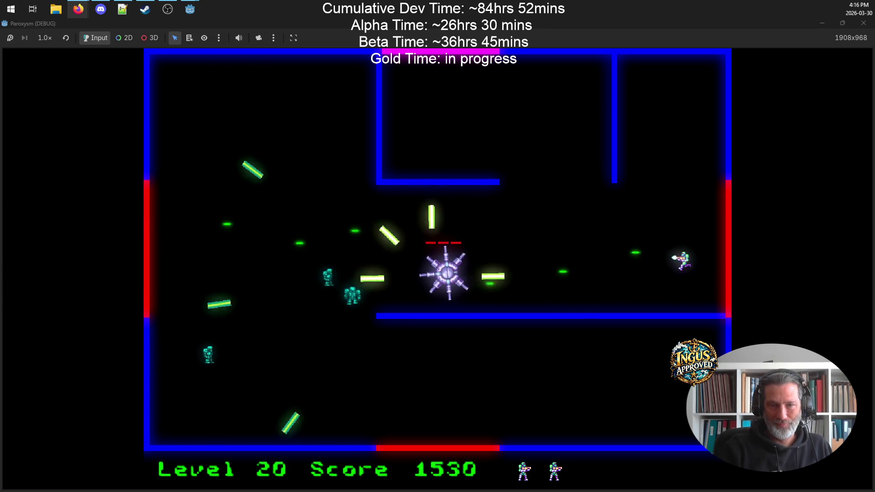
key(Up)
key(Left)
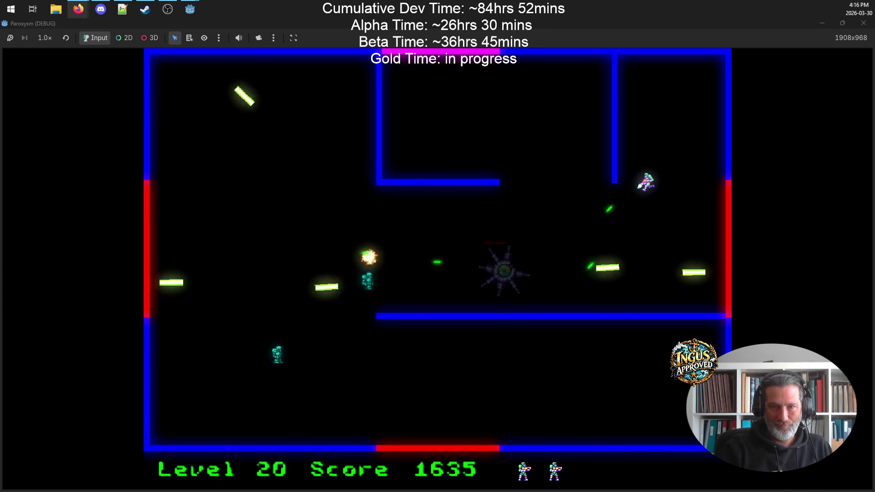
key(Right)
key(Down)
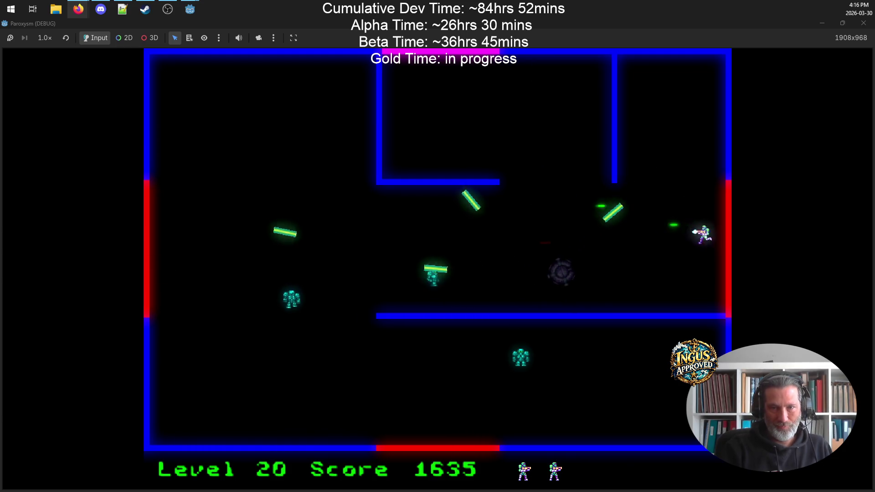
key(Up)
key(Up)
key(Left)
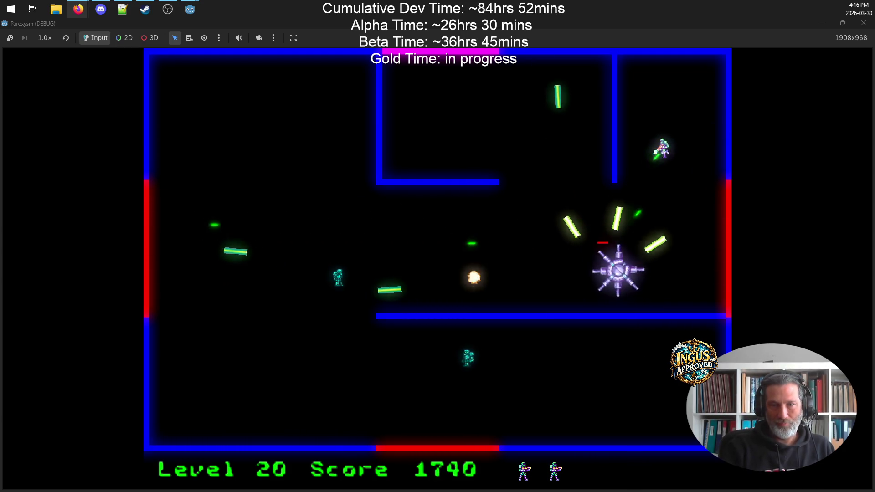
- Dodge the revived enemy's bars, destroy the cyan robot and exit right to Level 30 with 2580 points
key(Right)
key(Down)
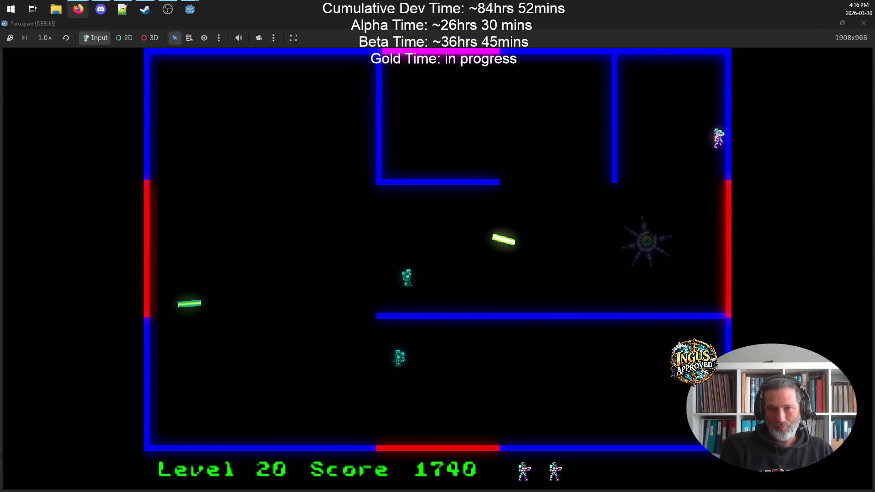
key(Up)
key(Up)
key(Left)
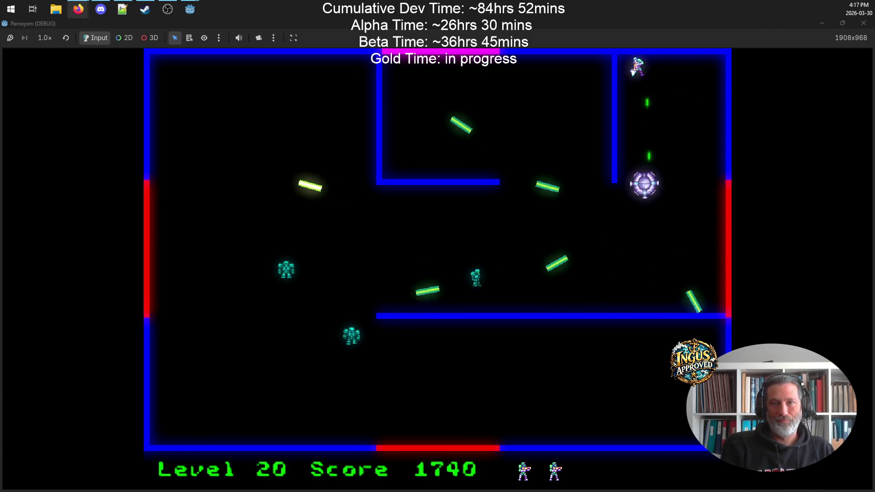
key(Right)
key(Down)
key(Down)
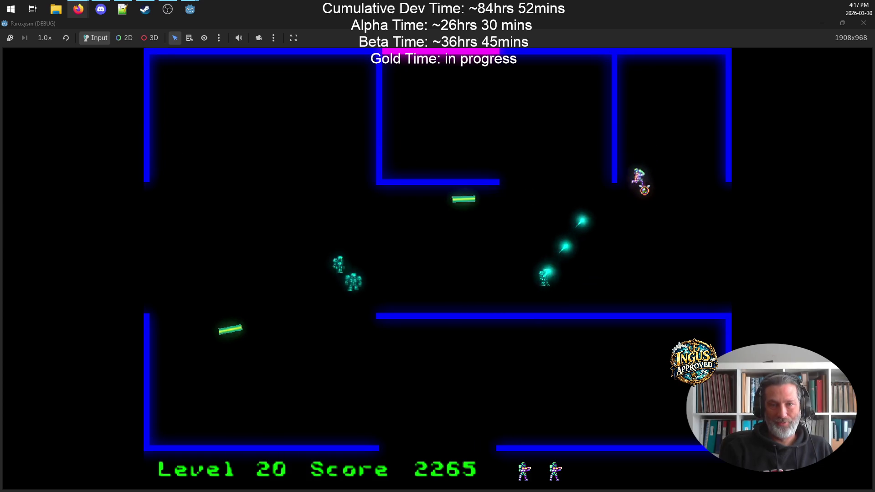
key(Left)
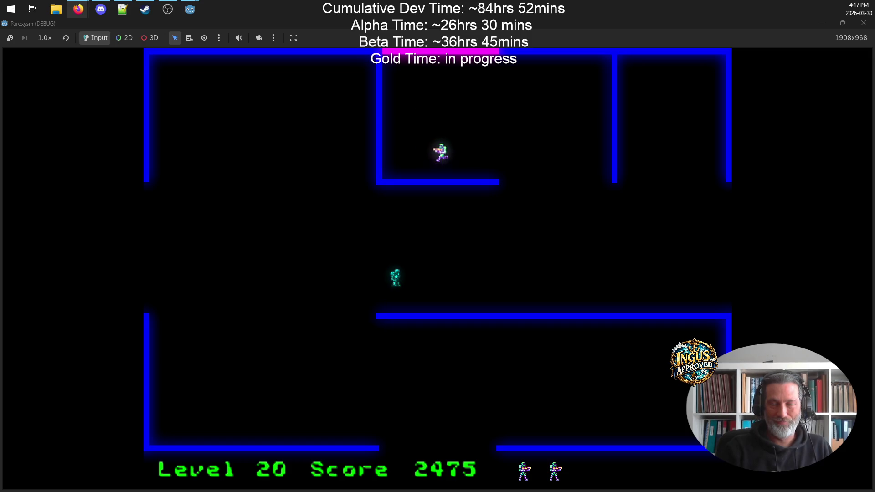
key(Down)
key(Right)
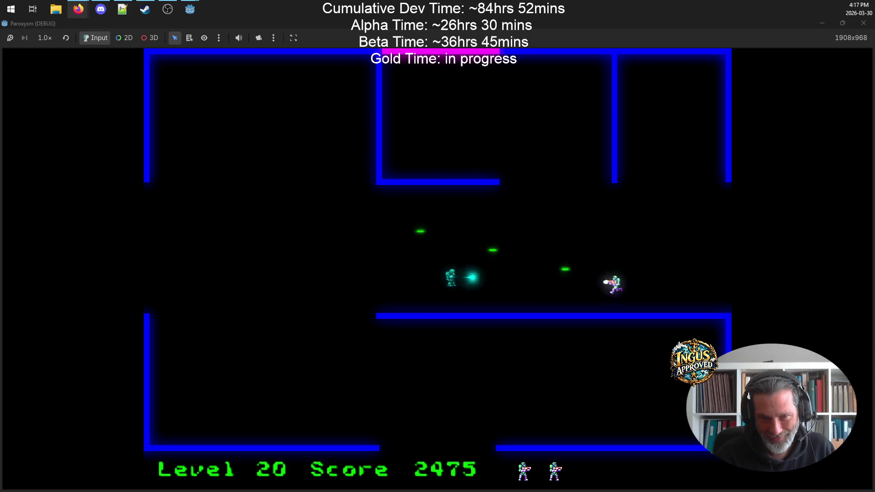
key(Up)
key(Right)
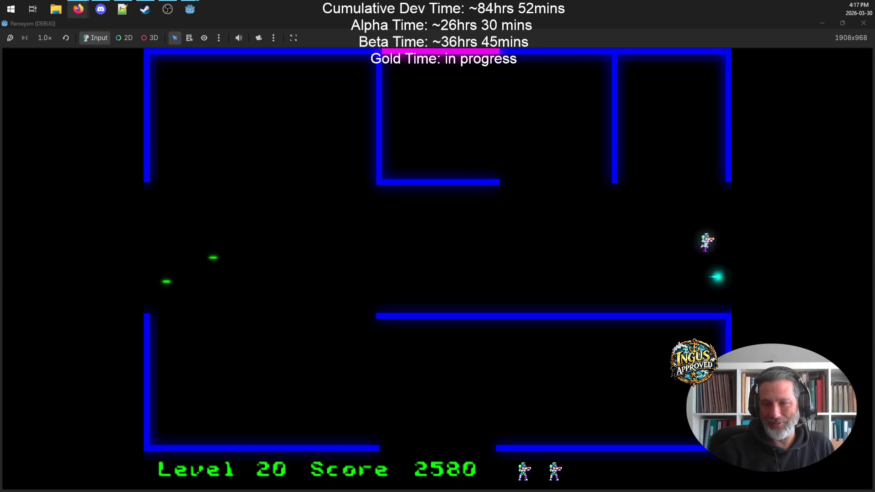
key(Right)
key(Left)
key(Down)
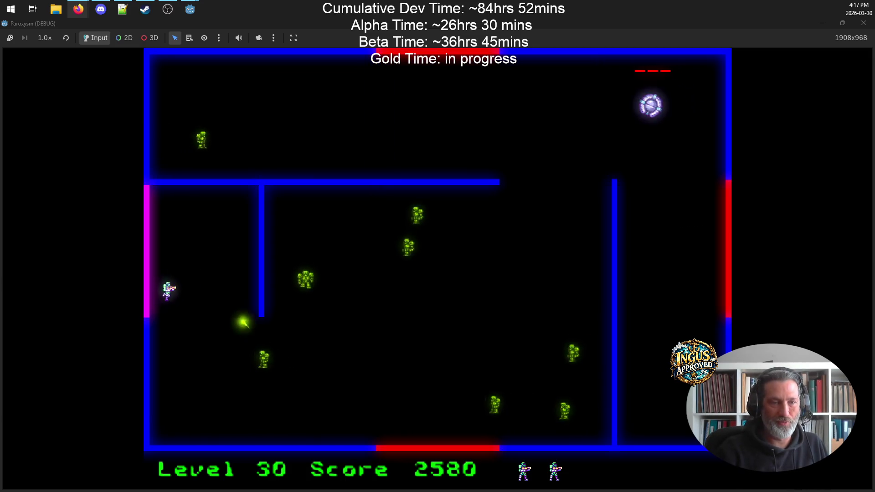
- Fight along level 30's left and bottom walls, destroying robots including the large one
key(Down)
key(Up)
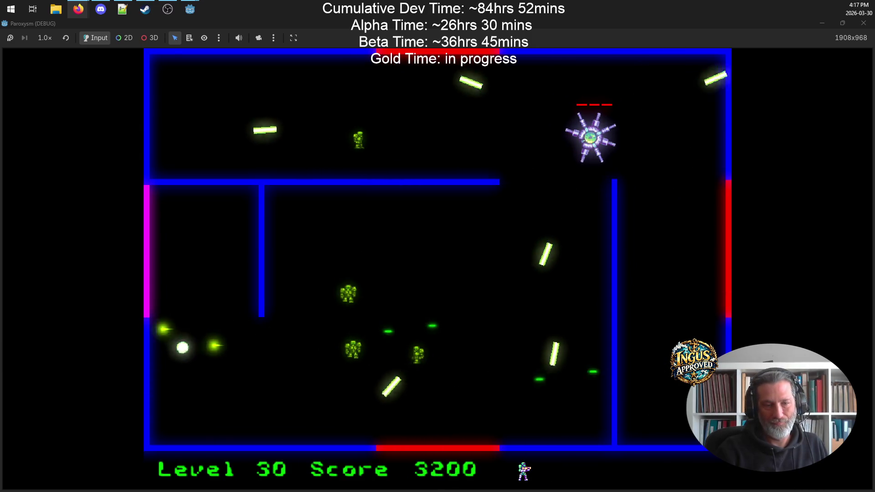
key(Down)
key(Left)
key(Right)
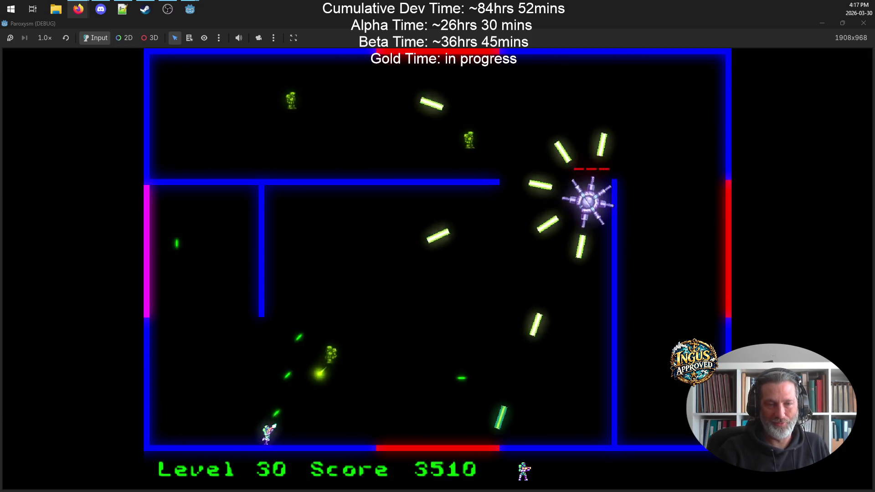
key(Up)
key(Down)
key(Right)
key(Down)
key(Left)
key(Right)
key(Right)
key(Up)
key(Left)
key(Down)
key(Left)
key(Up)
- Hunt down level 30's last enemies and leave through the bottom exit to level 40
key(Right)
key(Down)
key(Right)
key(Down)
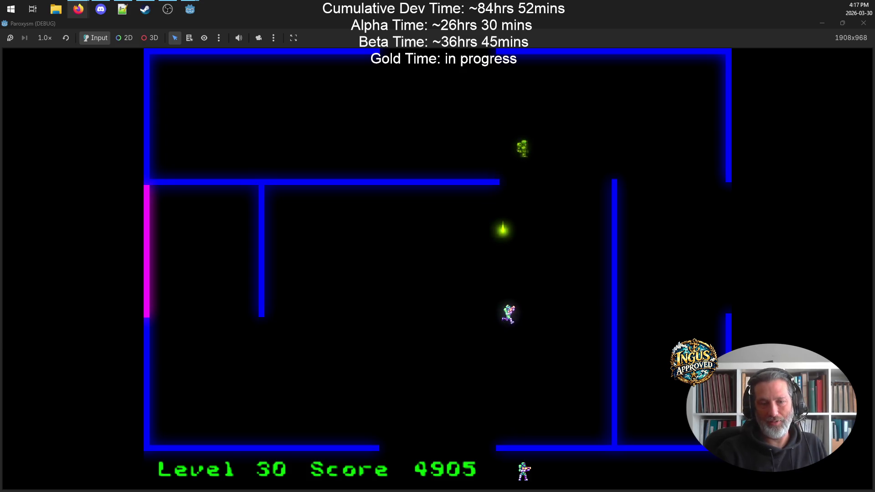
key(Right)
key(Up)
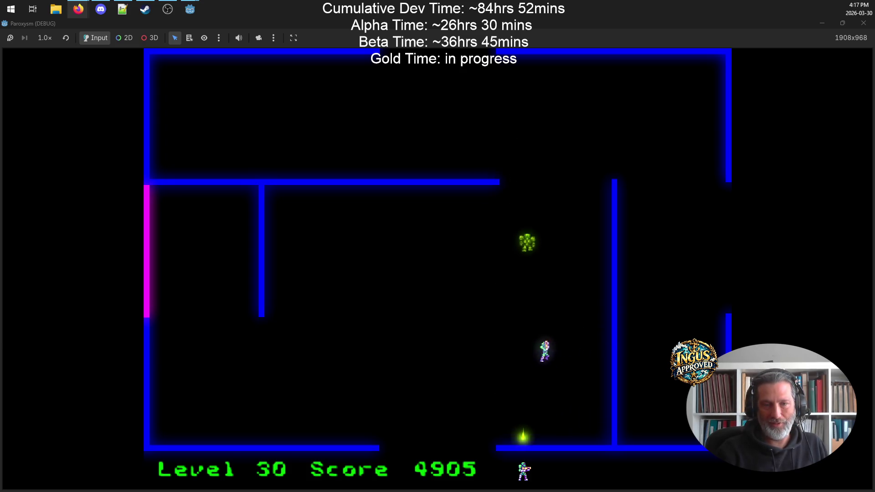
key(Up)
key(Left)
key(Right)
key(Down)
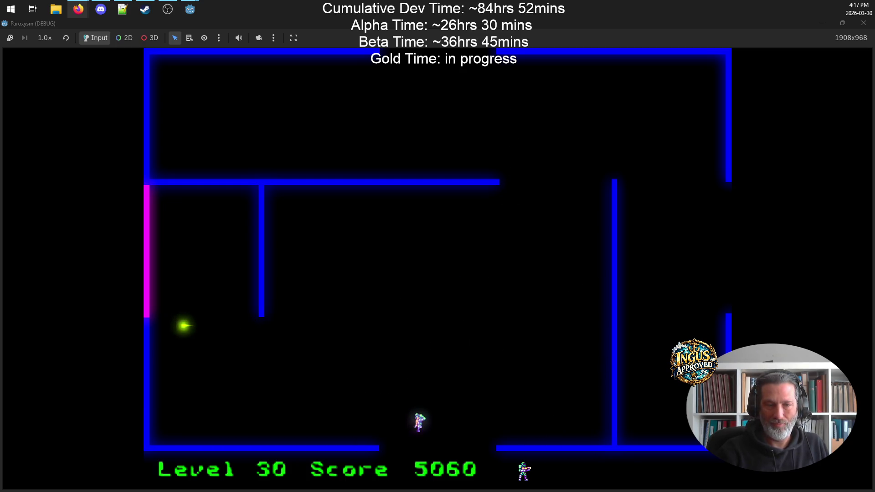
key(Down)
key(Up)
key(Right)
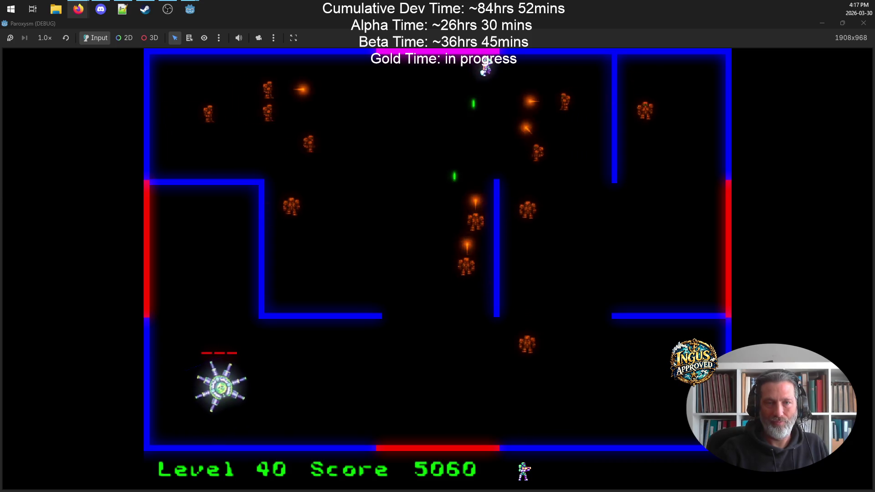
- Play level 40 along the top wall and right corridor until the run ends at 6290 points
key(Up)
key(Right)
key(Right)
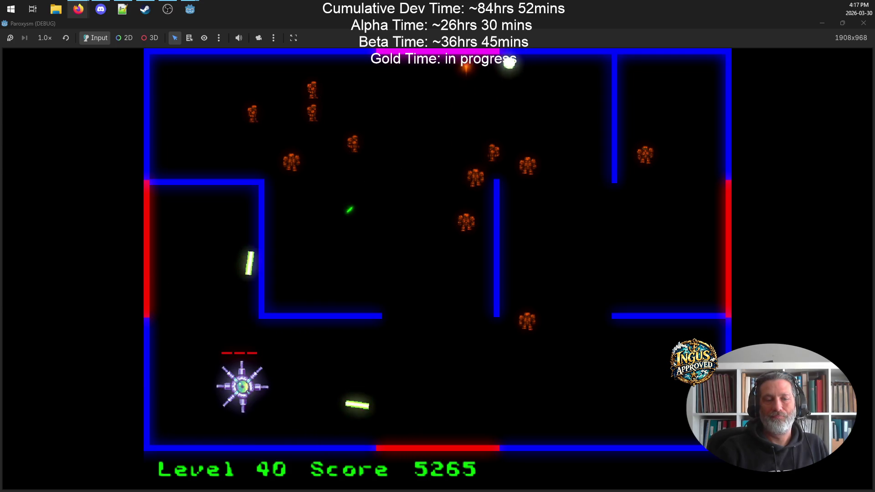
key(Right)
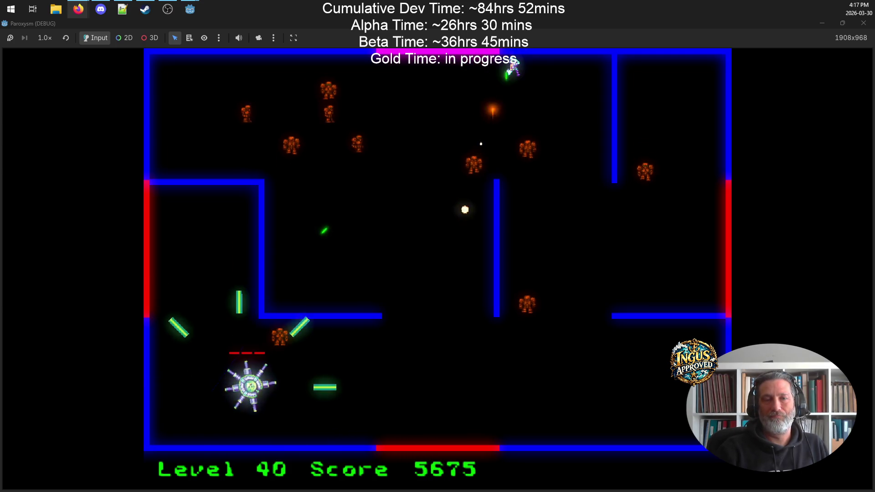
key(Down)
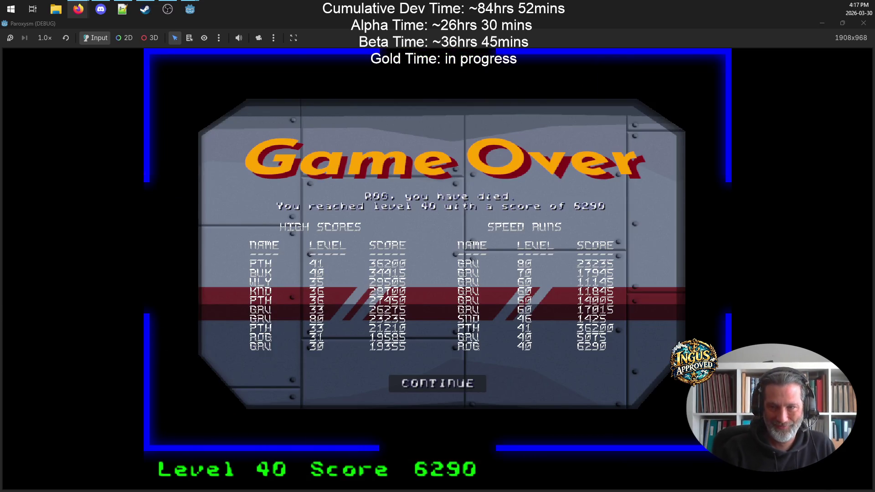
- Continue past Game Over and the credits, then start a new game from the title screen
click(403, 388)
click(394, 385)
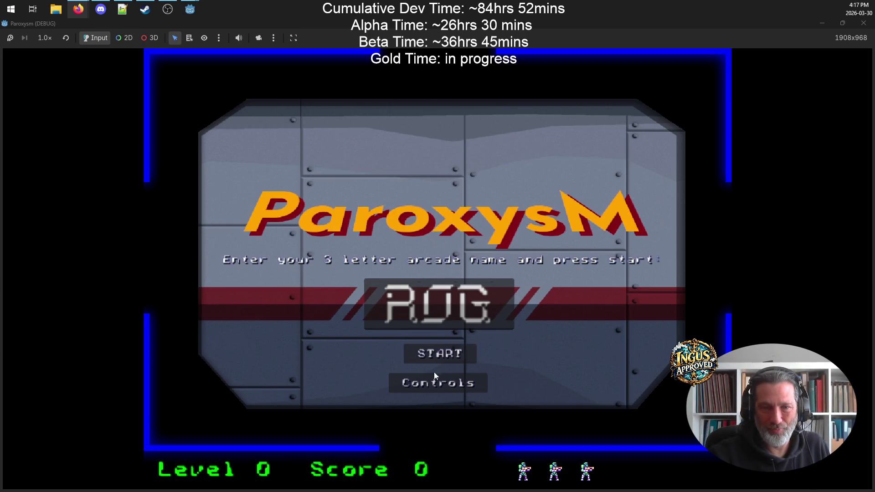
click(444, 355)
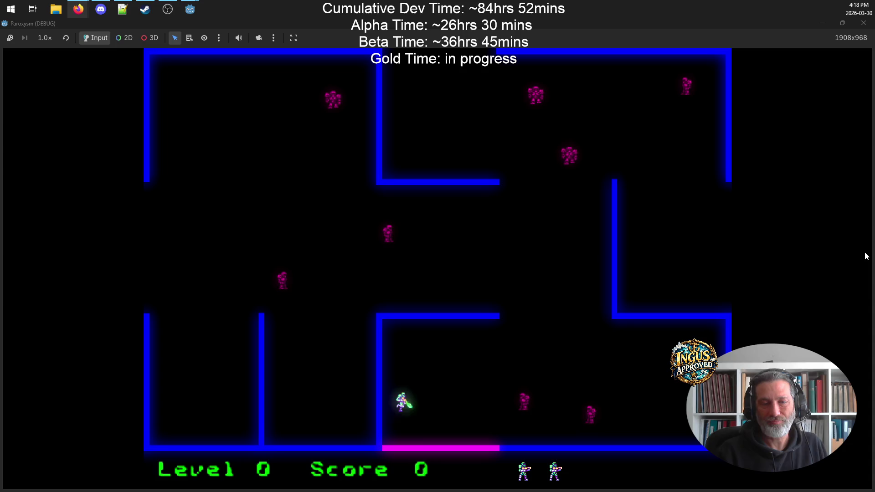
- Shoot through the level 0 maze, including the magenta enemy, and exit right to level 10
key(space)
key(Up)
key(Right)
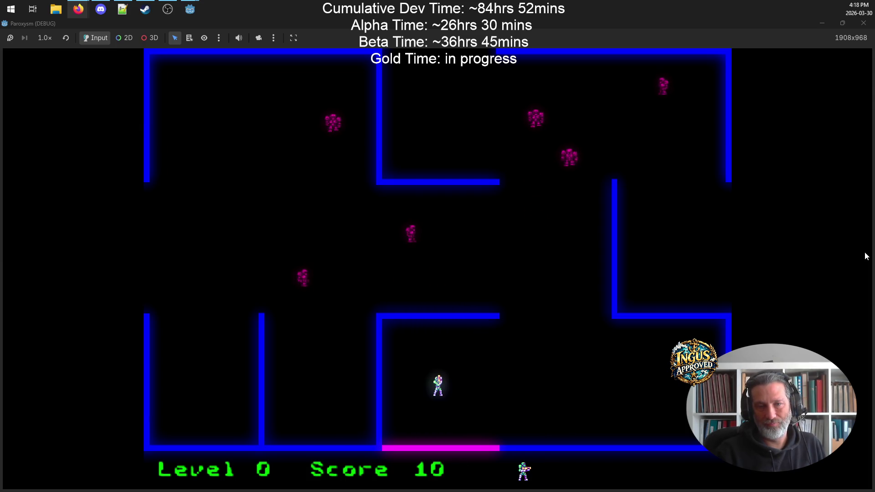
key(Right)
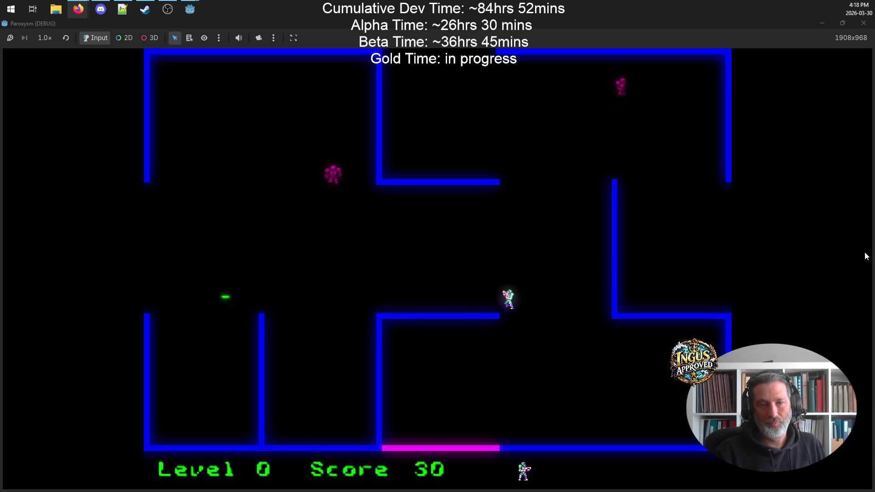
key(Left)
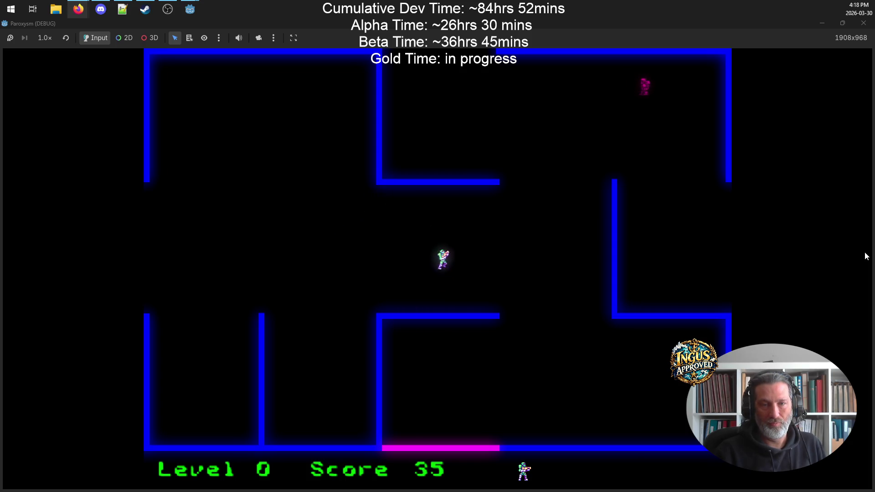
key(Up)
key(Left)
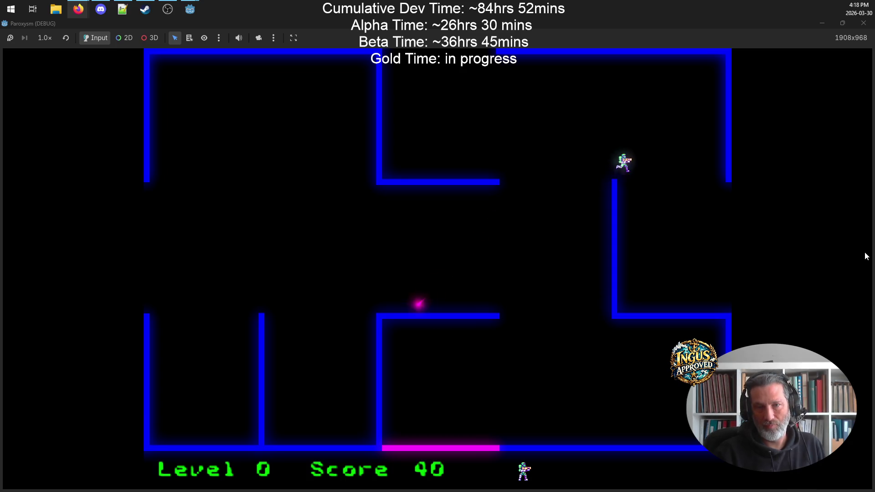
key(Right)
- Fight level 10's enemies, strafing along the bottom while firing upward
key(Right)
key(Down)
key(Down)
key(Left)
key(Right)
key(Left)
key(Right)
key(Left)
key(Right)
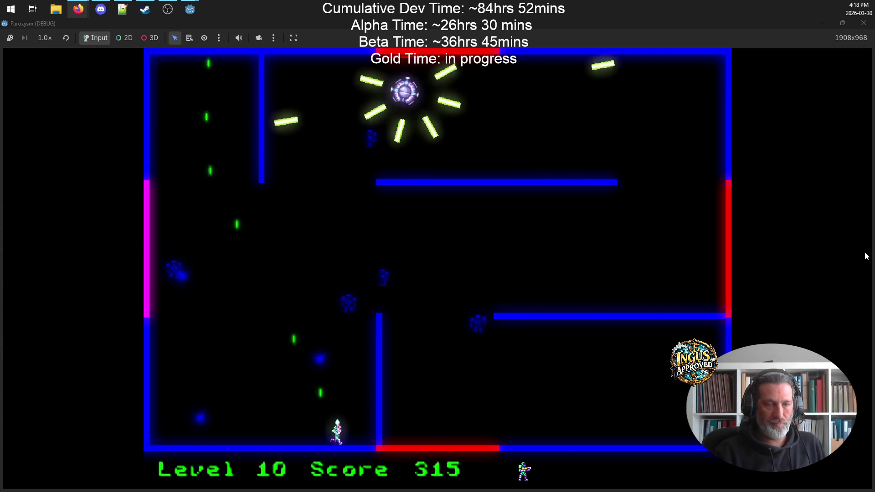
- Dodge along level 10's bottom, destroy the spiked boss, and move on to level 20 at 975 points
key(Left)
key(Left)
key(Right)
key(Up)
key(Left)
key(Down)
key(Right)
key(Right)
key(Left)
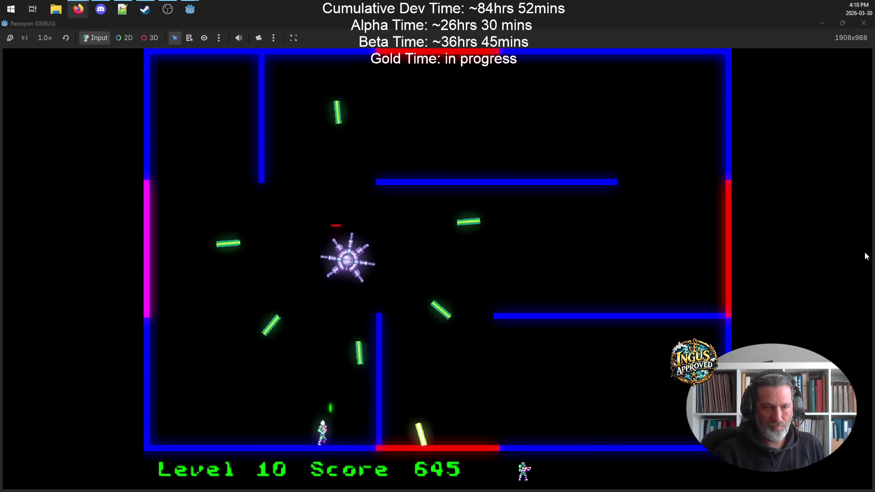
key(Left)
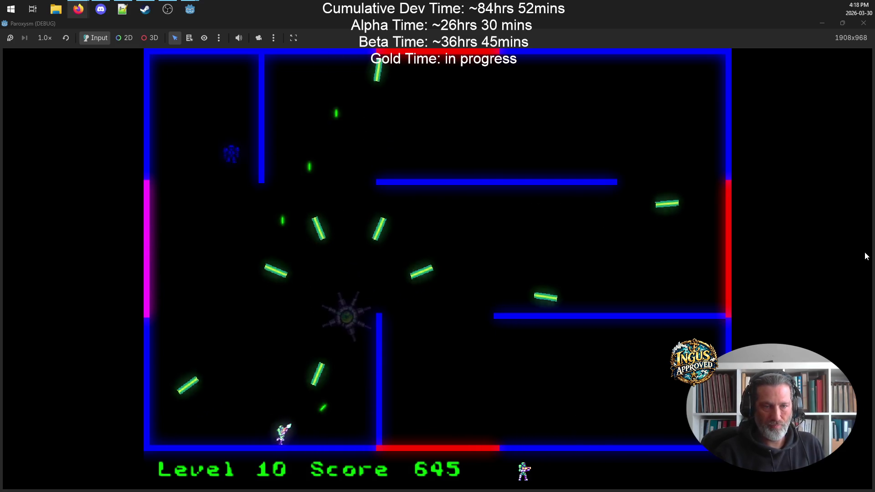
key(Right)
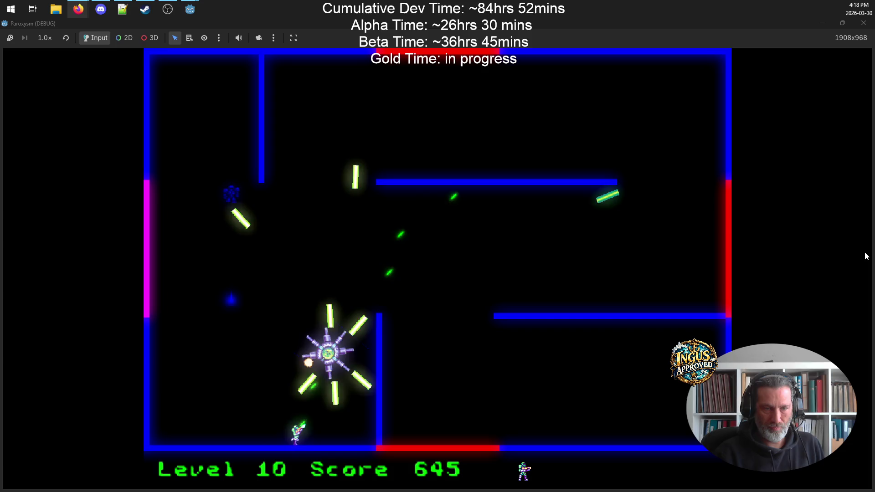
key(Right)
key(Left)
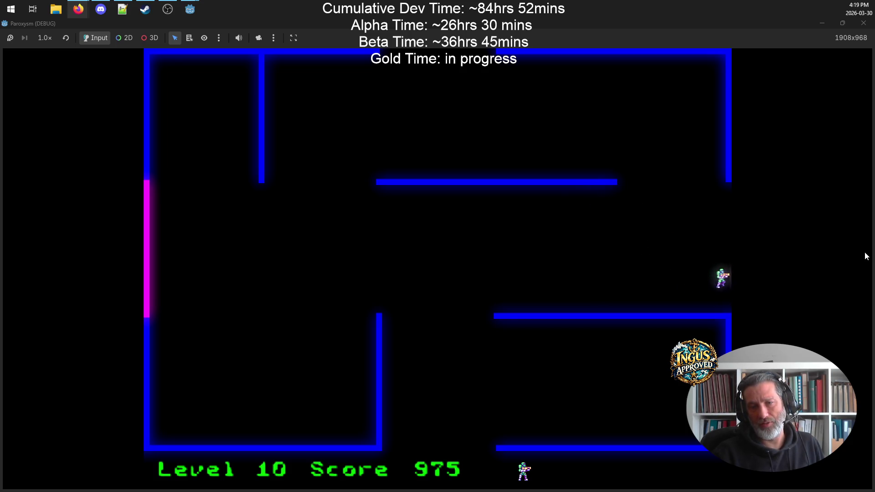
key(Right)
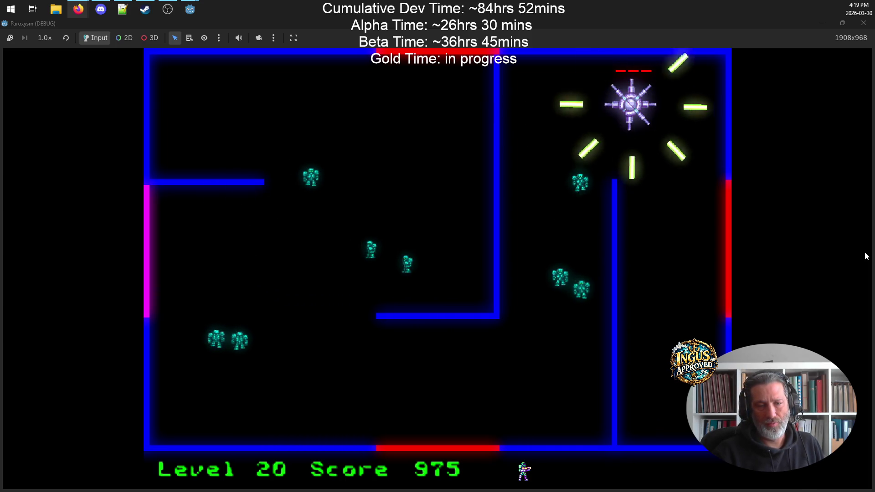
- Fight level 20 moving along the bottom, up the left wall and diagonally toward the top
key(Down)
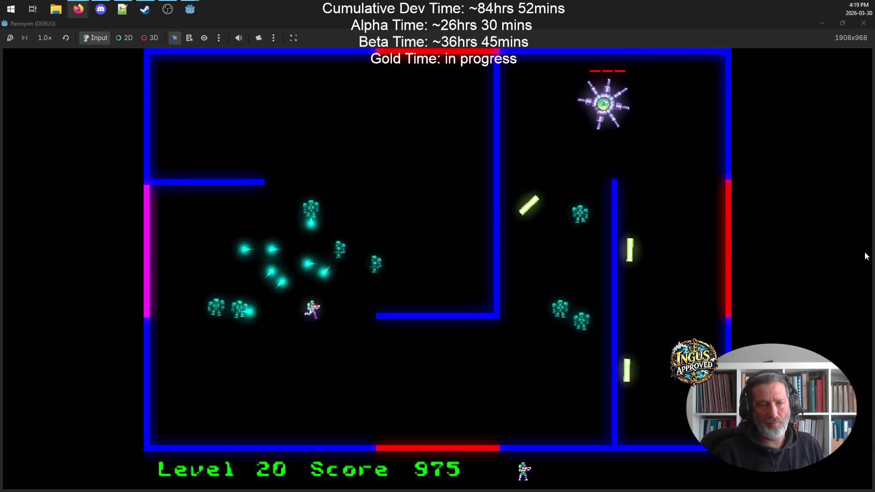
key(Left)
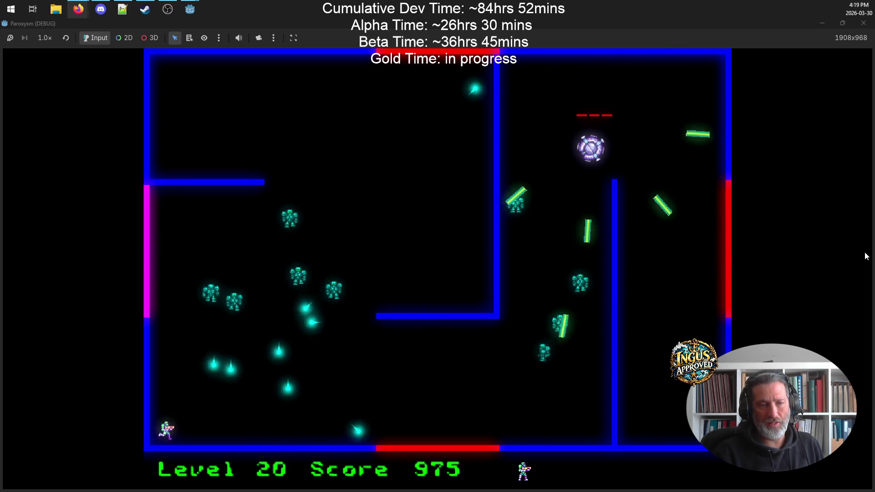
key(Up)
key(Right)
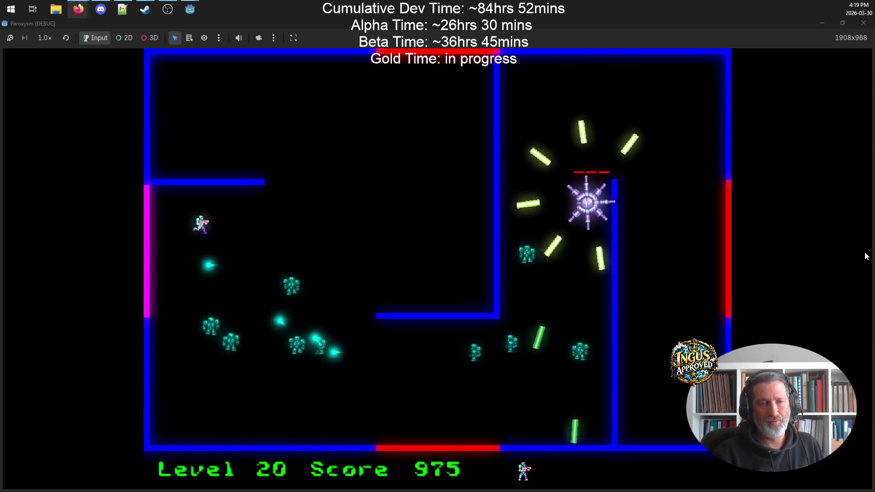
key(Up)
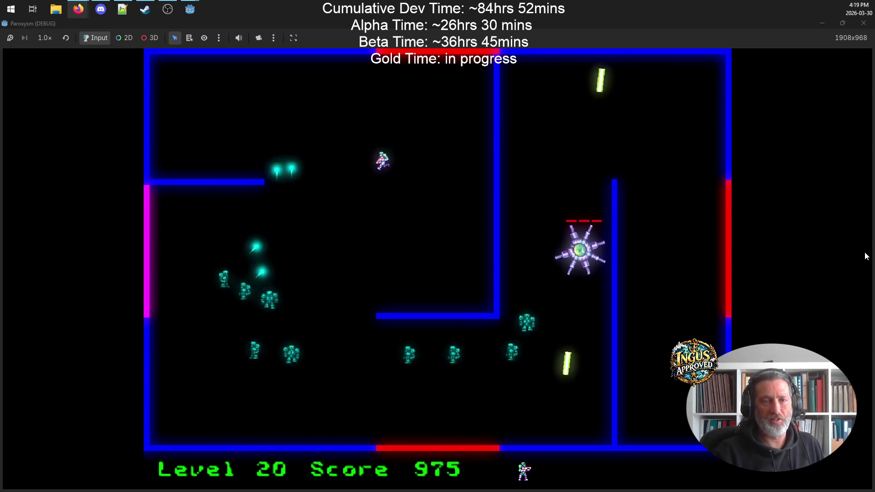
key(Up)
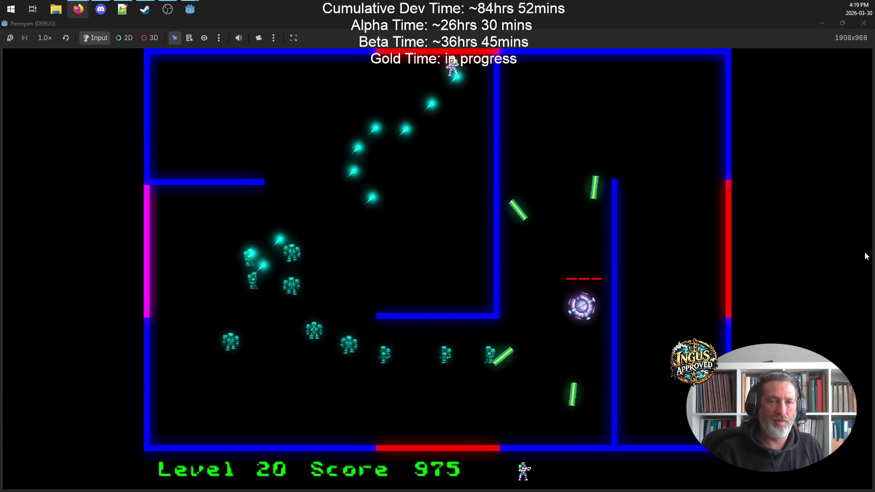
- After respawning, dodge beside the inner wall until Game Over at a score of 2655
key(Right)
key(Right)
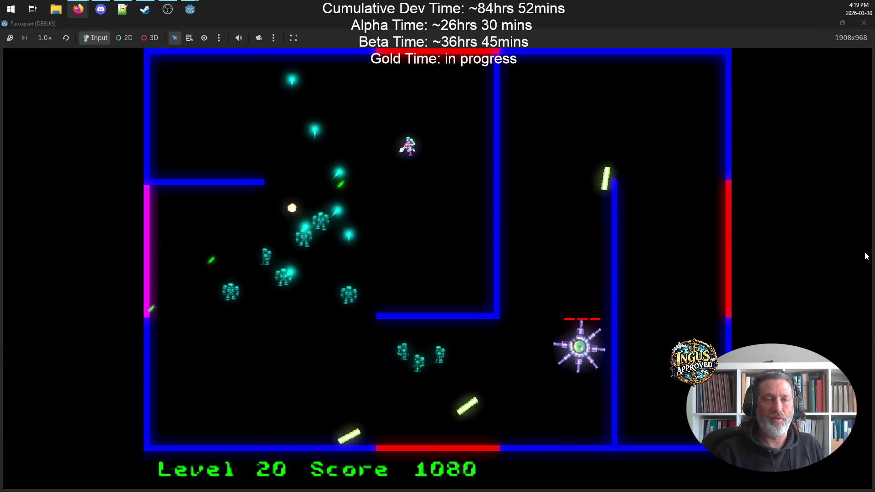
key(Up)
key(Left)
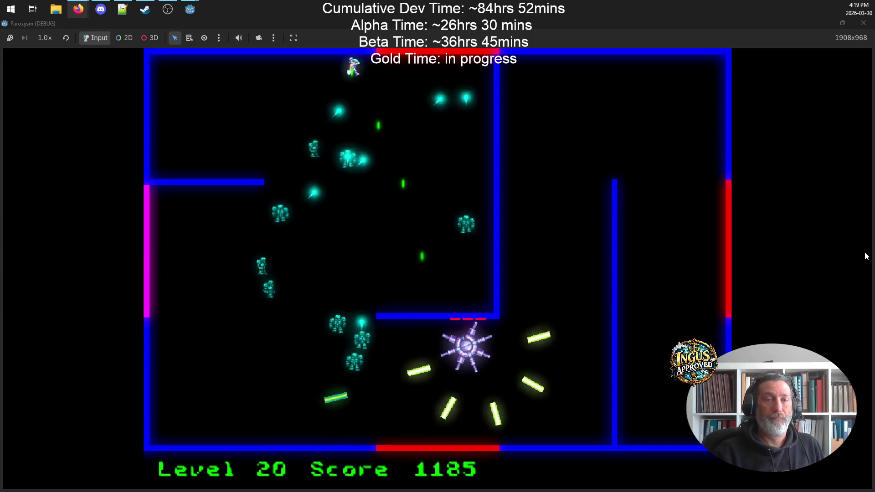
key(Left)
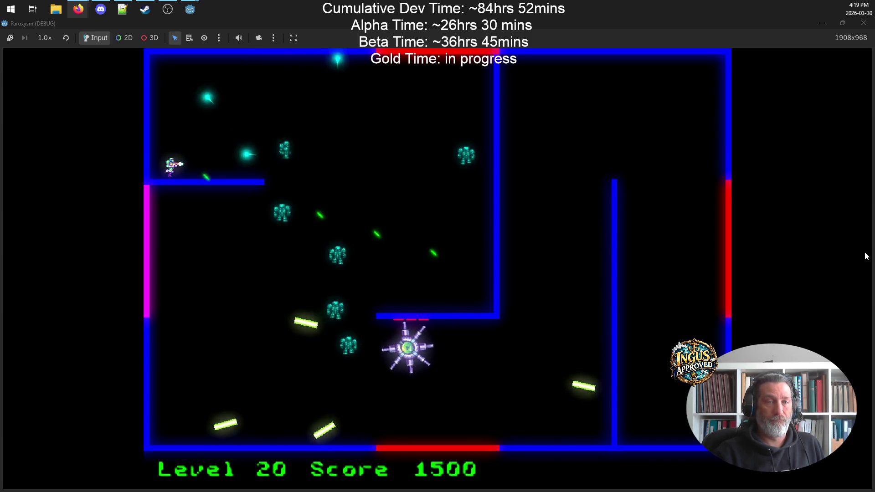
key(Right)
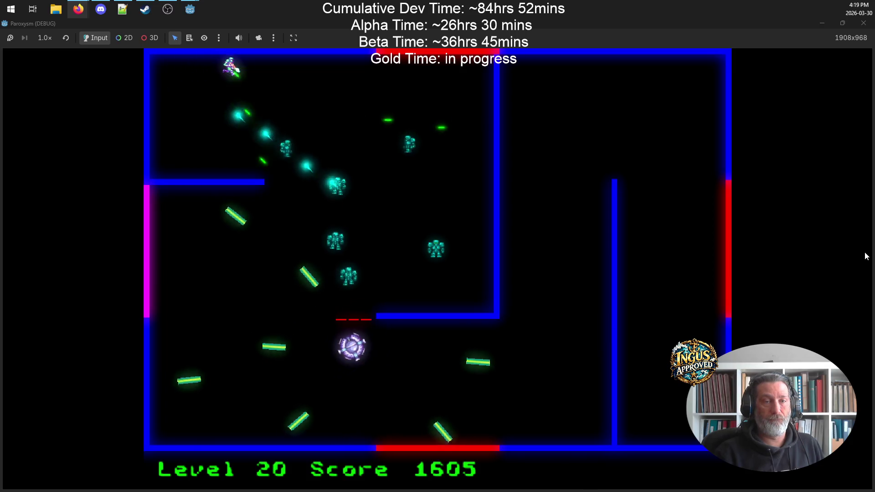
key(Right)
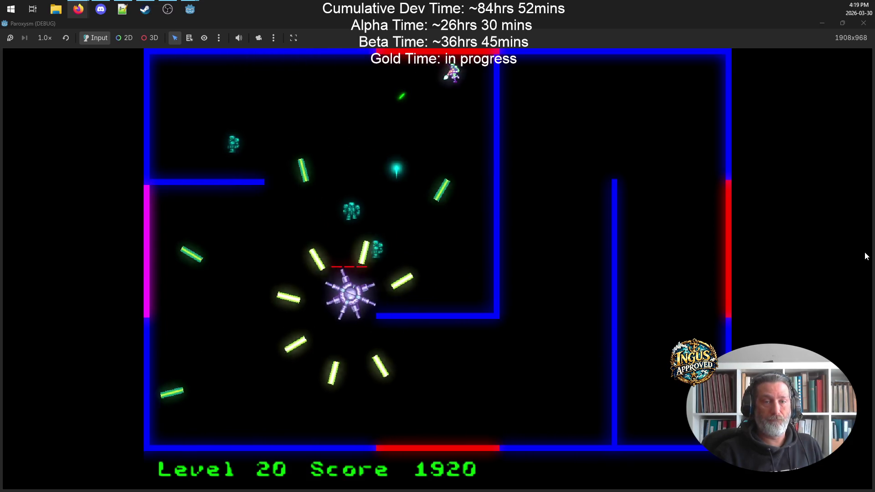
key(Down)
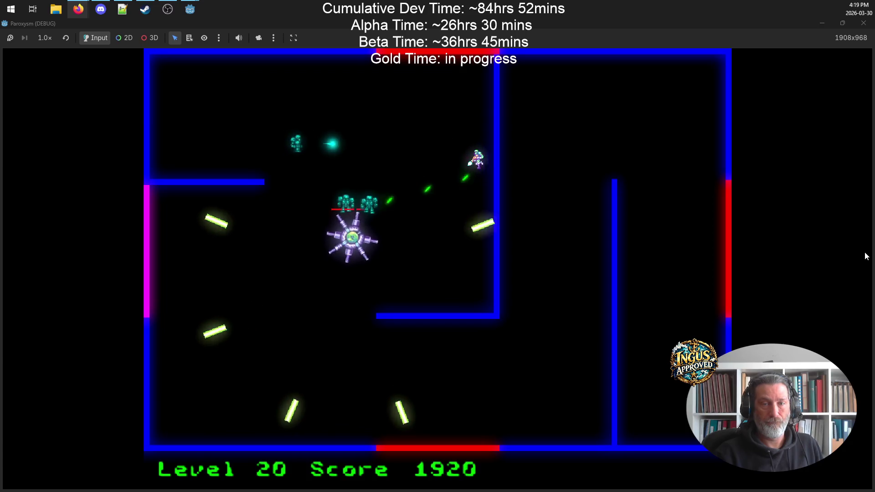
key(Down)
key(Up)
key(Up)
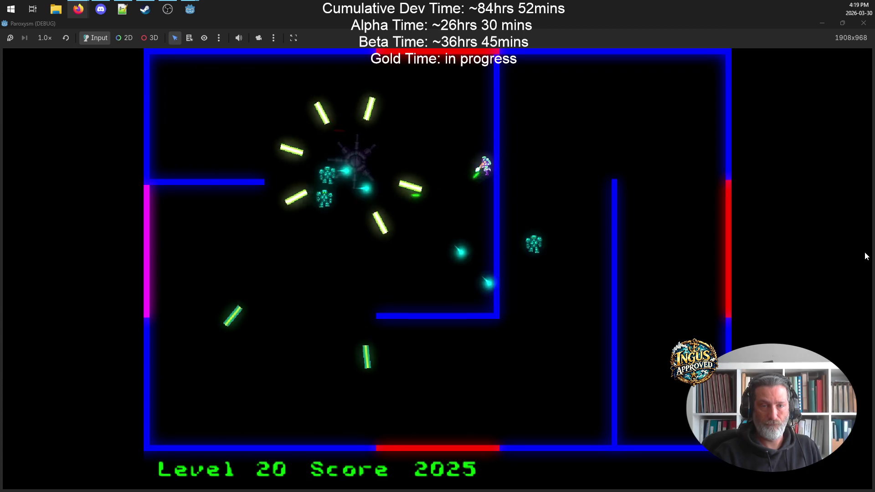
key(Down)
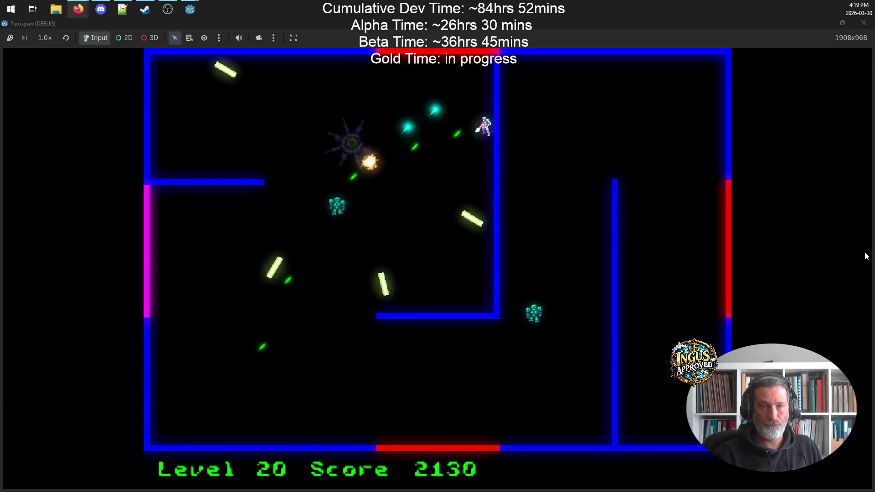
key(Down)
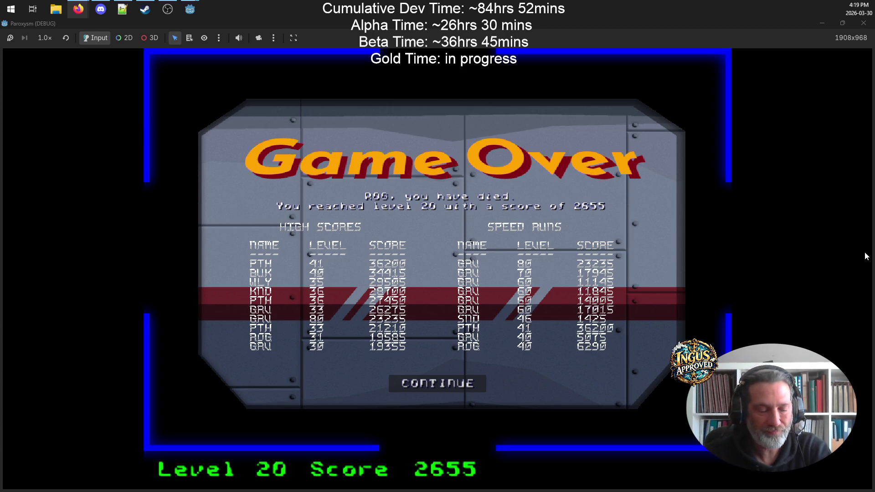
- Continue past the Game Over results, then quit from the Credits screen back to the editor
click(441, 387)
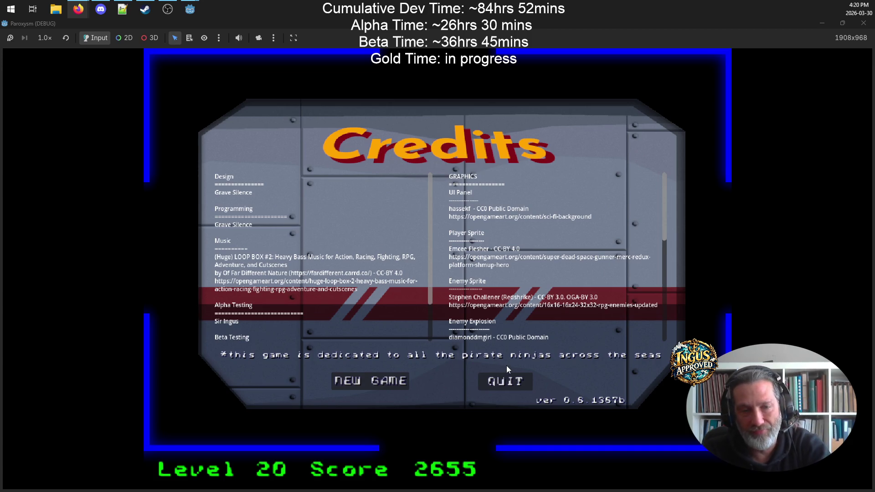
click(506, 381)
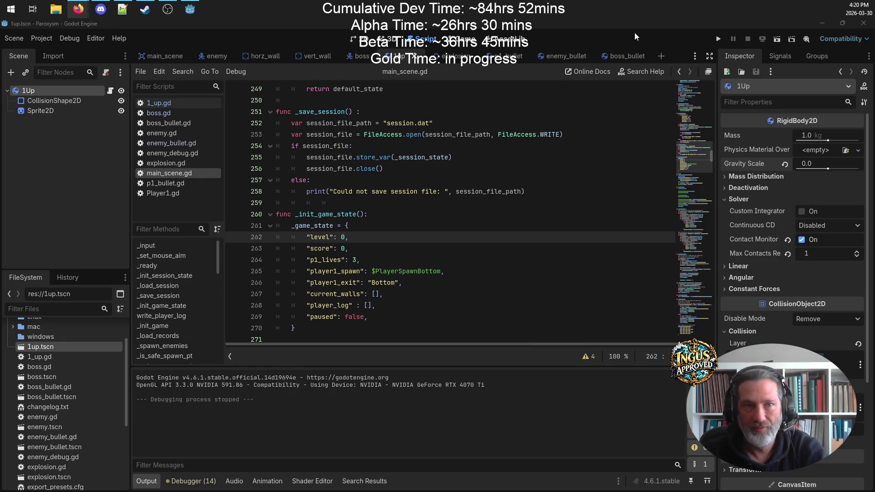
- Show main_scene in the 2D view, zoom in on the score bar, and hide the side docks
click(365, 38)
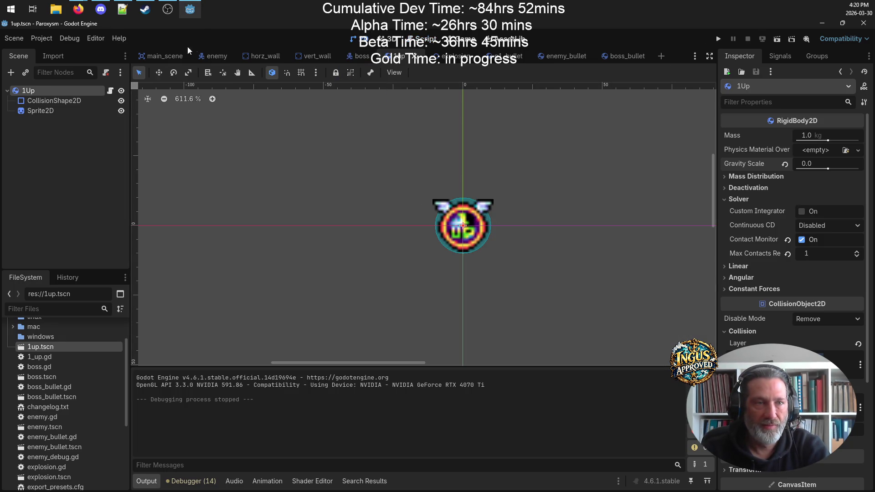
click(161, 56)
scroll(483, 315, up, 10)
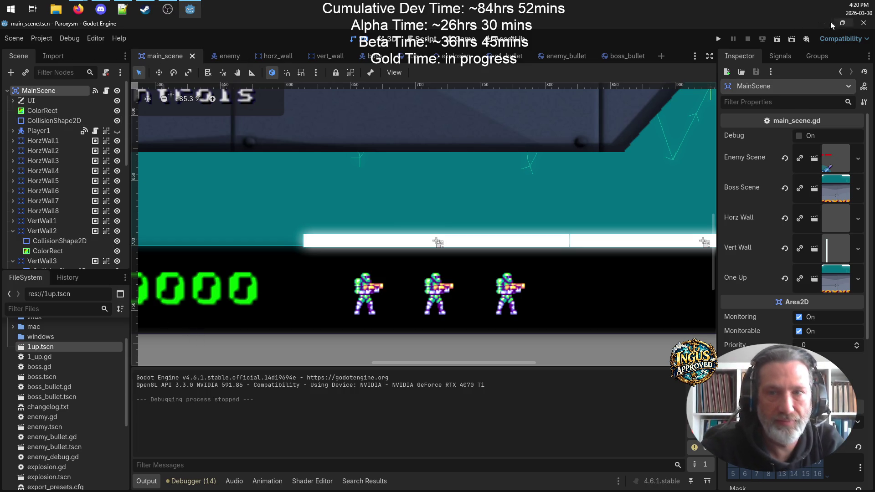
click(710, 55)
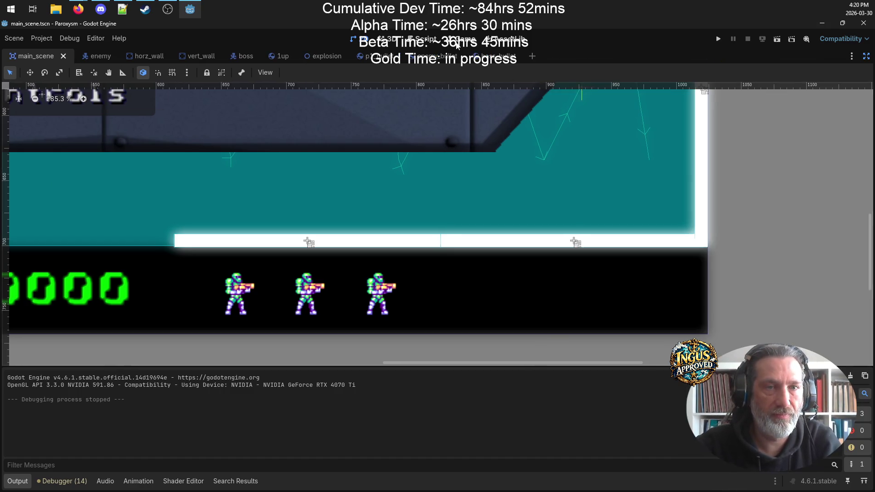
- Switch to the Script workspace and scroll main_scene.gd down to the music volume and mute handling
click(425, 39)
scroll(320, 213, down, 20)
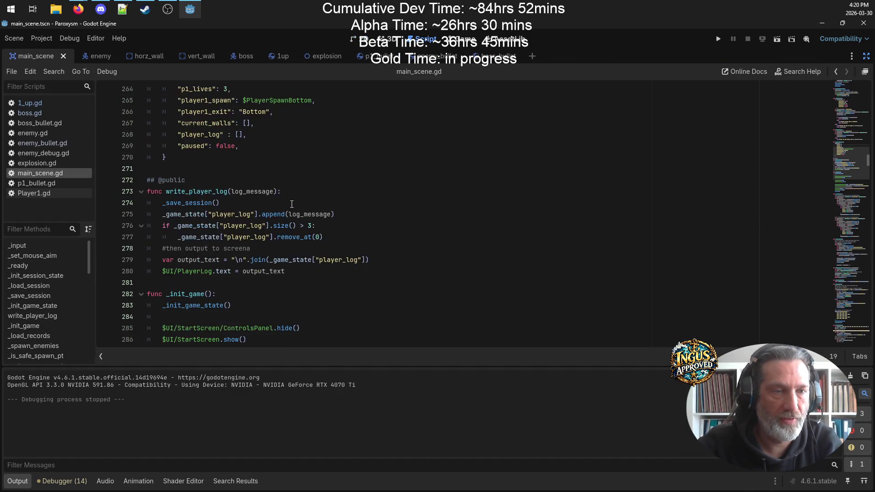
scroll(320, 214, down, 8)
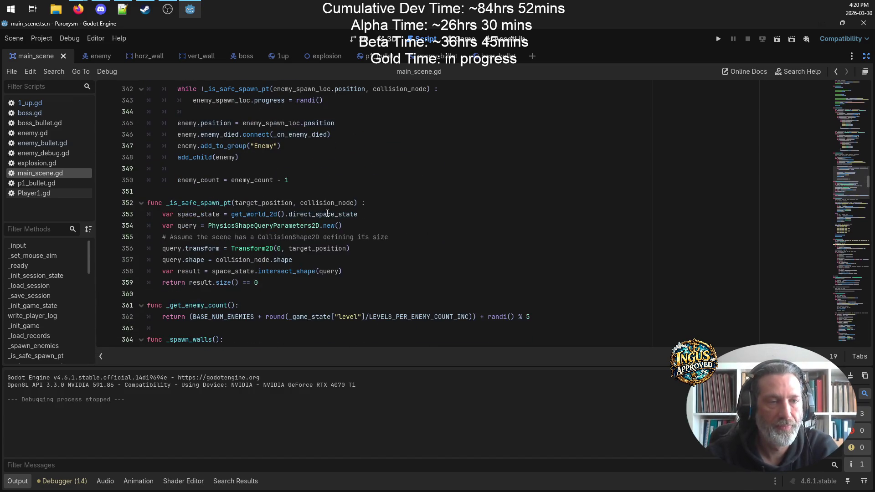
scroll(189, 186, down, 16)
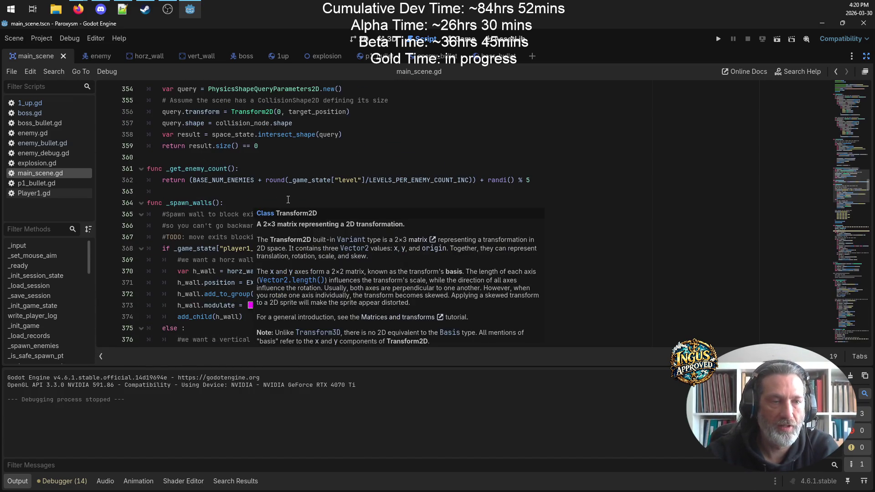
scroll(350, 183, down, 15)
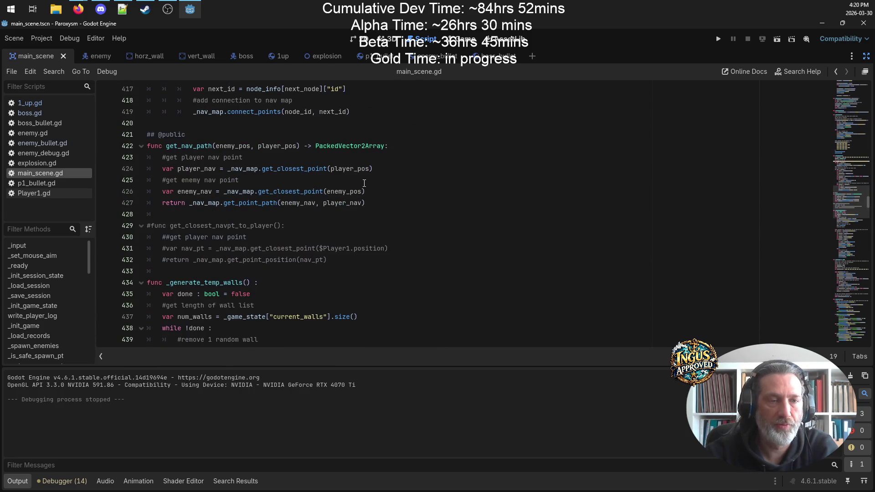
scroll(351, 180, down, 20)
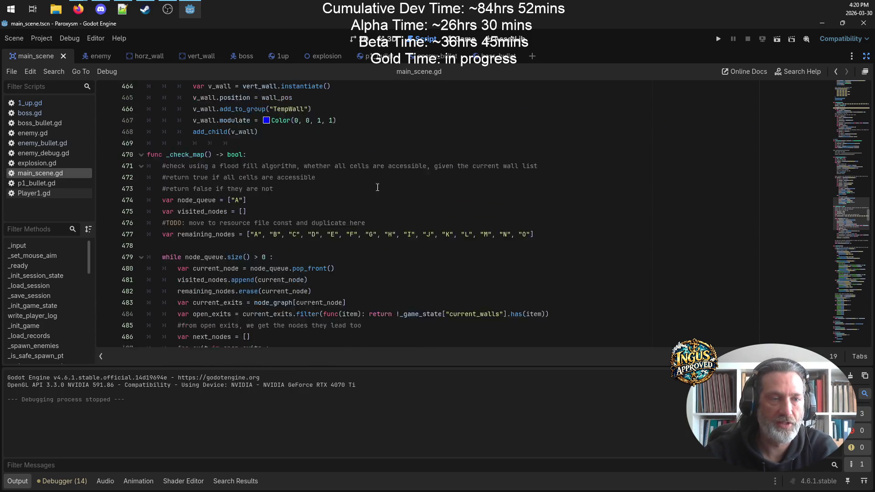
scroll(395, 192, down, 5)
scroll(388, 196, up, 13)
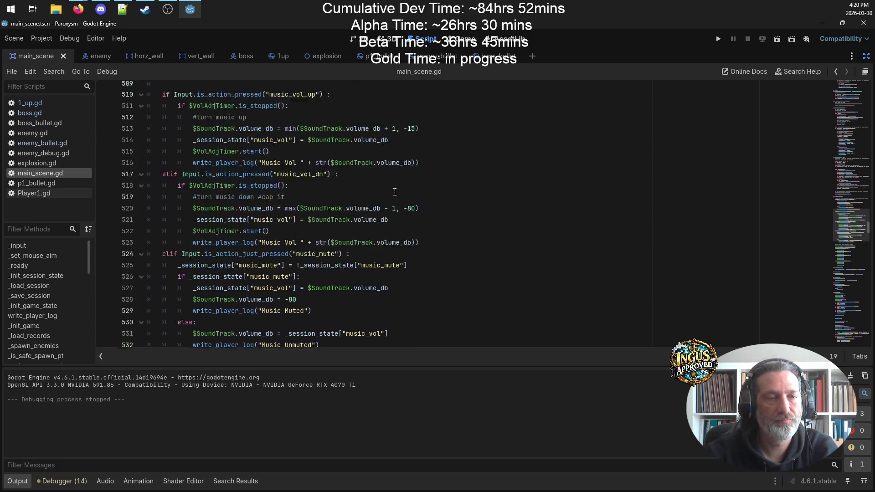
- Insert a new func _update_life_counters(): declaration after the _check_map function
click(216, 258)
key(Return)
key(Return)
key(Up)
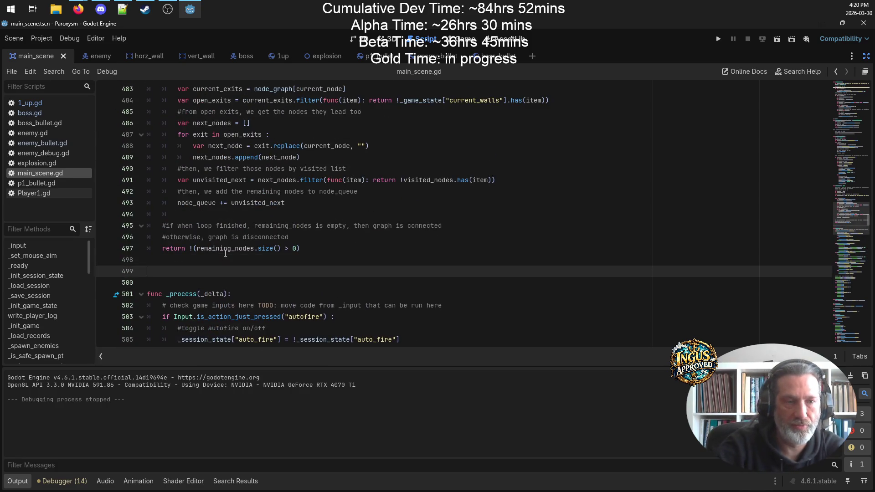
text(func )
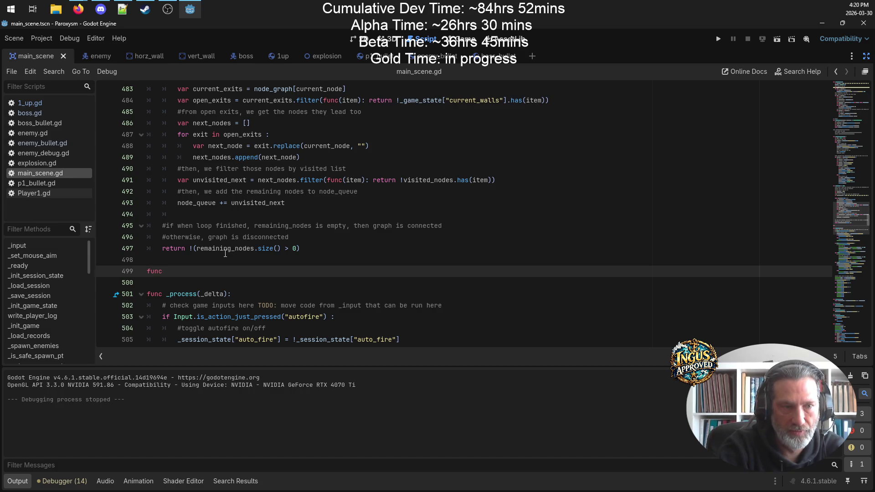
text(_i)
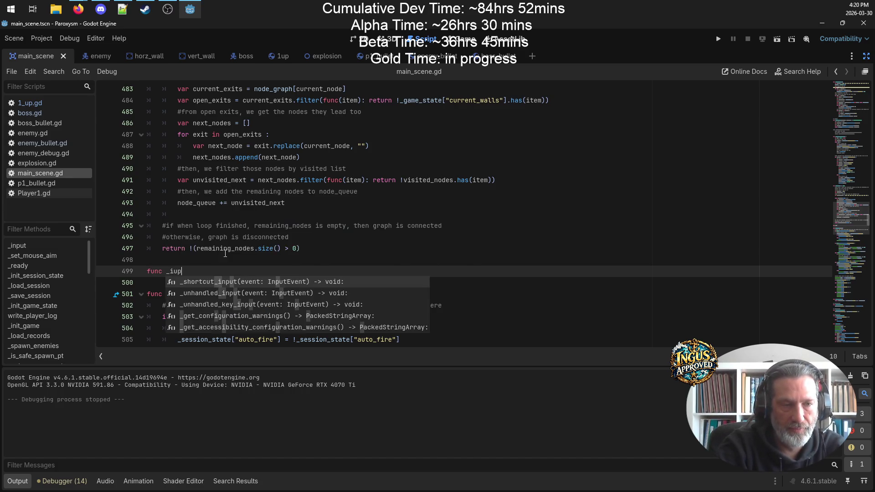
key(BackSpace)
text(update)
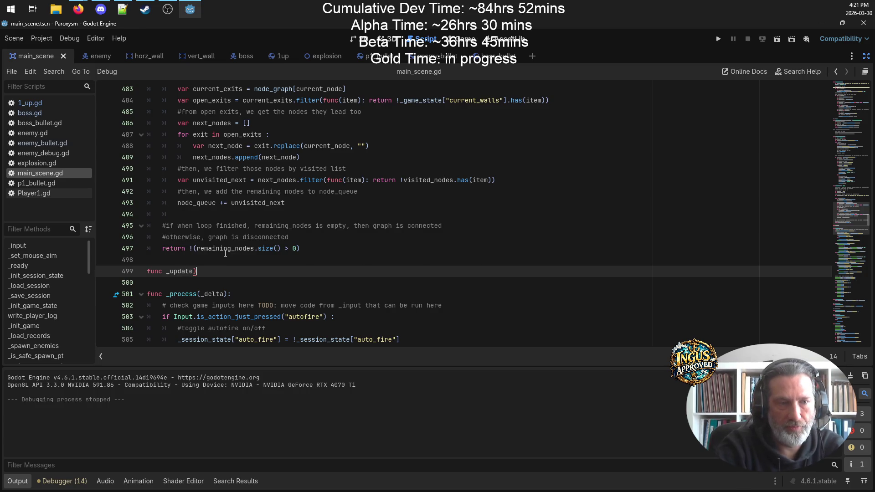
text(_life_)
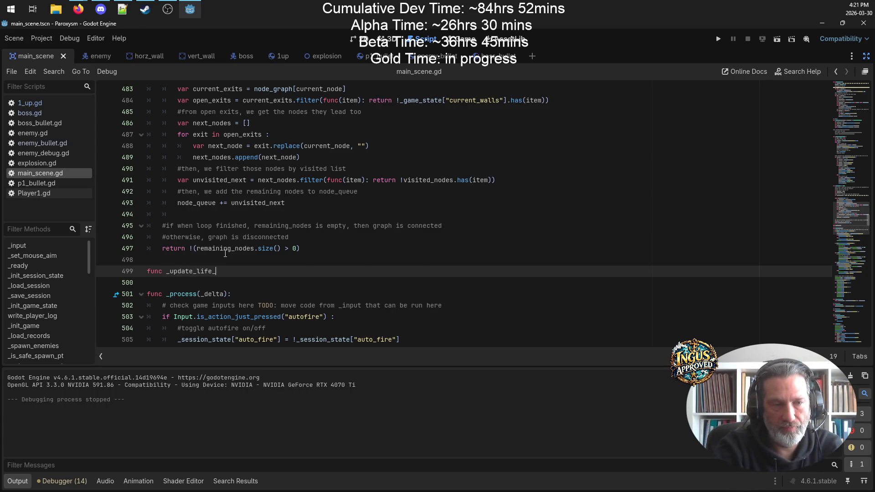
text(counters())
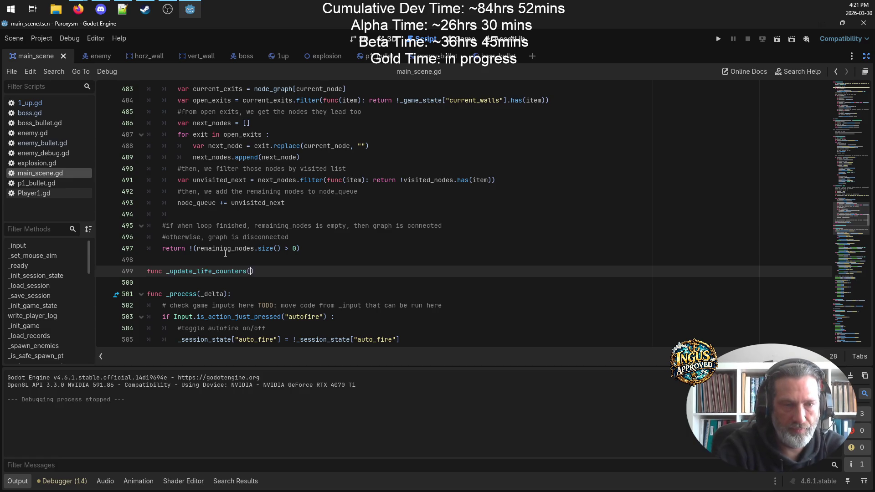
text(")
key(BackSpace)
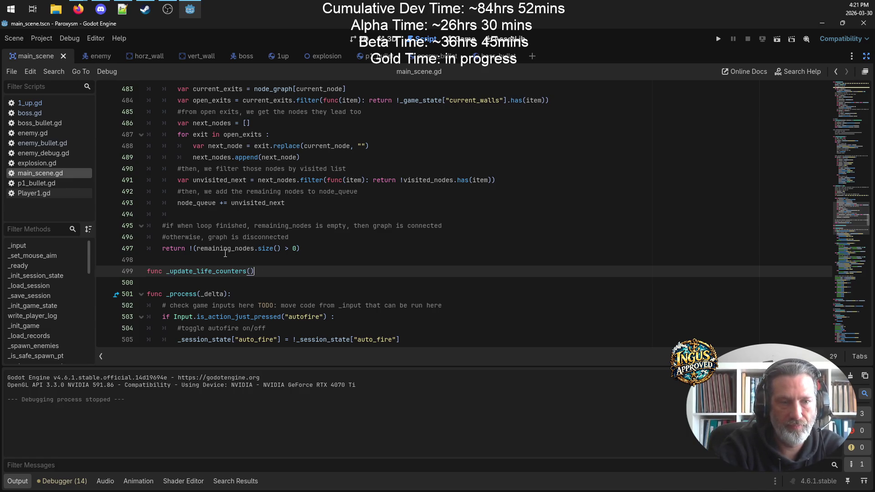
text(:)
key(Return)
- Add comments '#update the UI to display X-1 p1up icons' and '#only call when dying or triggering 1up power up', then save
text(#u)
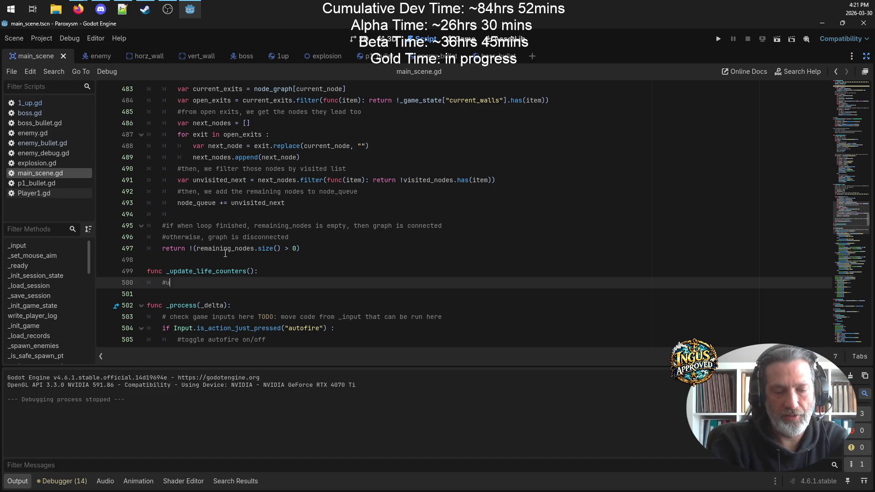
text(pdate the UIO )
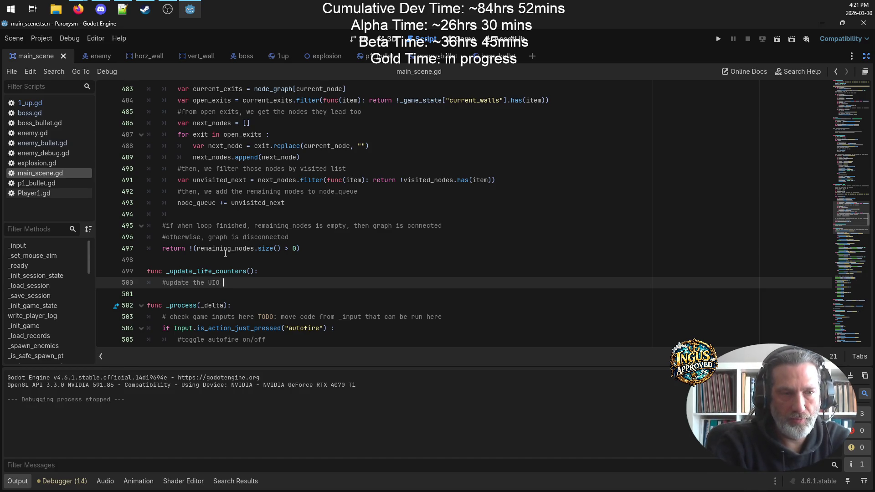
key(BackSpace)
key(BackSpace)
text( to display )
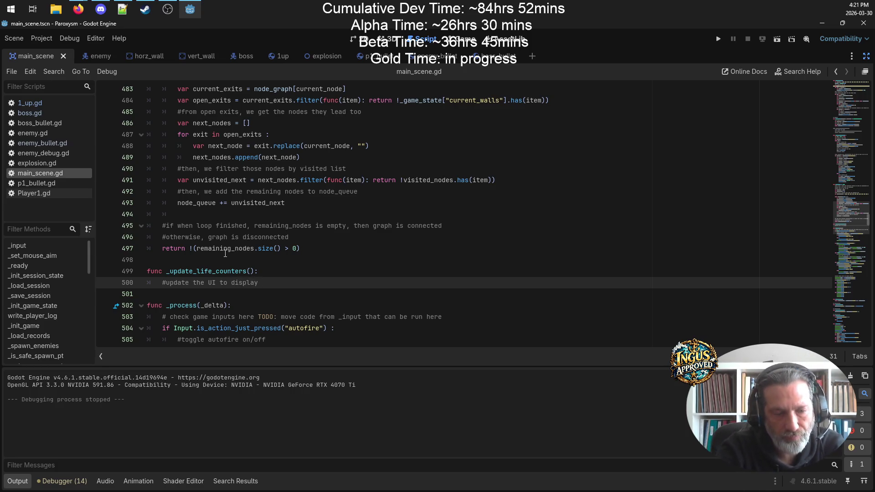
text(X-1 )
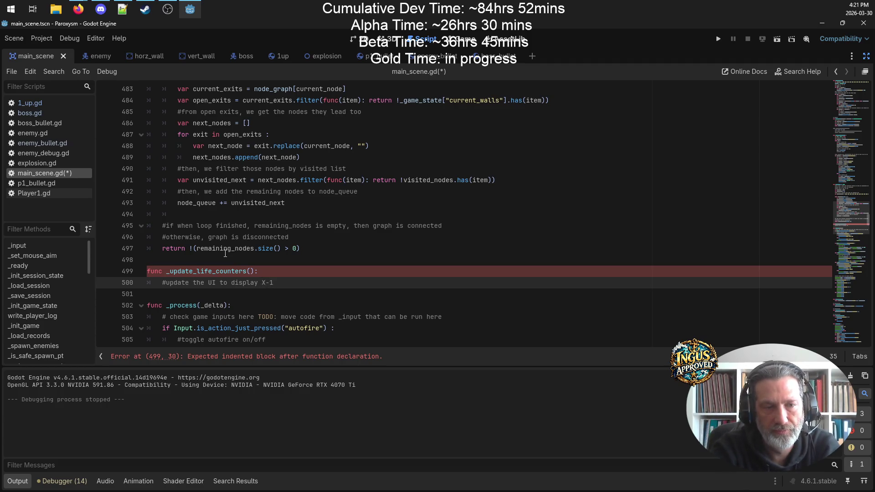
text(p1up icons)
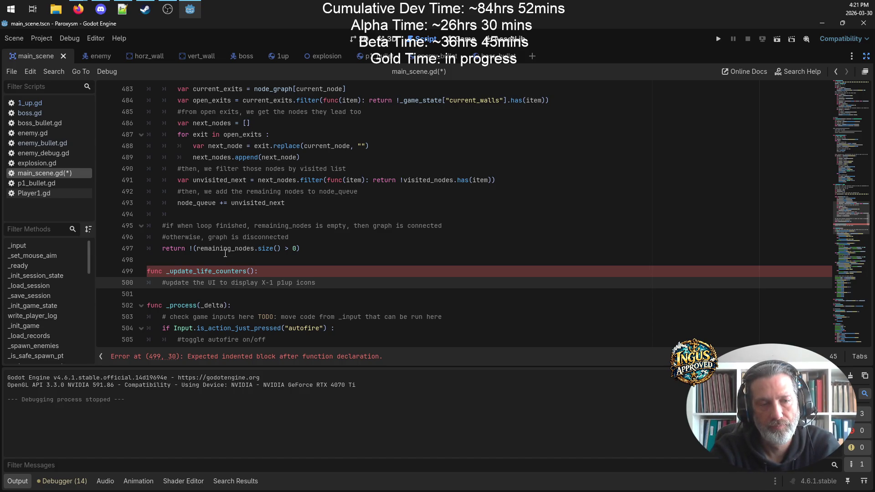
key(BackSpace)
key(BackSpace)
key(BackSpace)
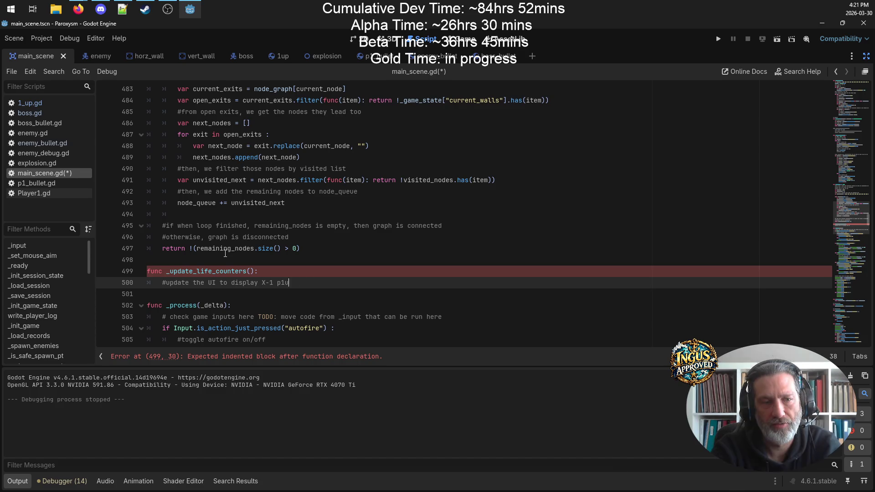
text(p1up)
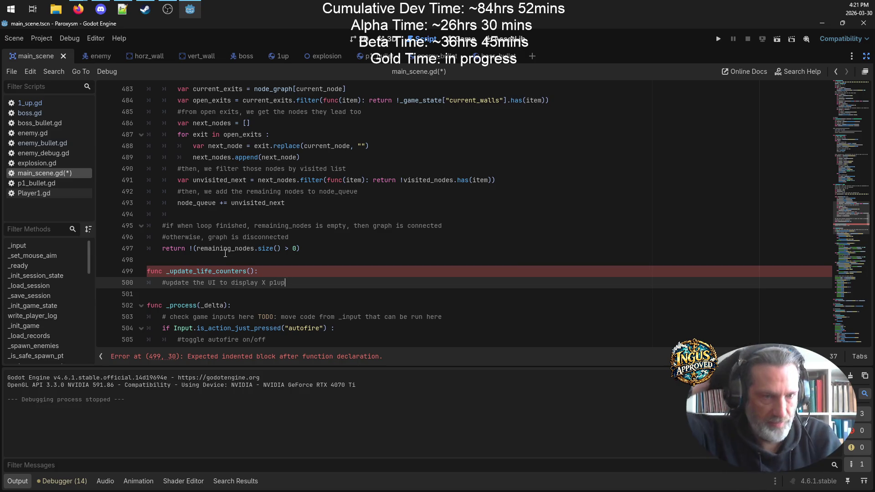
text( icons)
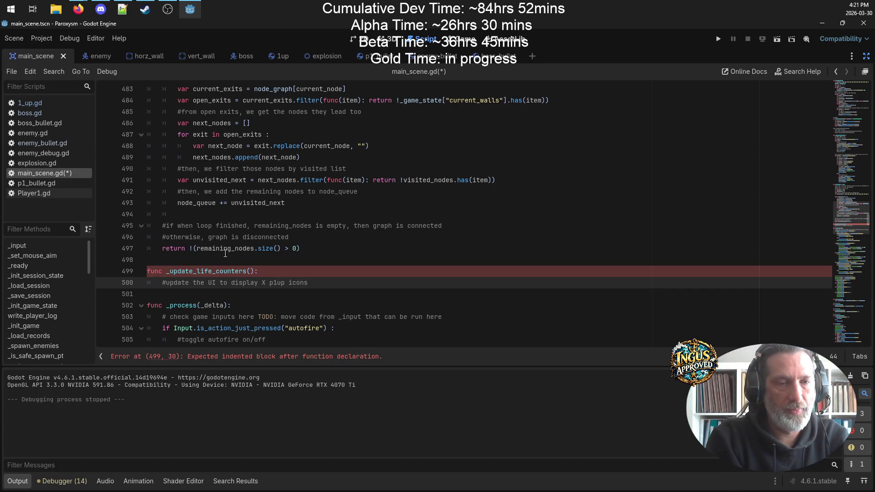
key(Return)
text(#on)
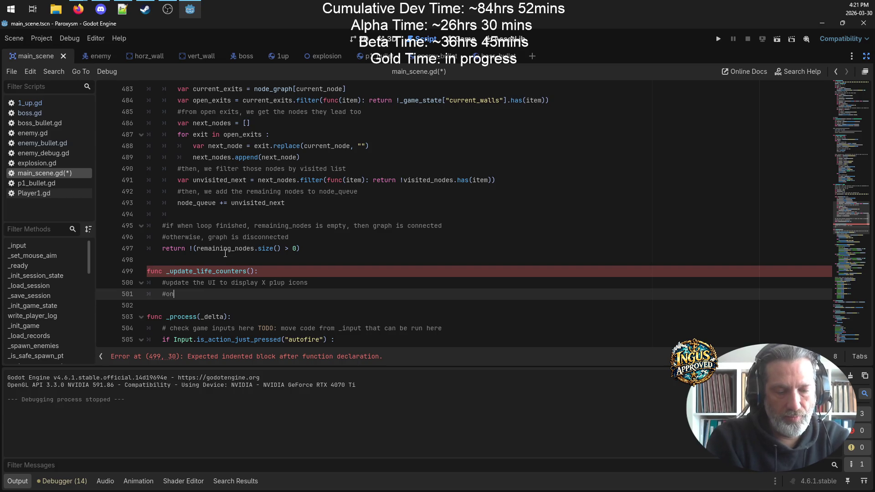
text(ly call when )
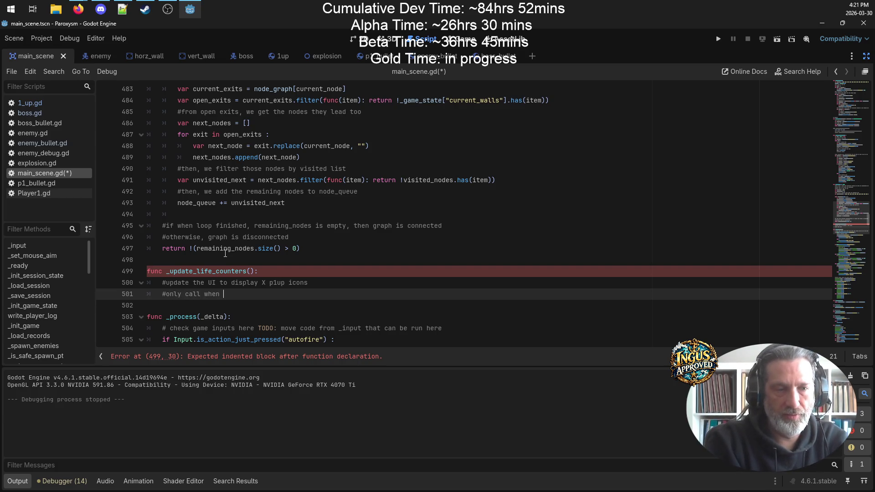
text(dying io)
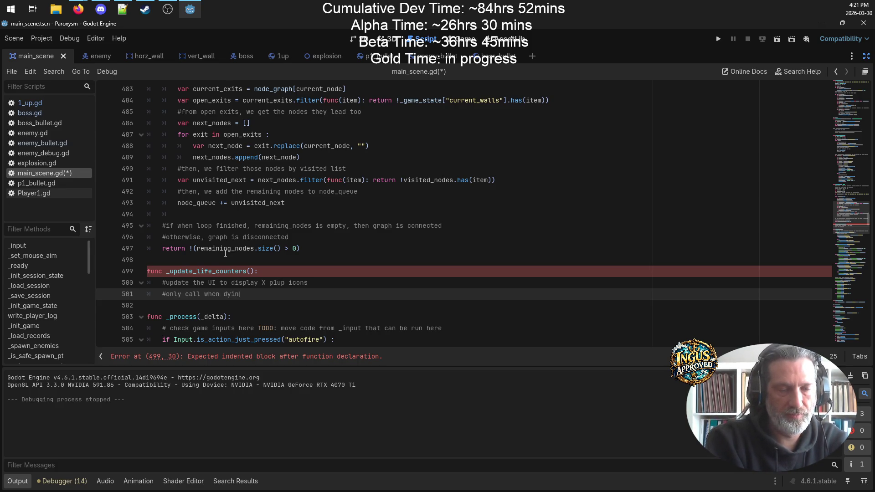
key(BackSpace)
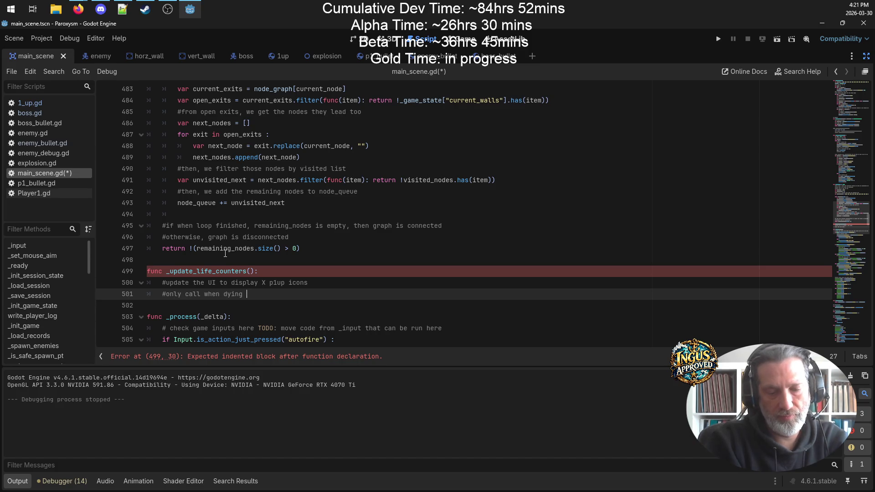
text(or trigger)
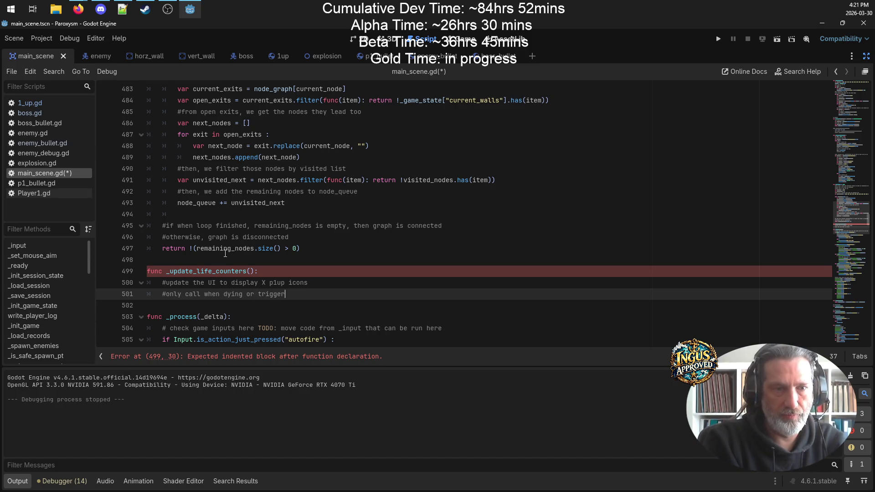
text(ing 1)
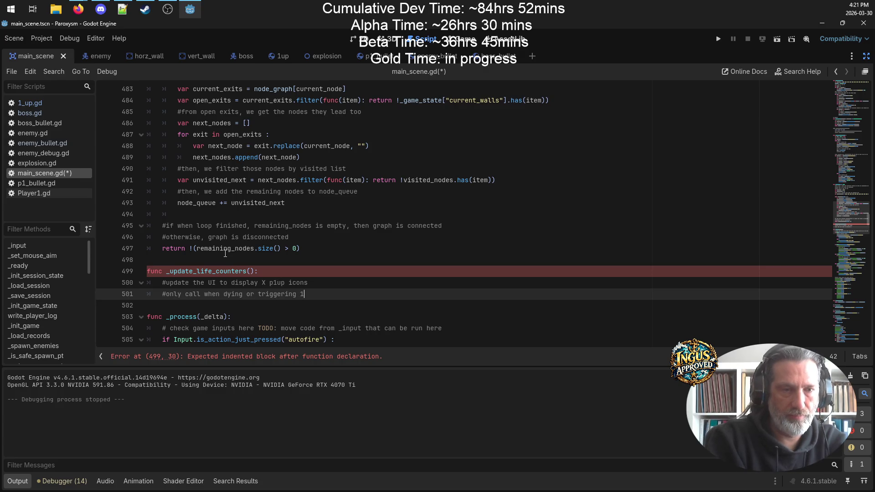
text(up power up)
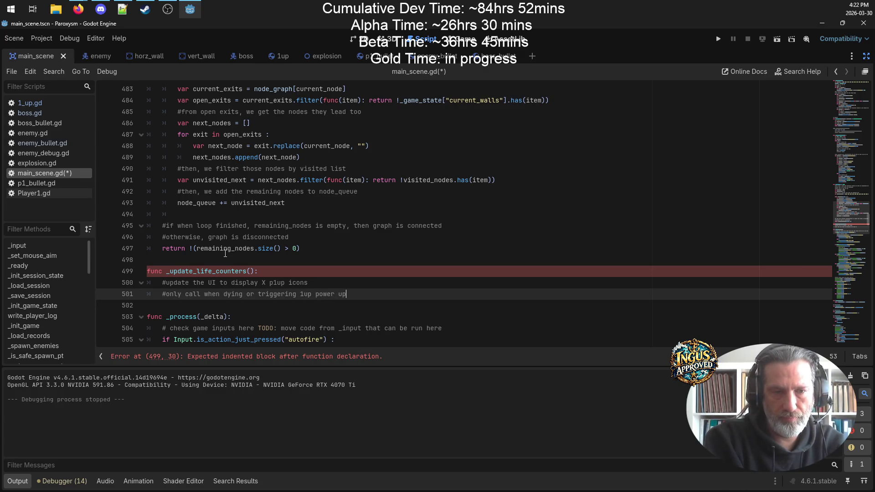
key(ctrl+s)
key(Return)
- Add a pass statement to the _update_life_counters body and save the script
key(ctrl+s)
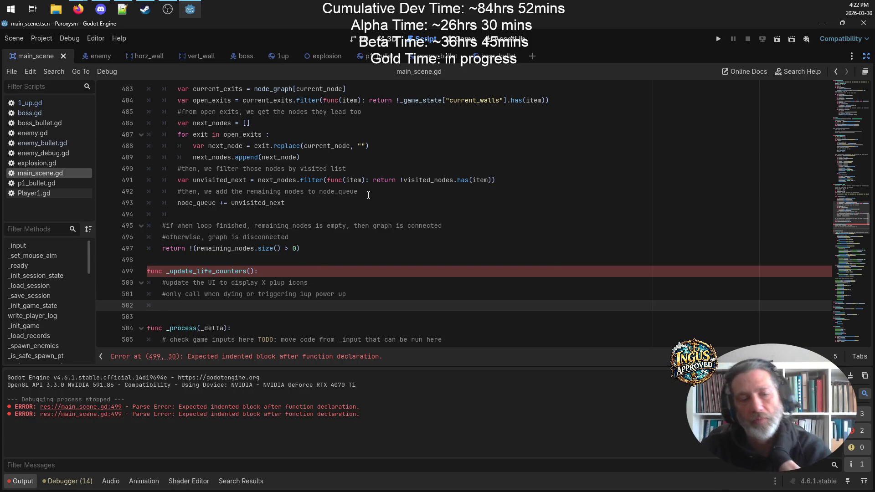
text(pass)
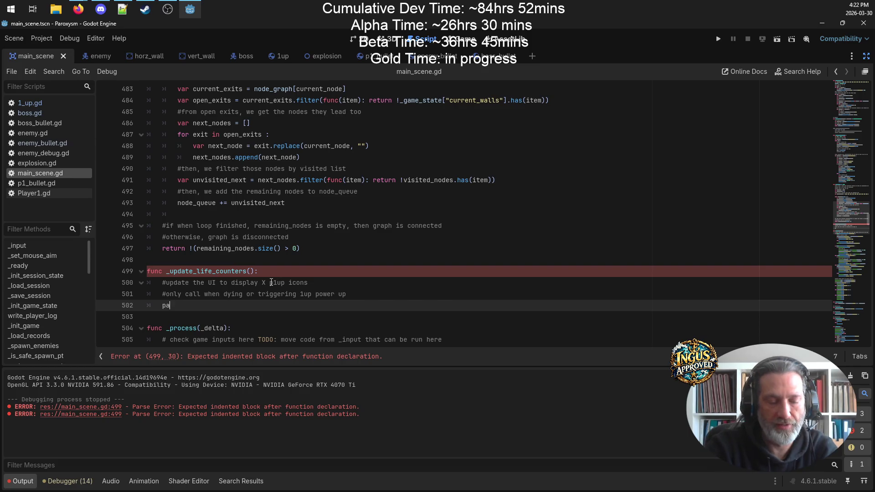
key(ctrl+s)
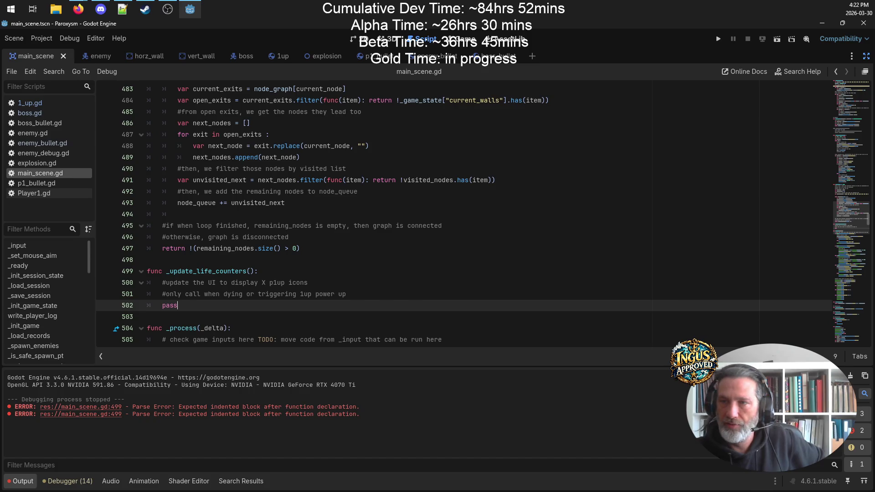
- Switch to the browser and move the radio player to the screen centre
key(alt+Tab)
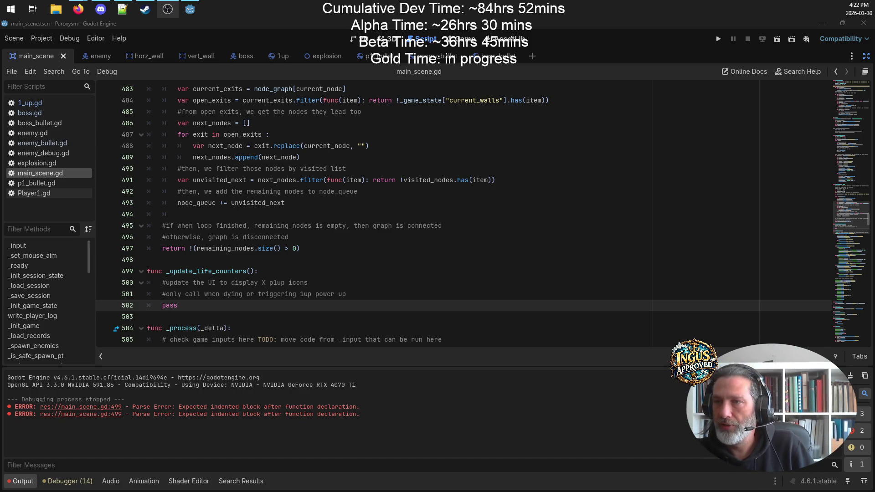
key(alt+Tab)
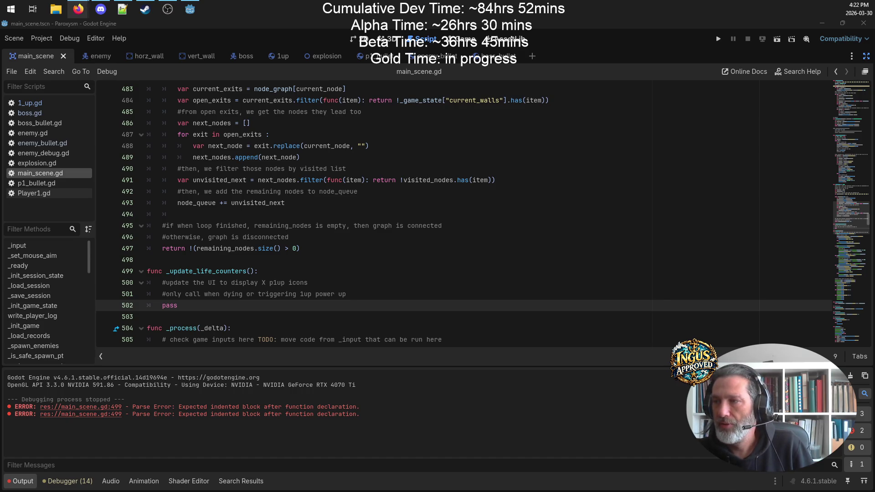
mouse_move(601, 107)
mouse_down()
mouse_move(371, 105)
mouse_move(424, 101)
mouse_move(470, 114)
mouse_up()
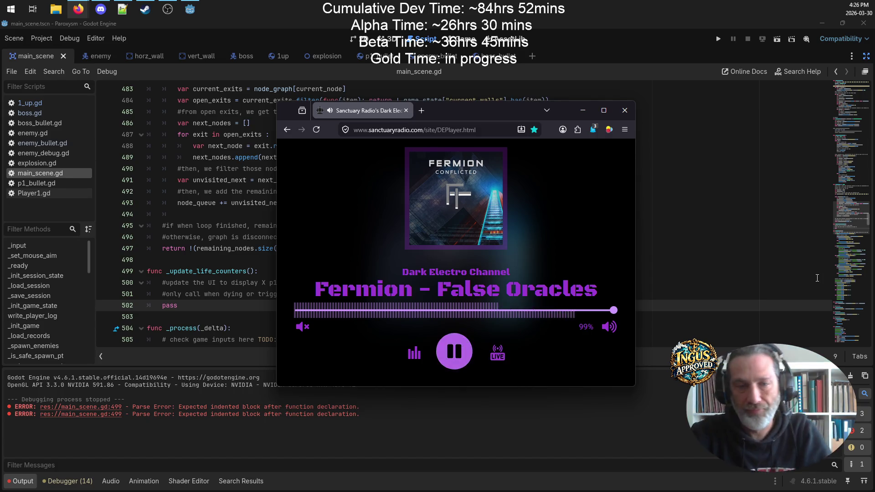
- In _change_level, change the level increment from '+= 10' to '+= 1' and save the script
click(503, 98)
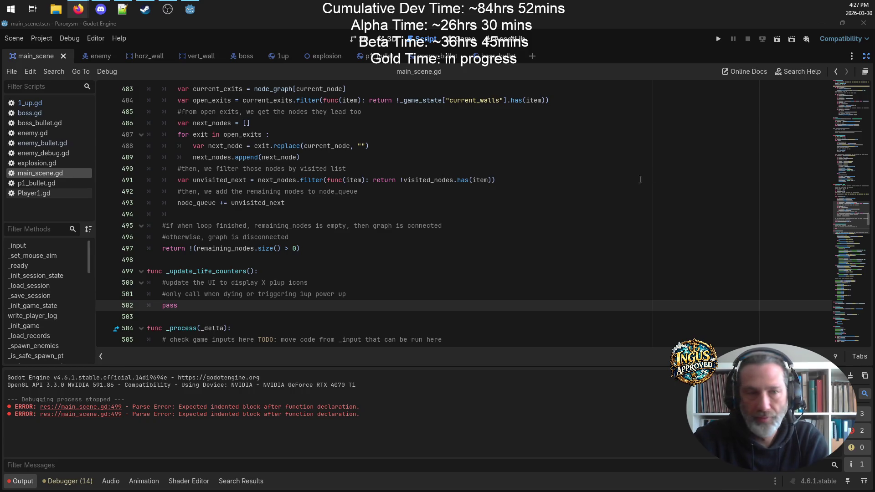
click(464, 232)
click(187, 307)
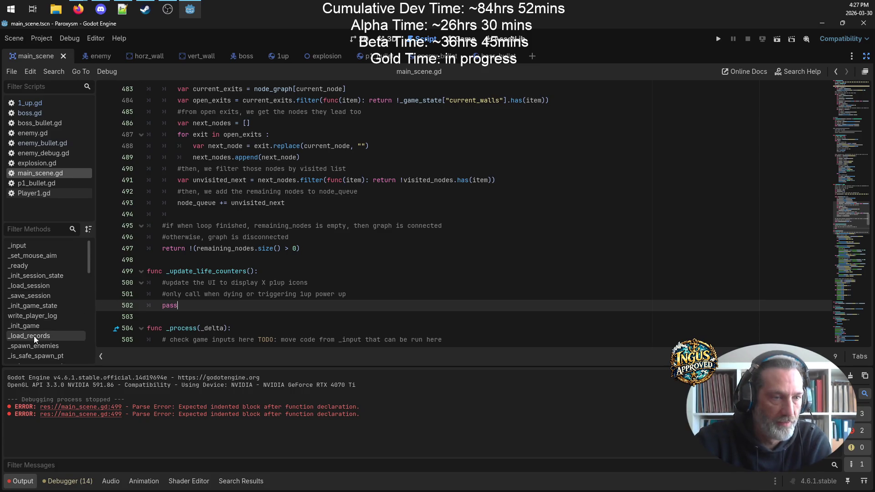
scroll(51, 269, down, 3)
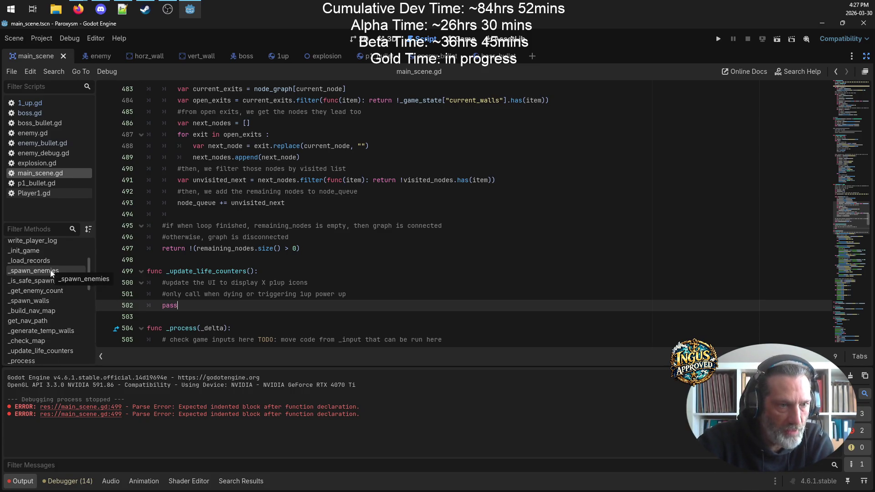
scroll(51, 292, down, 3)
scroll(54, 294, down, 5)
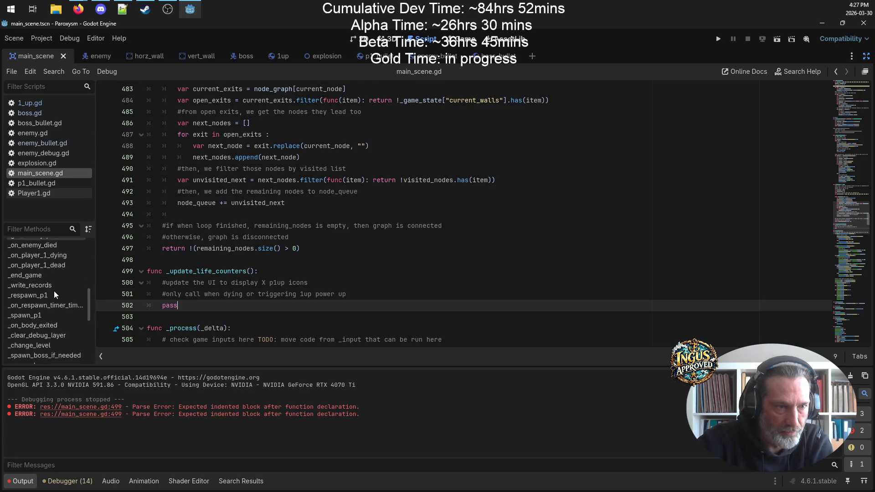
click(63, 285)
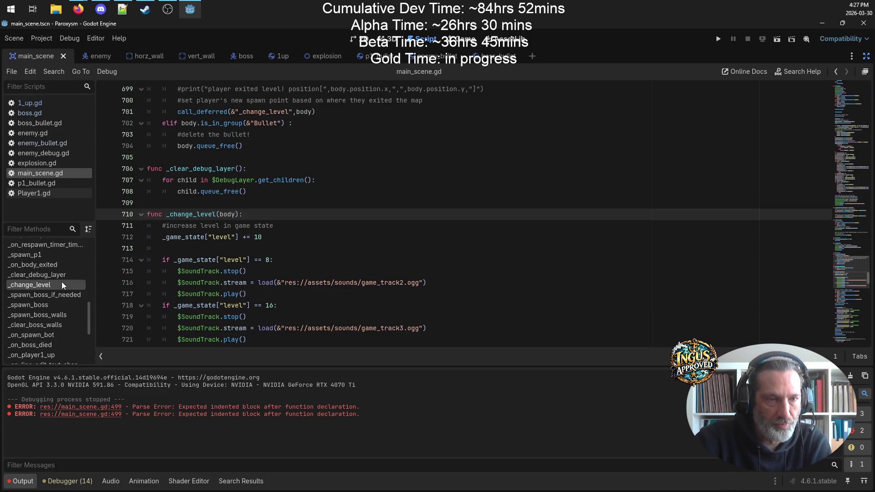
click(273, 235)
key(ctrl+s)
- Set "level": 1 in _init_game_state, save, and run the project in debug
scroll(59, 285, up, 5)
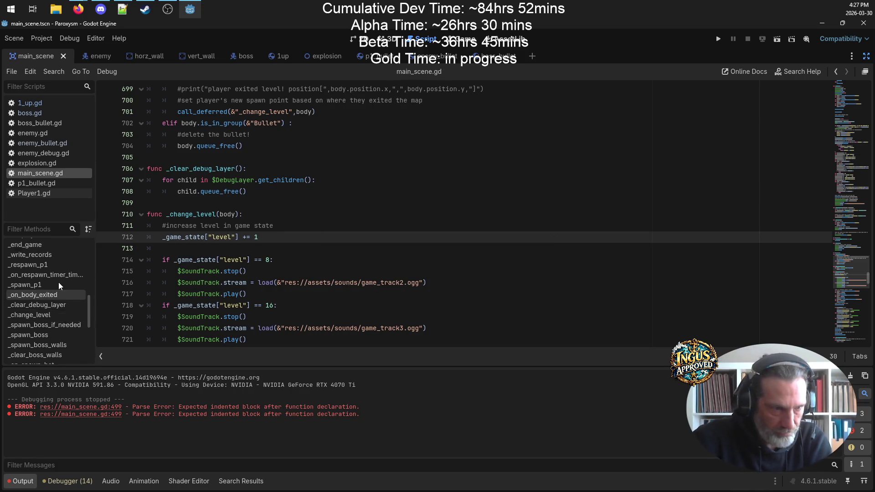
scroll(49, 301, up, 3)
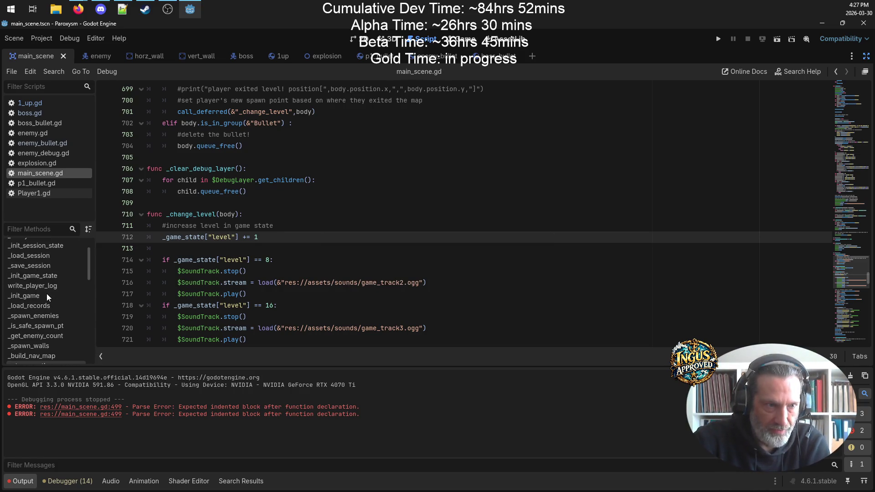
click(46, 276)
click(227, 240)
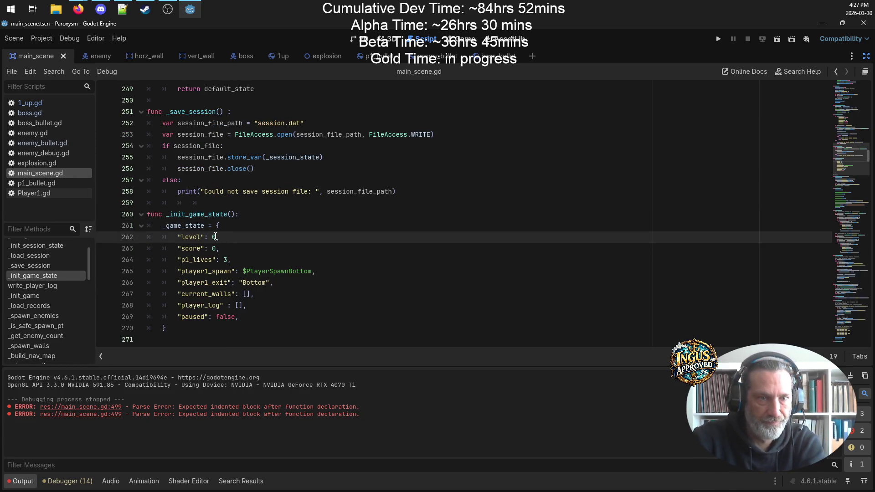
key(ctrl+s)
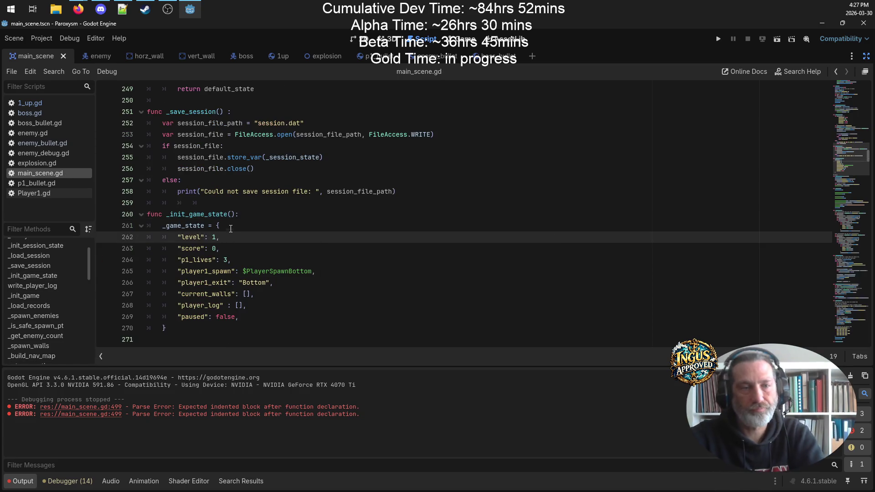
click(718, 40)
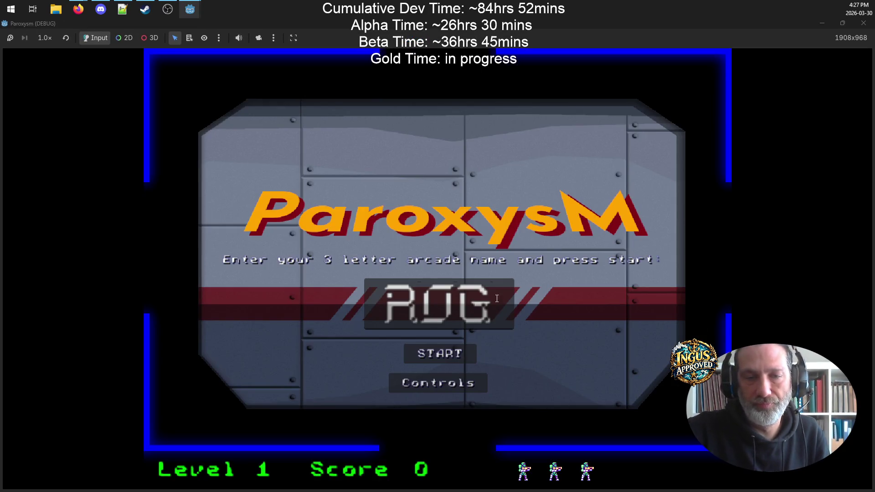
- Replace the arcade name with 'SCT' and start level 1
key(BackSpace)
key(BackSpace)
key(BackSpace)
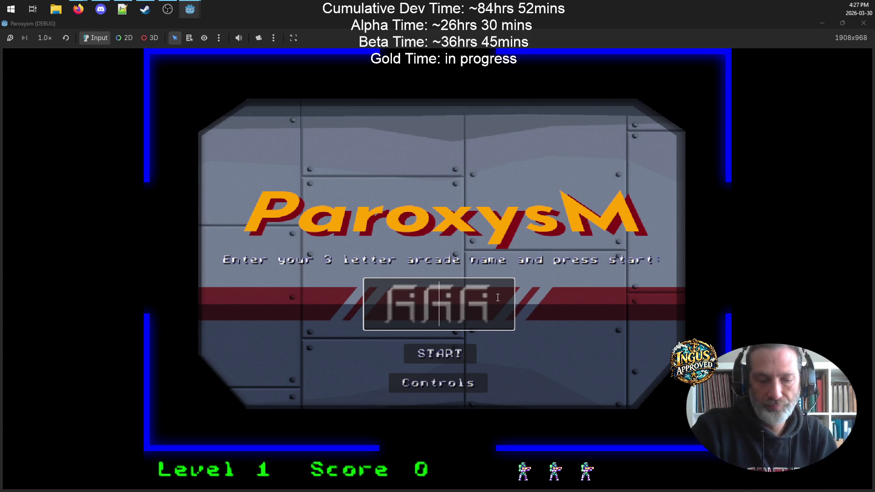
text(SCT)
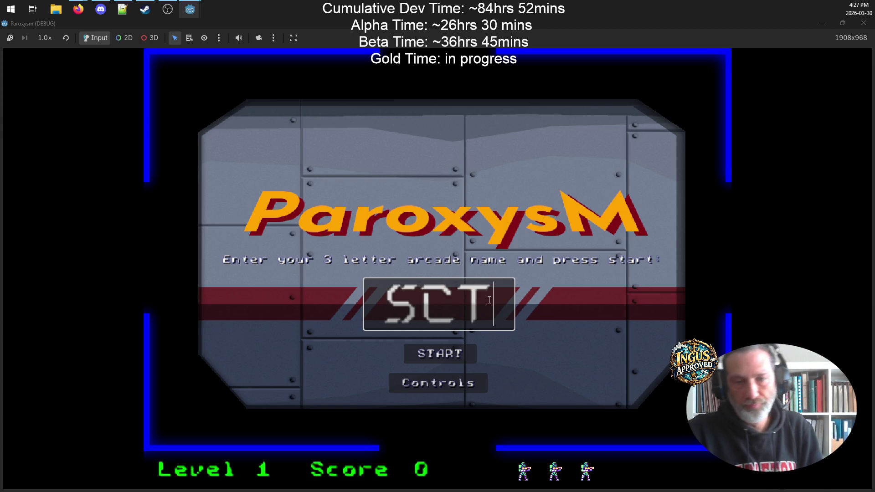
click(467, 356)
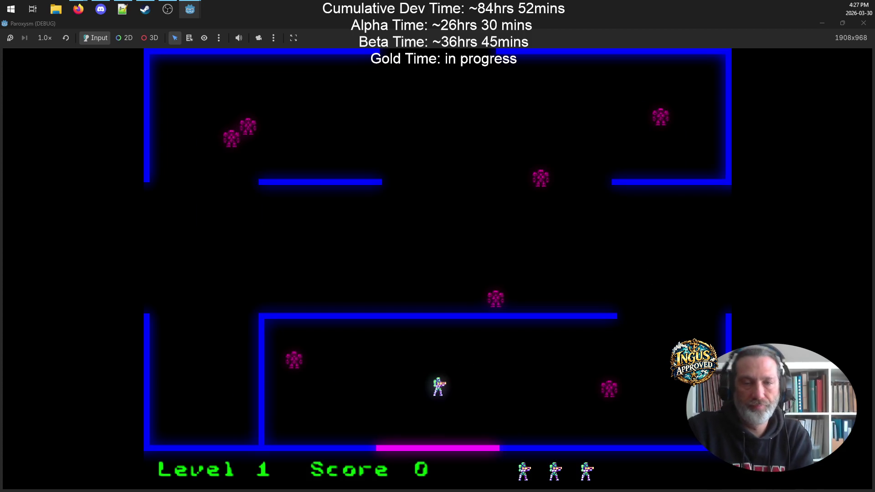
- Play level 1 to a score of 80, pause the game, and bring the Notepad++ build notes forward
key(Up)
key(Right)
key(Down)
key(Right)
key(Left)
key(Up)
key(Right)
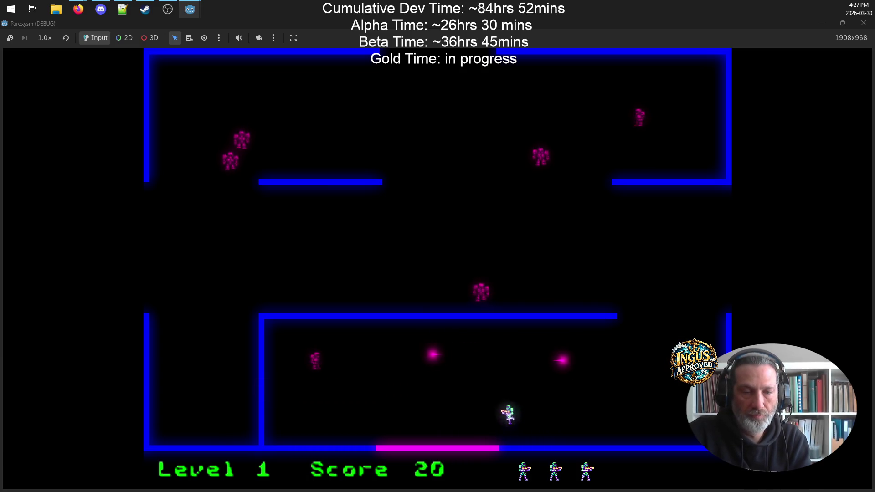
key(Right)
key(Up)
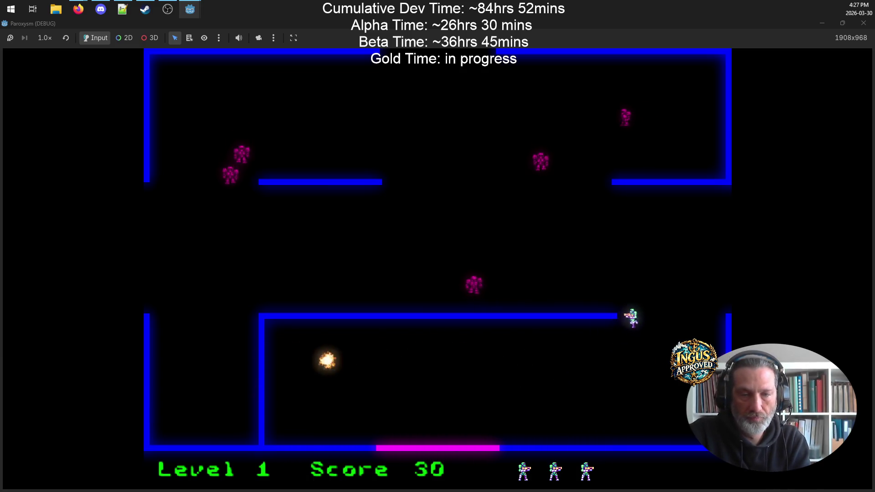
key(Right)
key(Down)
key(Left)
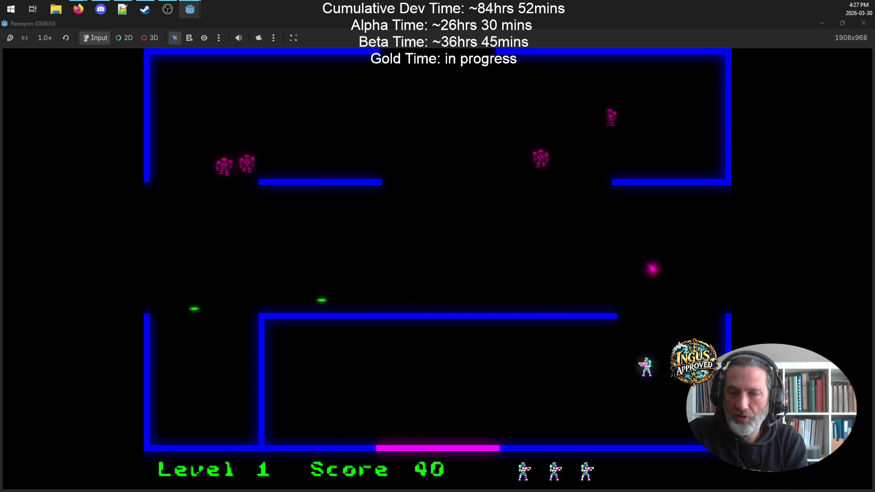
key(Right)
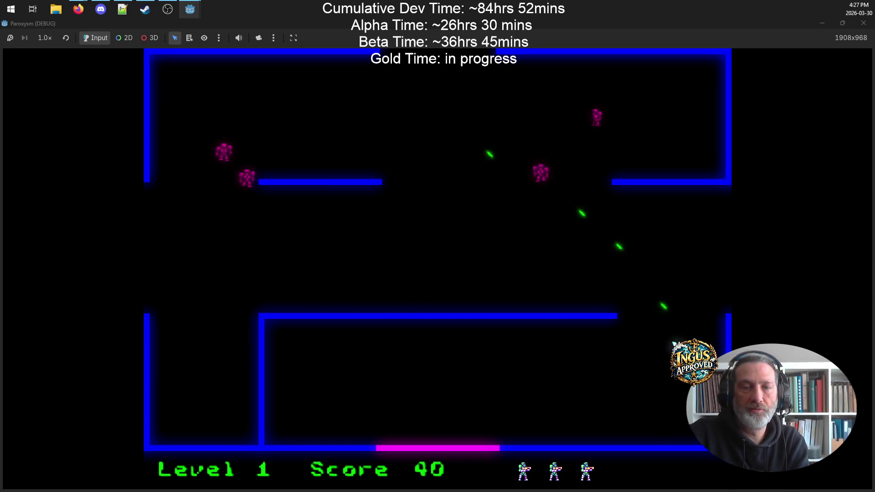
key(Up)
key(Left)
key(Up)
key(Right)
key(Right)
key(Down)
key(Left)
key(Up)
key(Left)
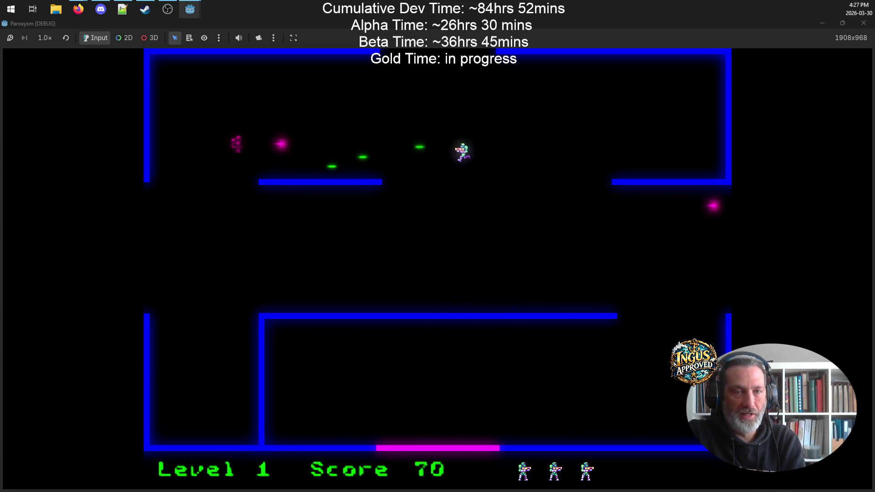
key(Down)
key(Escape)
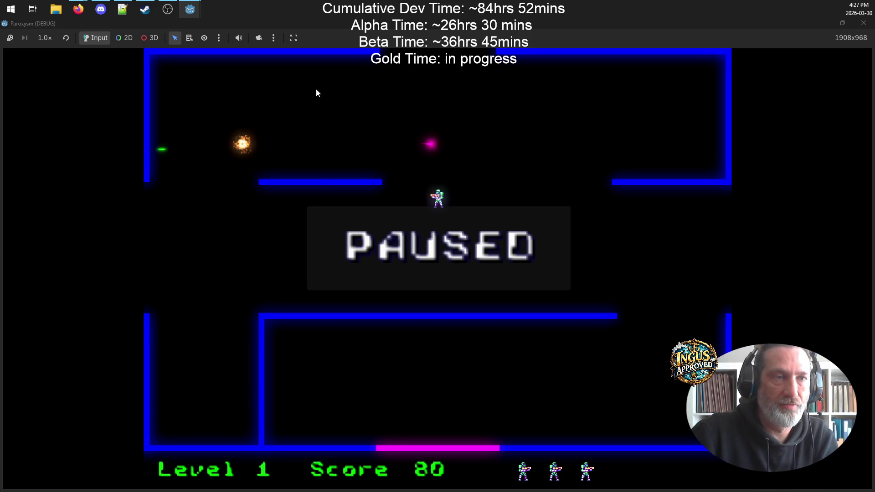
click(120, 11)
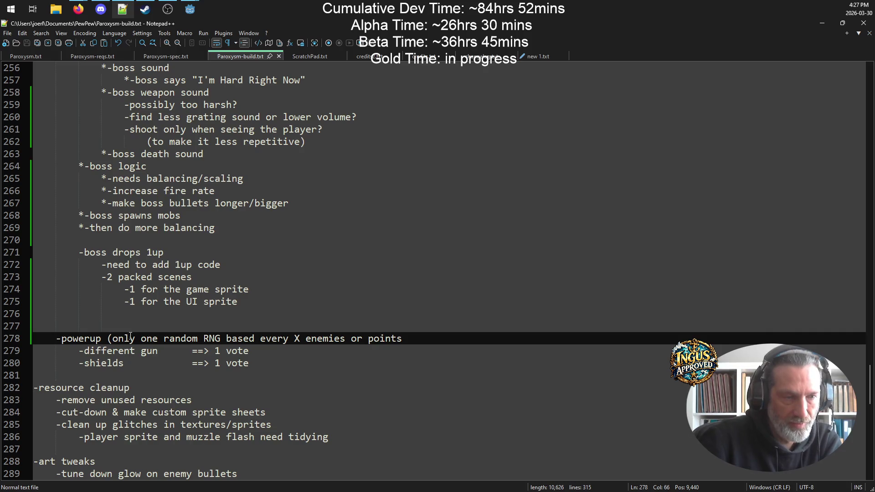
- Add a '-add 1up pickup sound' line below the boss-drops-1up note, then return to the paused game
click(229, 266)
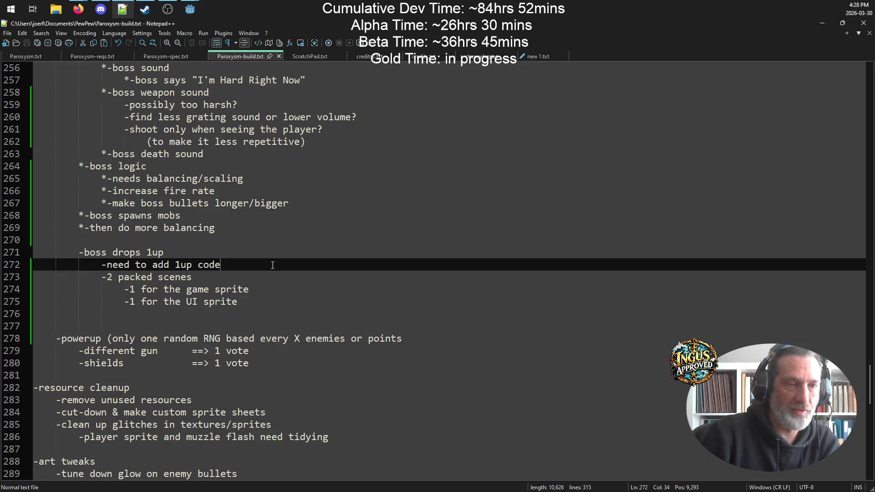
key(Return)
text(-add i)
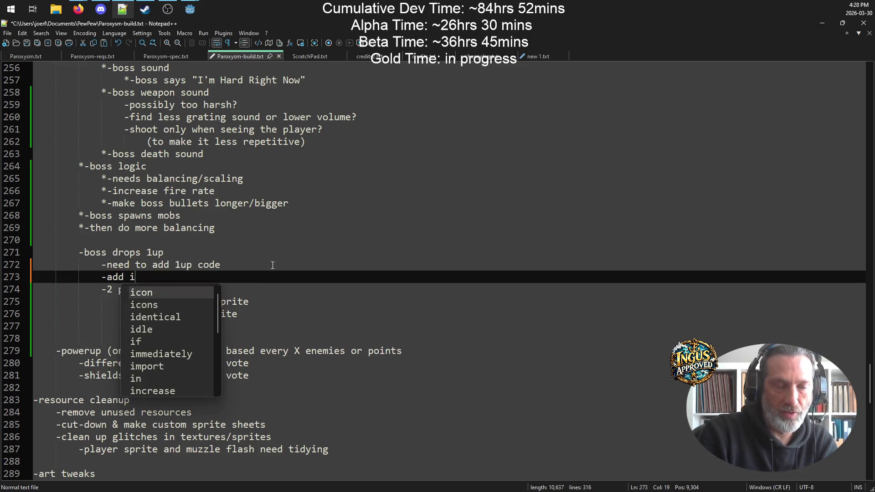
key(BackSpace)
text(1up)
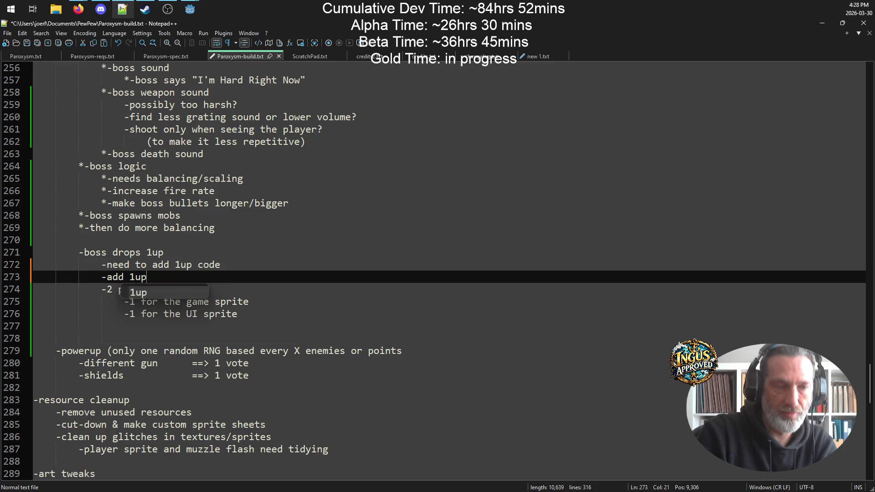
text(up pickup soundfs)
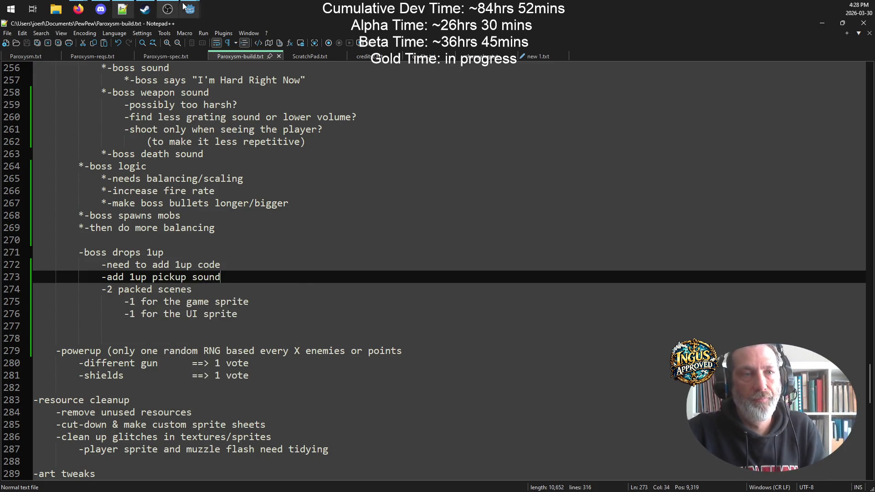
mouse_move(189, 9)
click(240, 31)
- Unpause and fight through level 2, raising the score to 170, then bring the build notes forward
key(Escape)
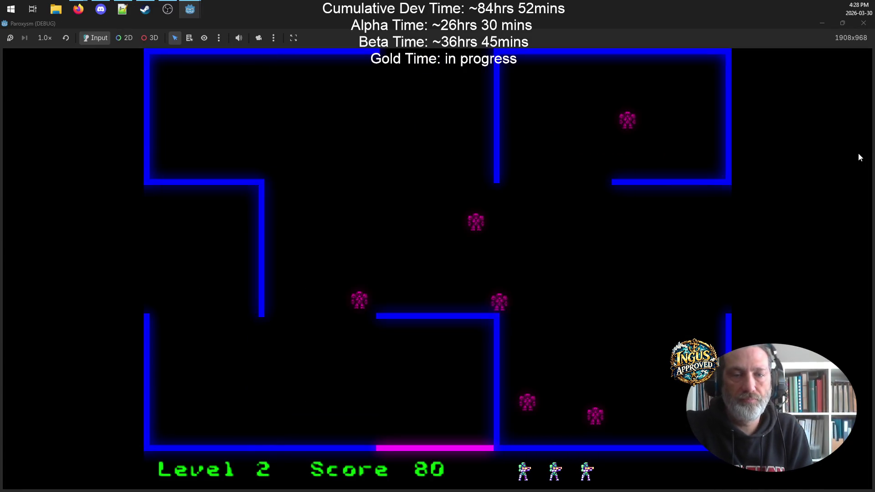
key(Left)
key(Up)
key(space)
key(Up)
key(space)
key(Down)
key(Up)
key(Left)
key(space)
key(Right)
key(Down)
key(Right)
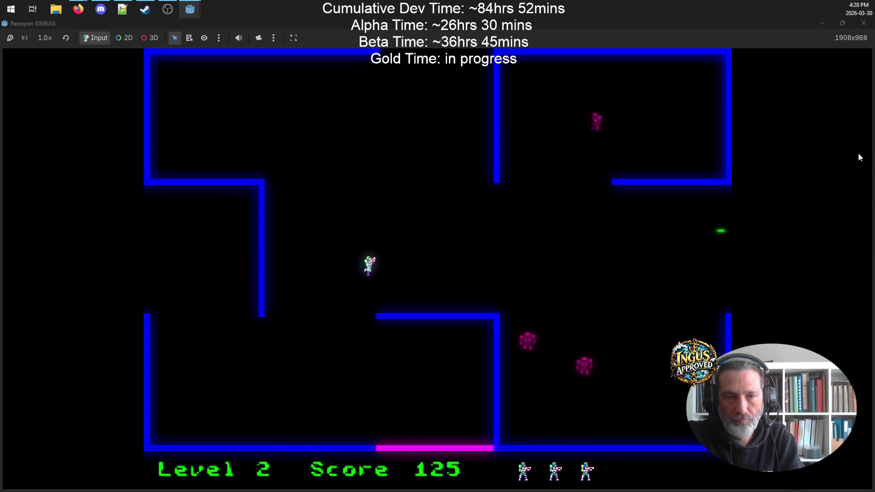
key(Right)
key(space)
key(Up)
key(Left)
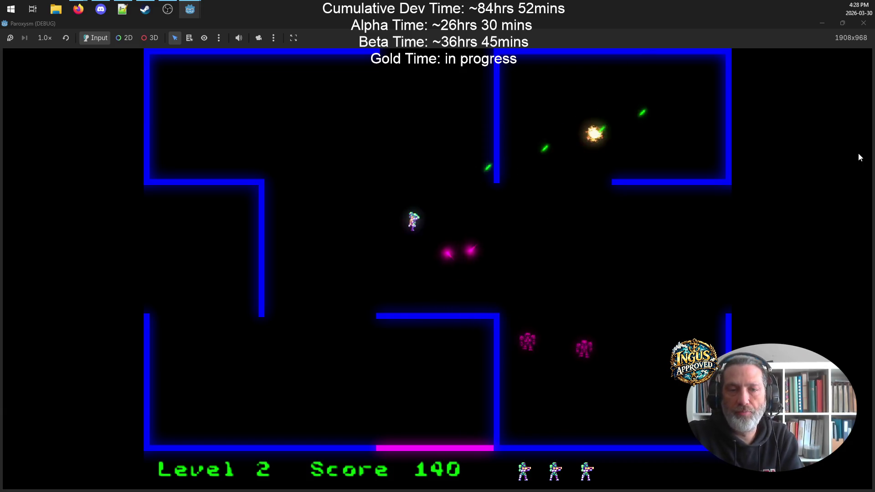
key(Right)
key(space)
key(Left)
key(Down)
key(Up)
key(Right)
key(space)
key(Left)
key(Down)
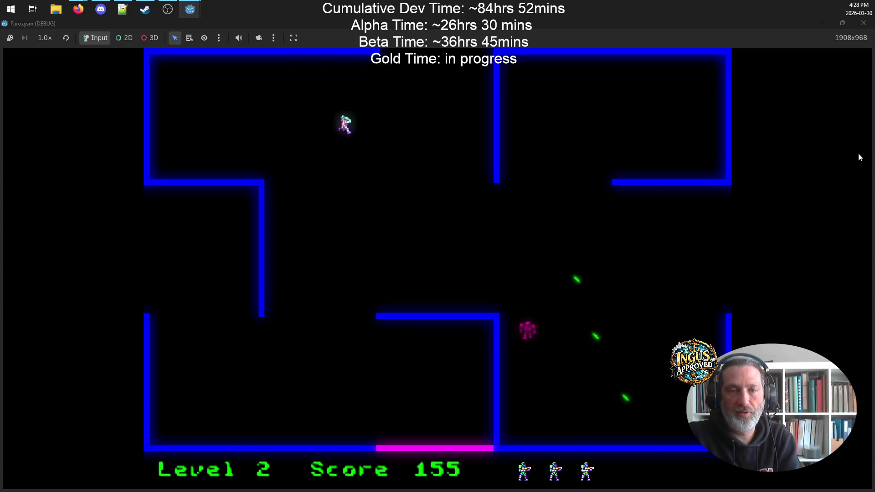
key(Left)
key(space)
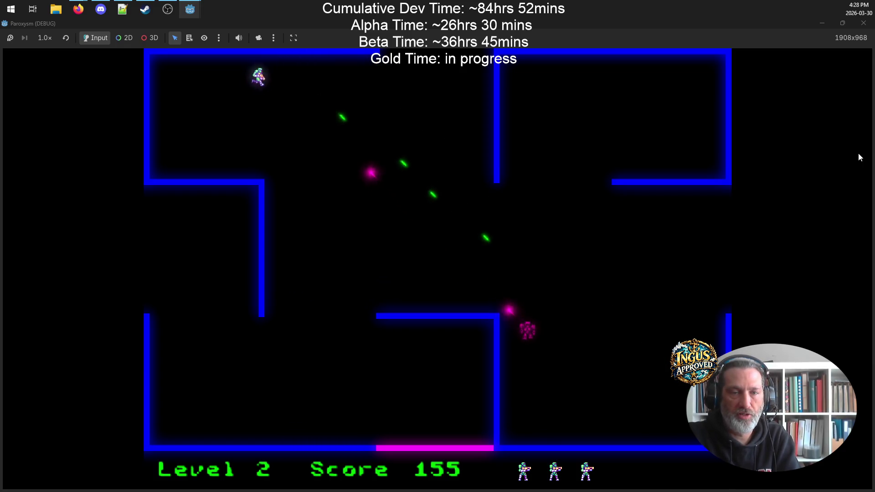
key(Down)
key(Right)
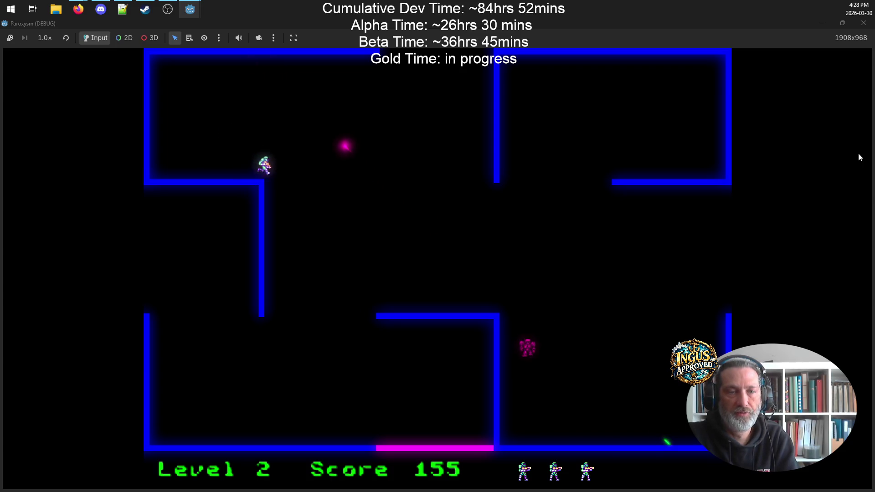
key(Left)
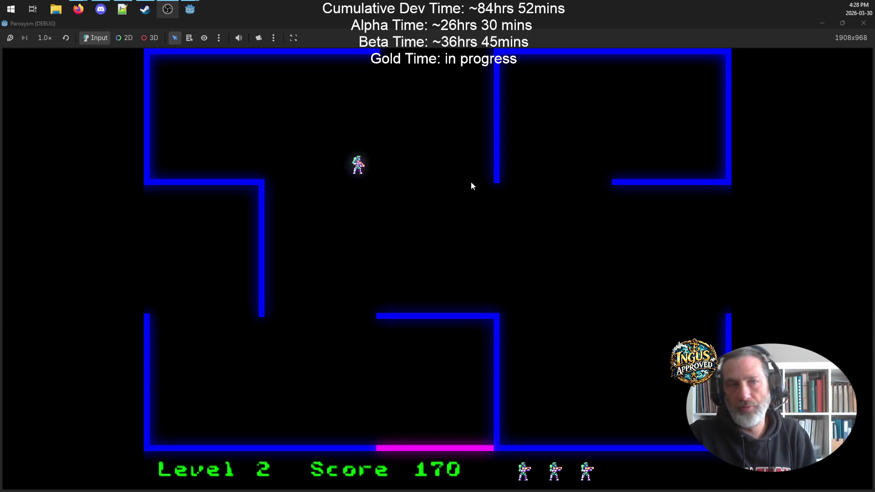
click(122, 9)
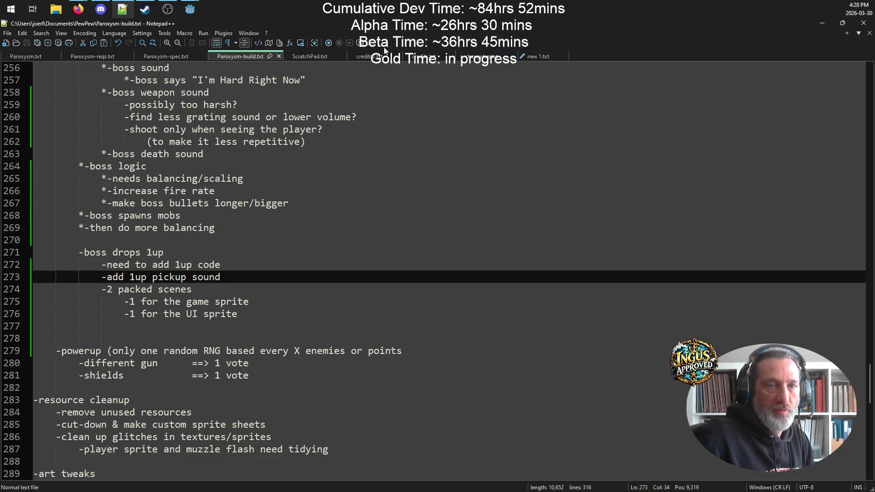
- View credits.txt in Notepad++, briefly selecting the testing credits, then switch back to the running game
click(416, 61)
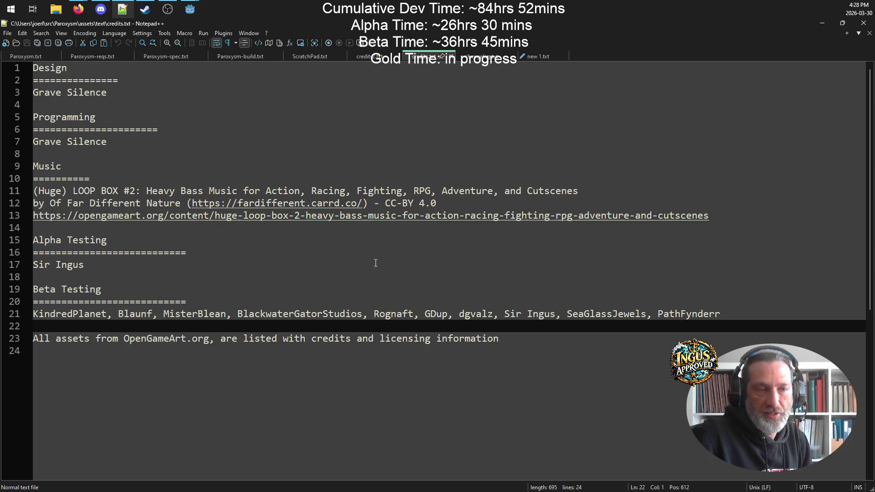
key(shift+Up)
key(shift+Up)
key(shift+Up)
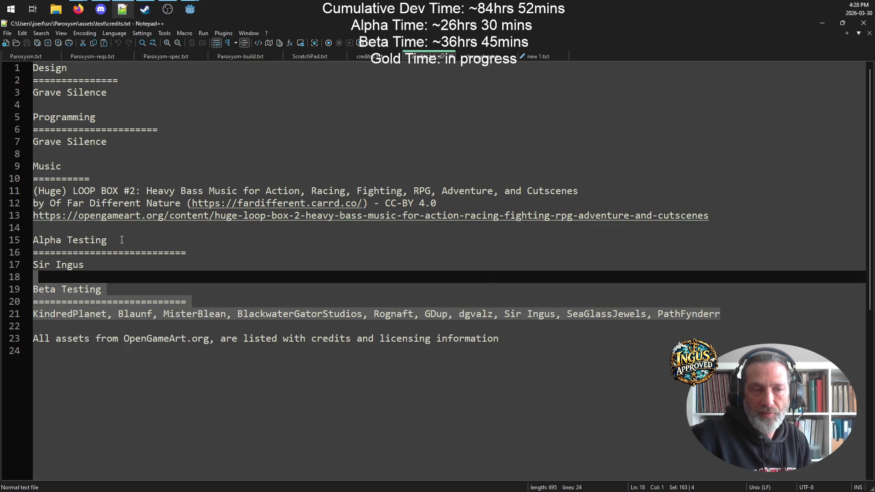
click(497, 289)
mouse_move(191, 9)
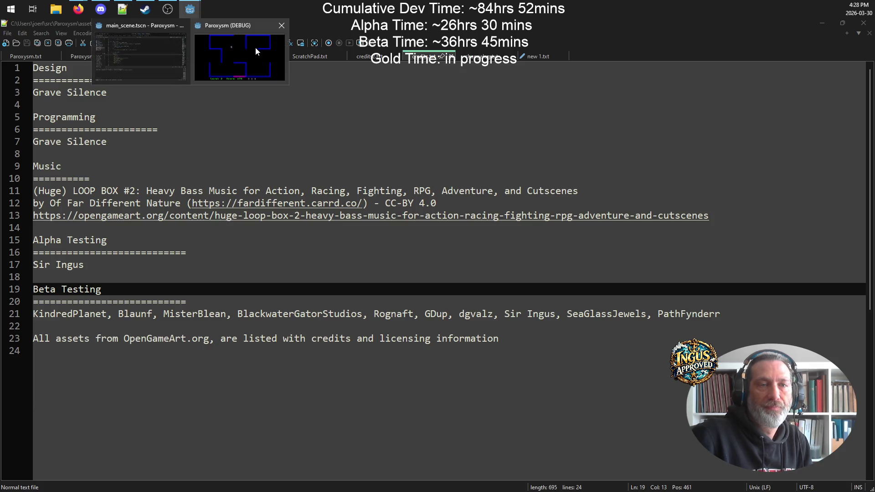
click(255, 48)
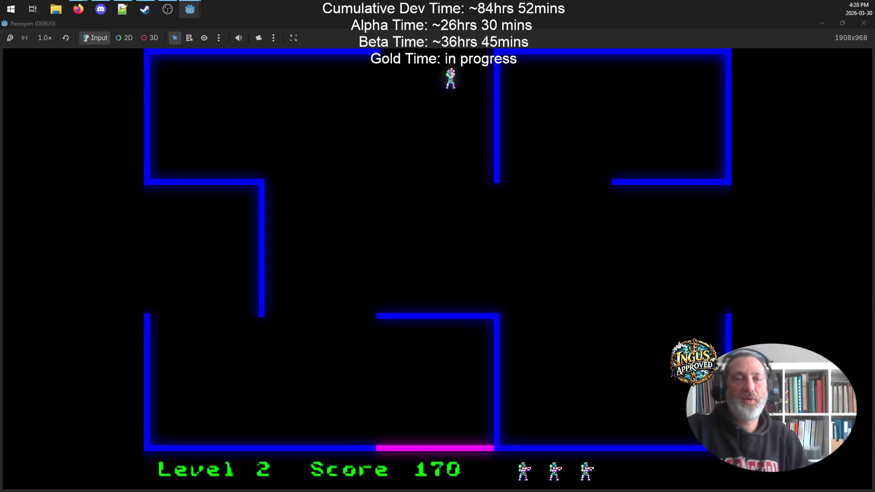
- Move and shoot through the robots with the WASD and arrow keys on the early levels
key(d)
key(Left)
key(d)
key(Up)
key(w)
key(w)
key(Left)
key(s)
key(a)
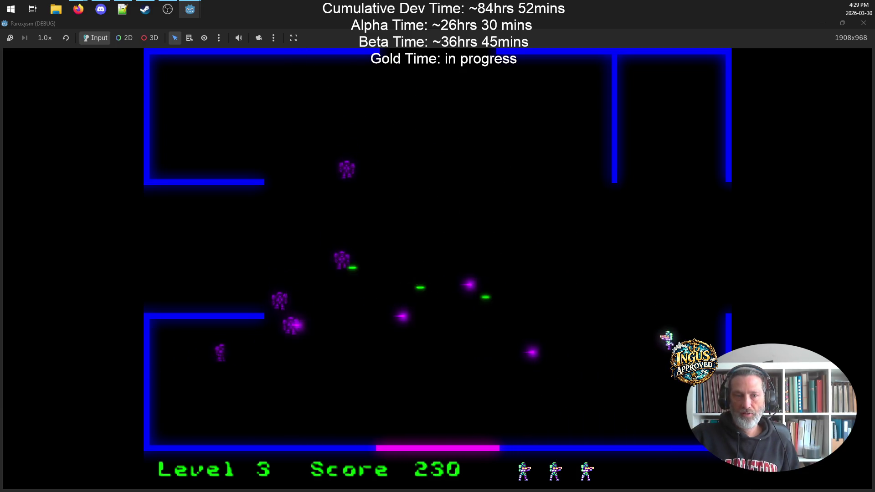
key(w)
key(d)
key(s)
key(a)
key(s)
key(a)
key(d)
key(Up)
key(w)
key(w)
key(a)
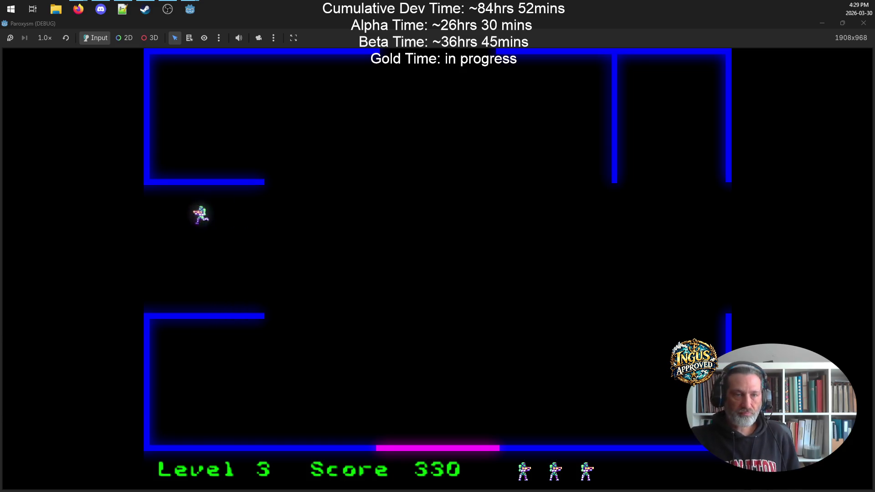
- Clear the last robots, leave through the top exit into level 5, and reach 455 points
key(space)
key(Down)
key(Left)
key(Up)
key(Right)
key(space)
key(Up)
key(space)
key(Left)
key(Down)
key(space)
key(Up)
key(Left)
key(Right)
key(Left)
key(space)
key(Up)
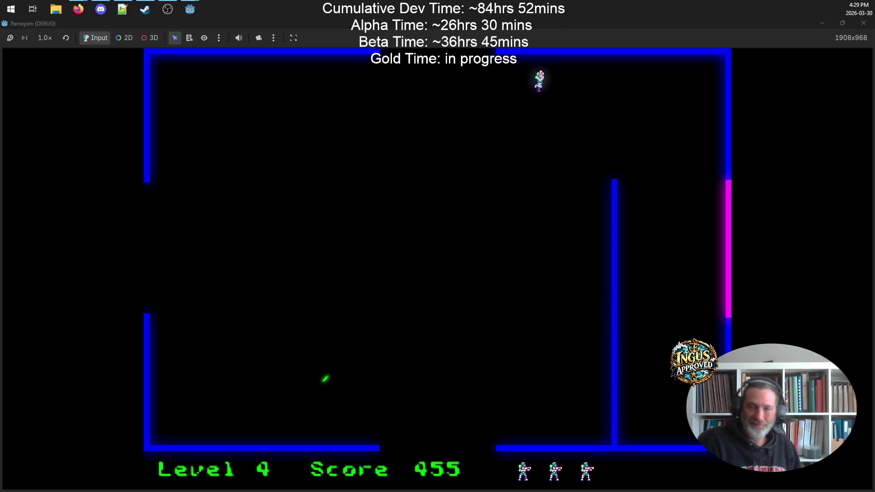
key(Up)
key(Left)
key(space)
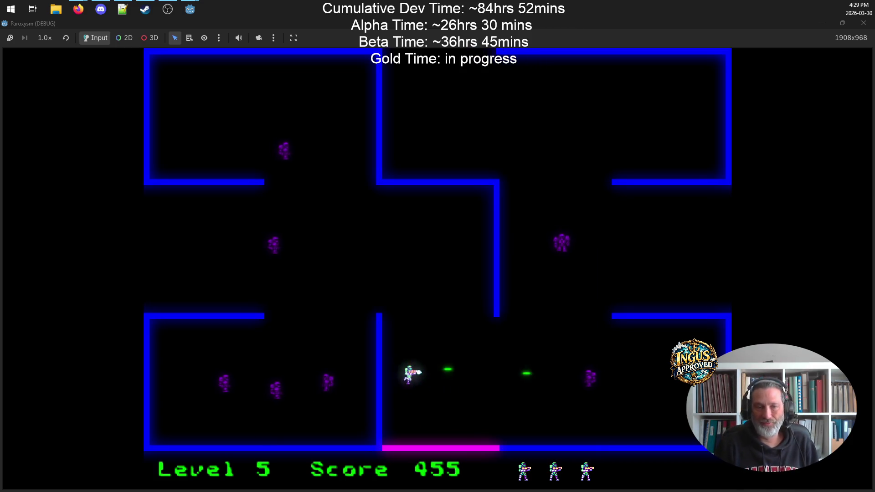
- Run along the bottom and fire upward and diagonally to destroy the first robots
key(Down)
key(Right)
key(Up)
key(space)
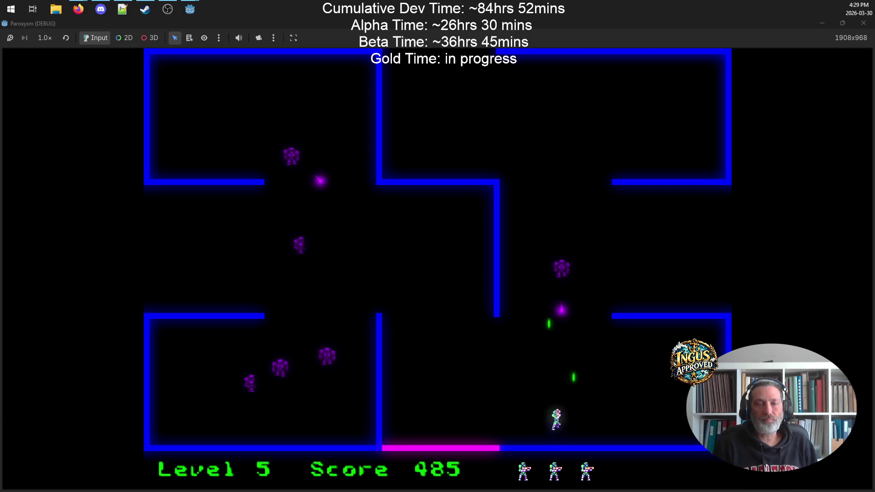
key(Left)
key(Up)
key(space)
key(Right)
key(Up)
key(Right)
key(Left)
key(Down)
- Shoot more robots along the wall, then cross the room and leave through the left exit
key(Down)
key(space)
key(Up)
key(Left)
key(Up)
key(Left)
key(Down)
key(Right)
key(Down)
key(Left)
key(Right)
key(space)
key(Down)
key(Up)
key(space)
key(Down)
key(Left)
key(Left)
key(Up)
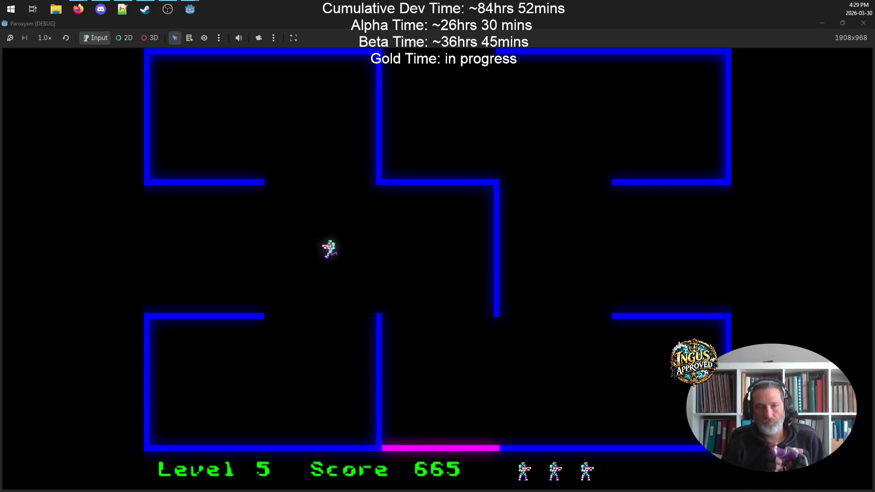
key(Right)
key(Down)
key(Left)
- Fire down and left to clear the remaining robots, then leave through the bottom exit
key(Up)
key(space)
key(Right)
key(Down)
key(space)
key(Left)
key(Down)
key(space)
key(Left)
key(Down)
key(Left)
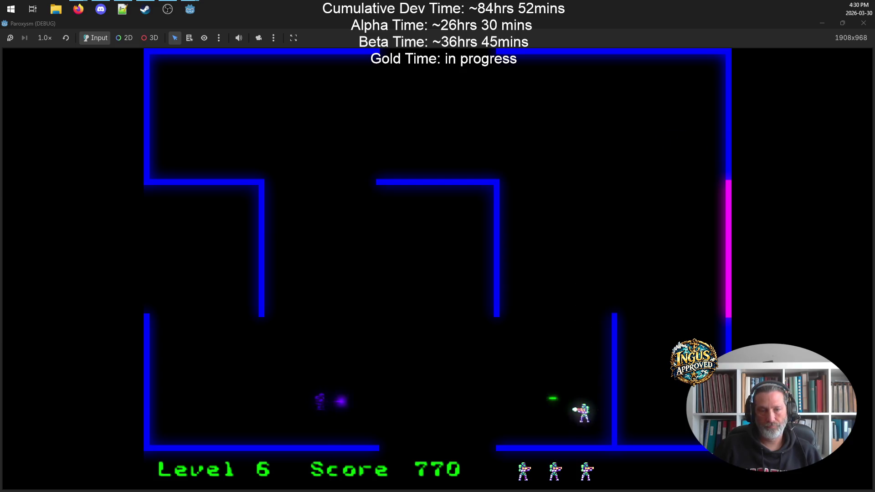
key(Up)
key(Left)
key(Down)
- Weave through the next room firing at robots and destroy the purple robot
key(Down)
key(Right)
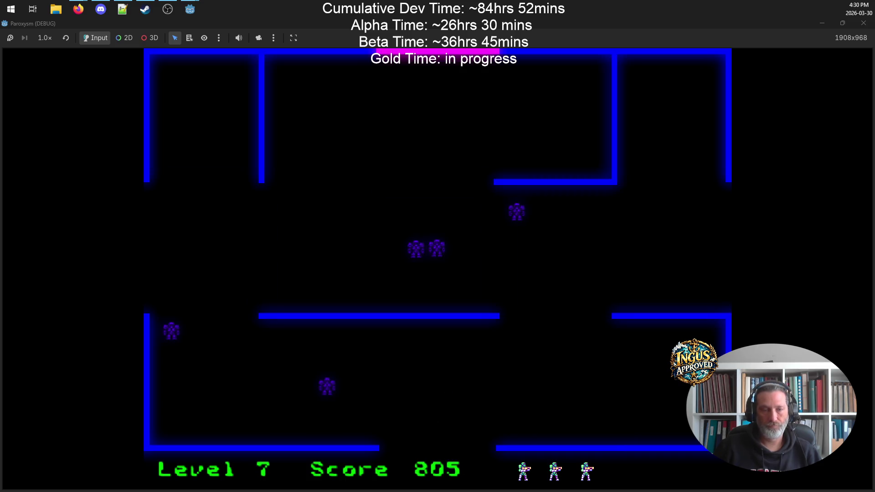
key(Left)
key(Down)
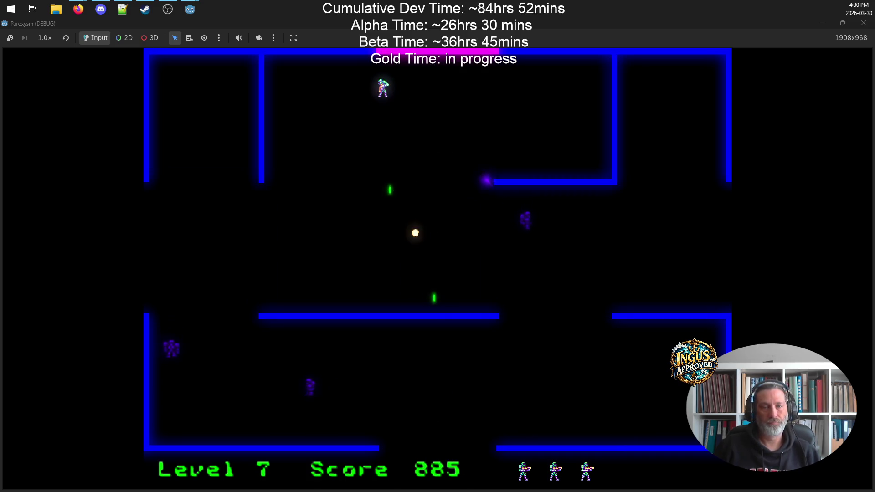
key(Down)
key(Up)
key(Right)
key(Up)
key(Right)
key(Down)
key(Down)
key(Right)
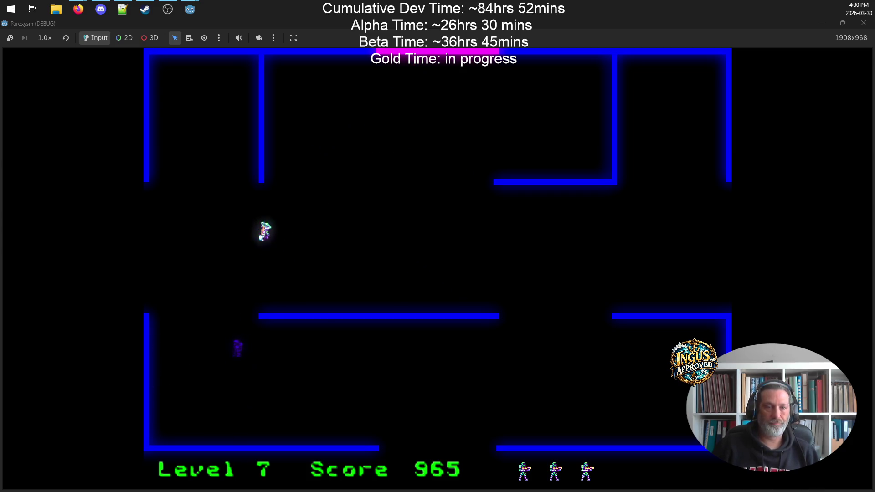
key(Left)
key(Up)
key(Down)
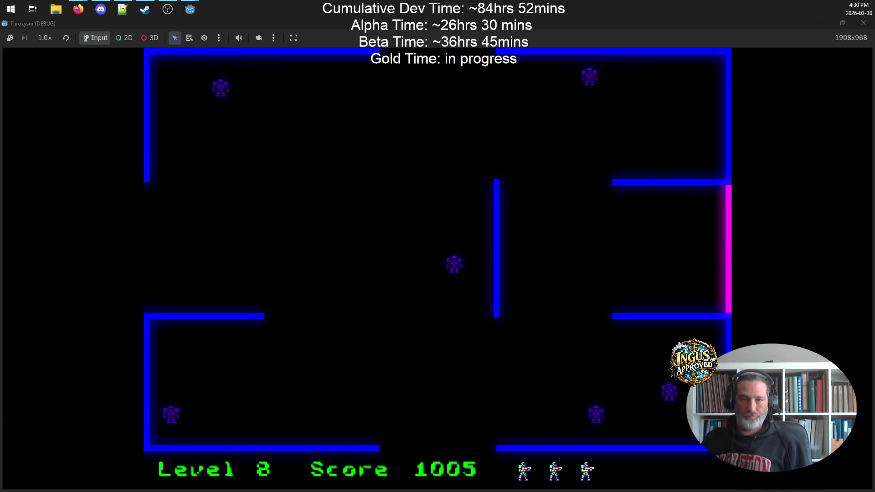
- Shoot the nearby enemies to reach a score of 1185, then exit through the top into Level 9
key(Left)
key(Up)
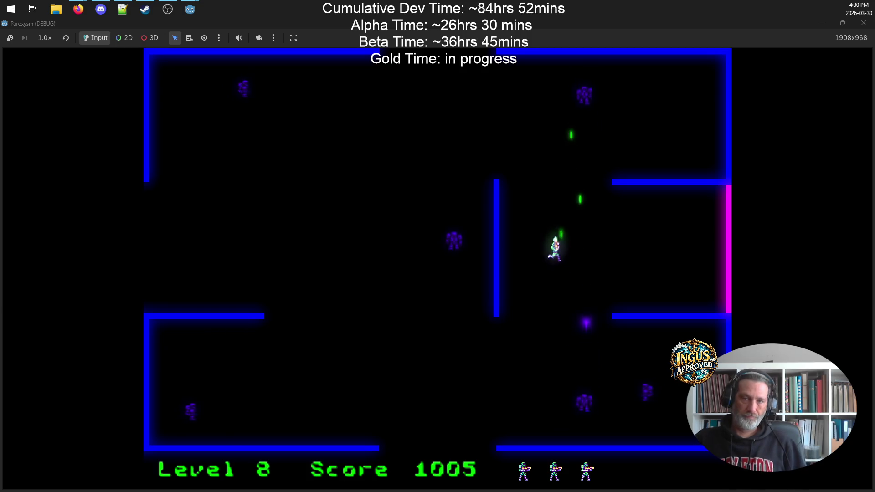
key(Up)
key(Left)
key(Down)
key(Right)
key(Right)
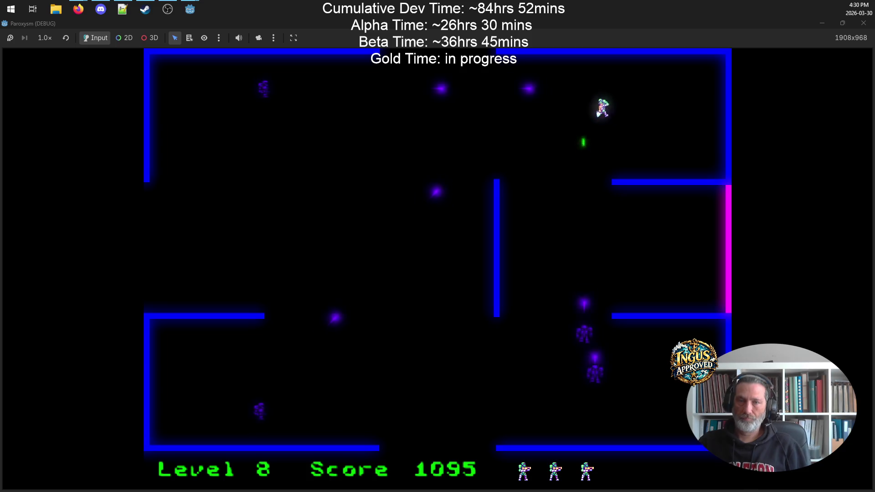
key(Left)
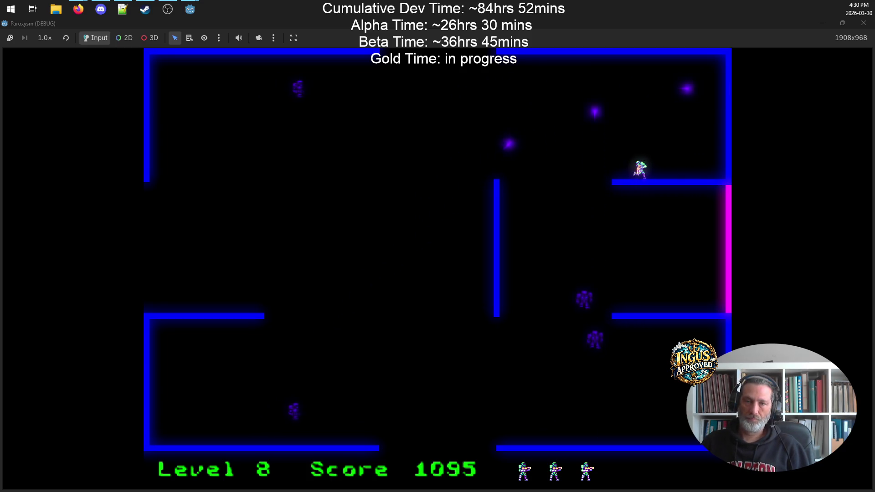
key(Right)
key(Up)
key(Left)
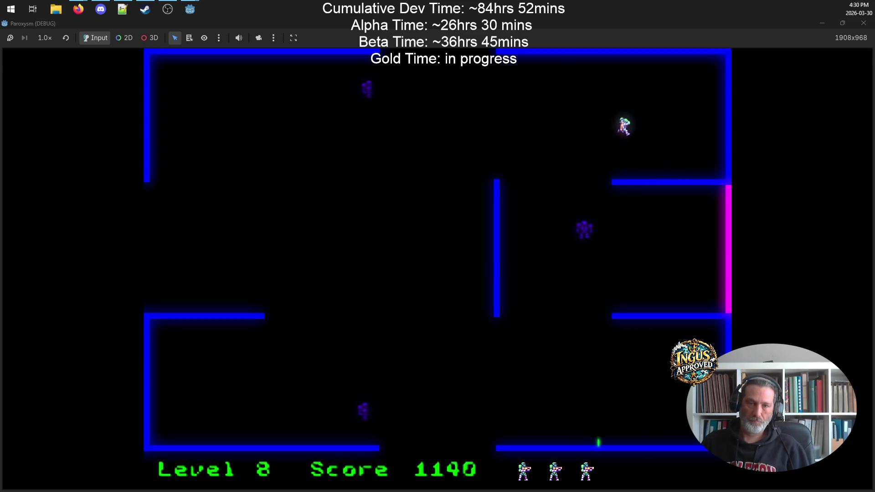
key(Down)
key(Right)
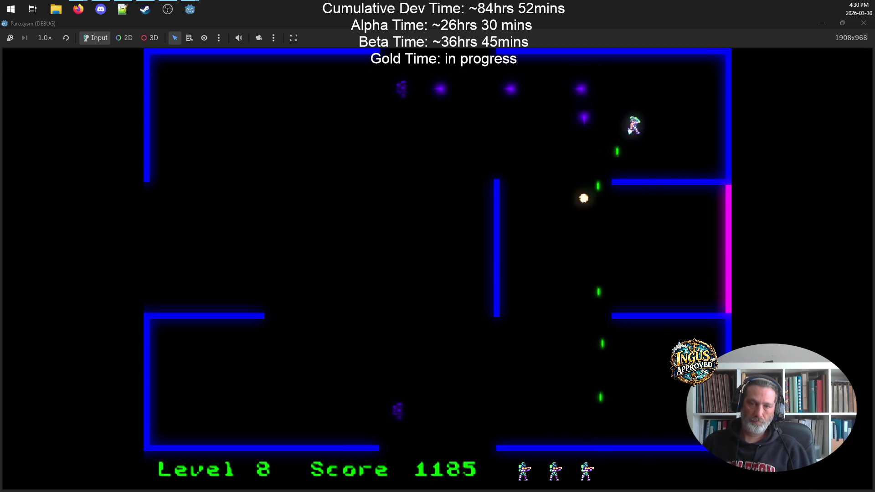
key(Up)
key(Left)
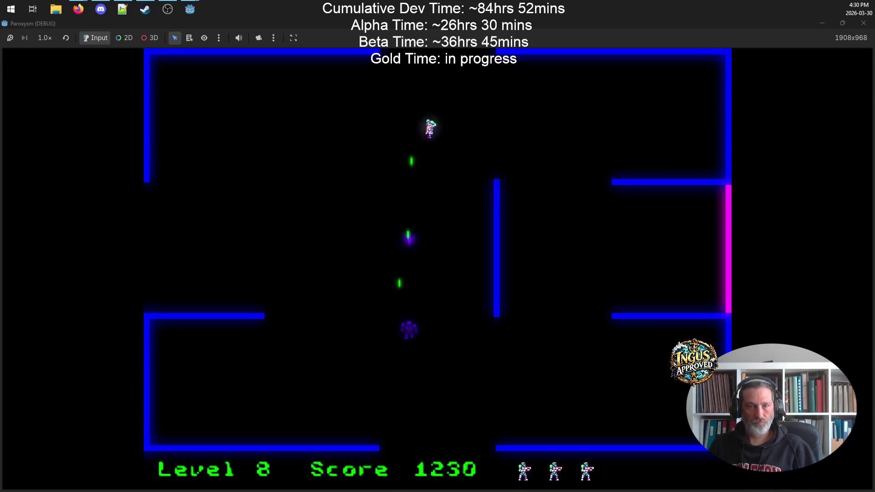
key(Up)
key(Right)
key(Up)
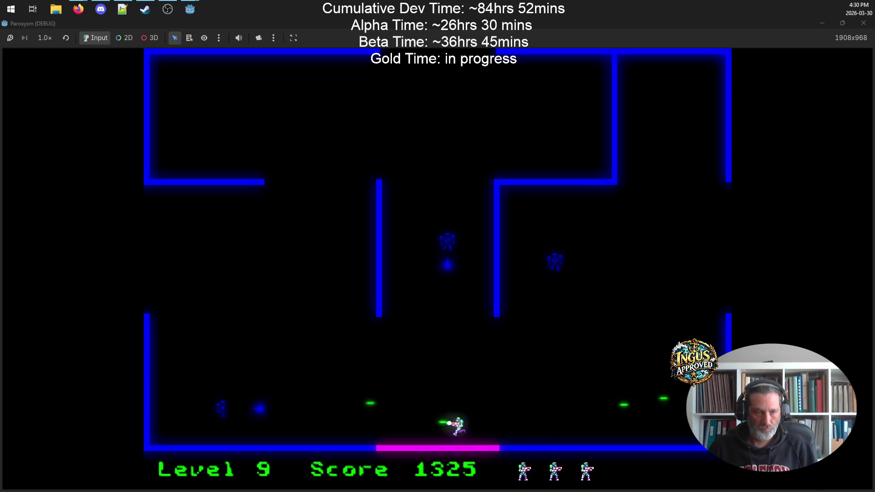
- Destroy the Level 9 robots with upward, diagonal and rightward fire
key(Right)
key(Up)
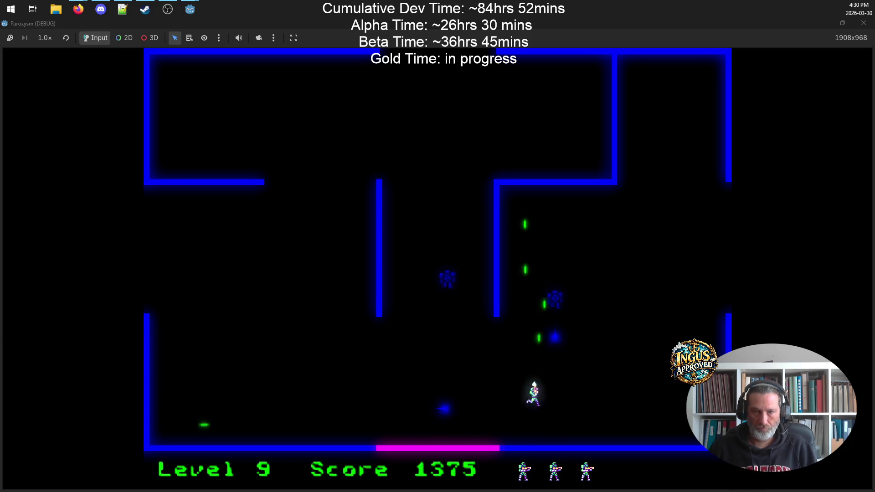
key(Up)
key(Right)
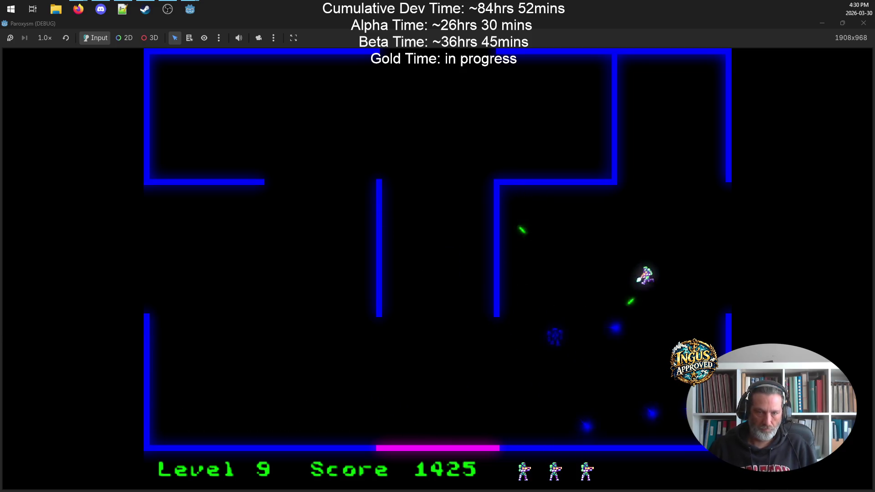
key(Right)
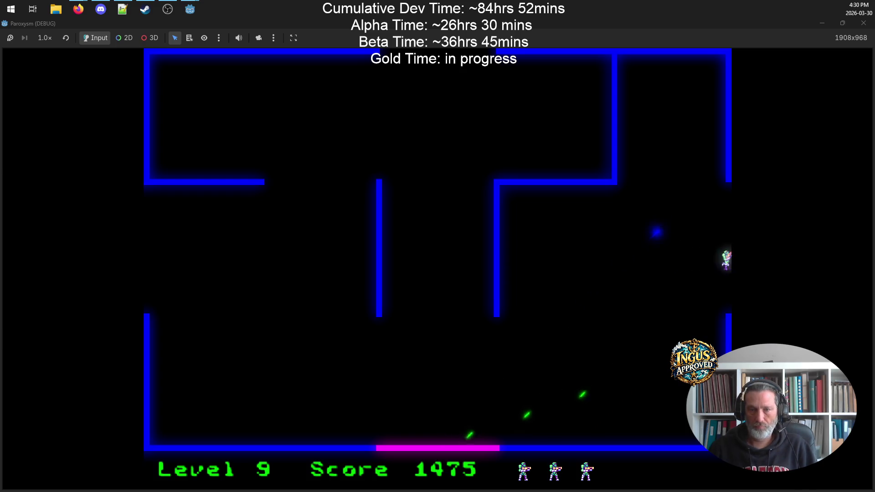
key(Right)
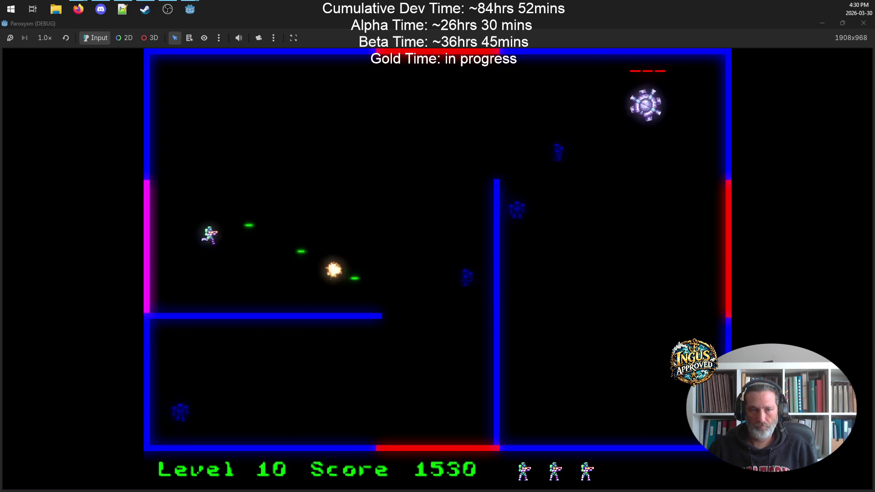
- Dodge the boss's first lasers while firing, raising the score to 1695
key(Up)
key(Left)
key(Down)
key(Right)
key(Up)
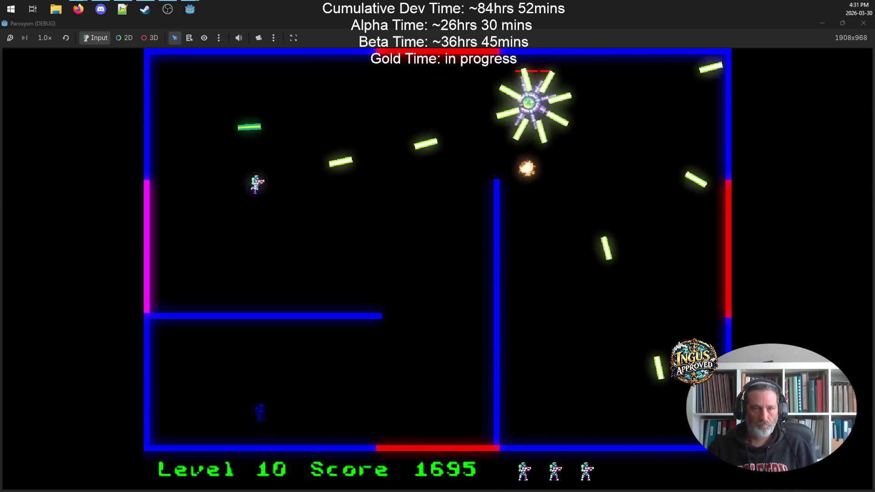
- Weave between the boss's laser rings without getting hit
key(Up)
key(Left)
key(Right)
key(Down)
key(Down)
key(Left)
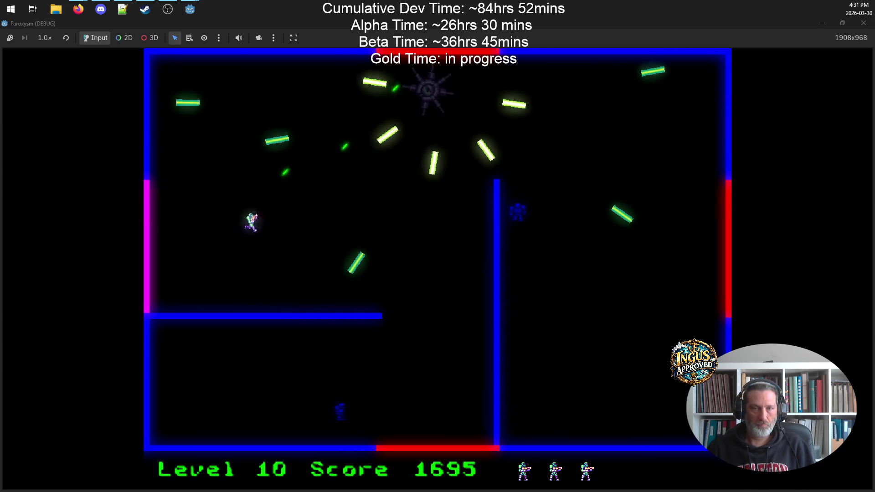
key(Up)
key(Right)
key(Up)
key(Left)
key(Right)
key(Down)
key(Left)
key(Down)
key(Right)
- Escape the rotating lasers toward the top and fire down-right for points
key(Up)
key(Right)
key(Up)
key(Left)
key(Up)
key(Right)
key(Up)
key(Up)
key(Right)
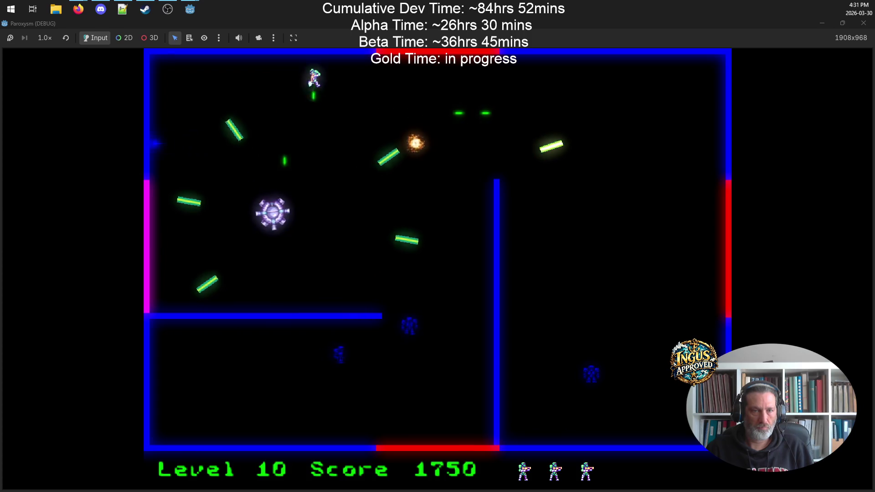
key(Down)
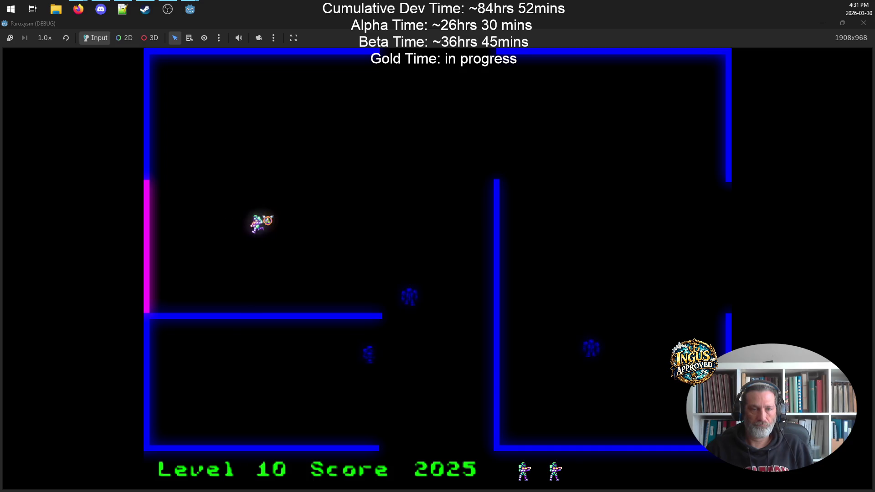
- Collect the bonus life, shoot the remaining enemies, and exit right into Level 11
key(Right)
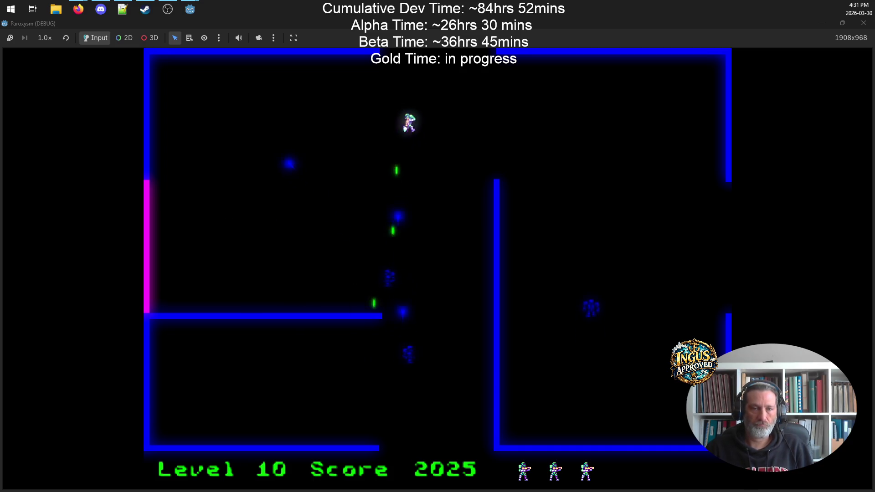
key(Right)
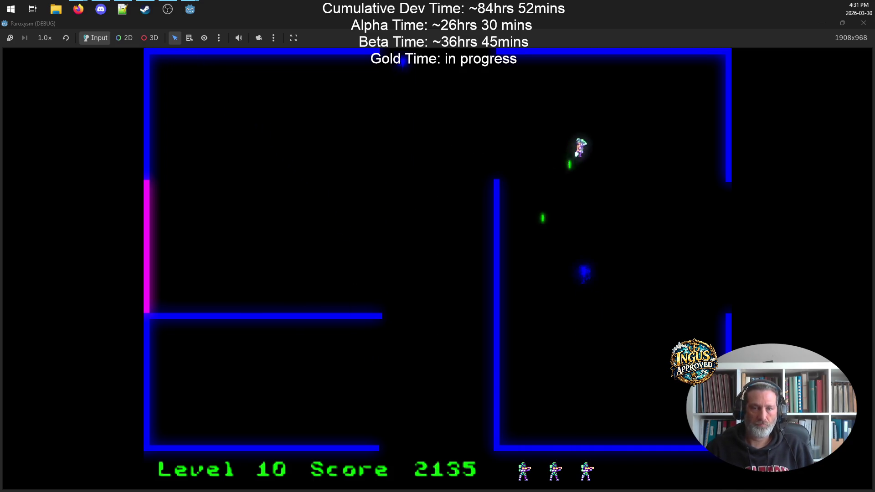
key(Down)
key(Right)
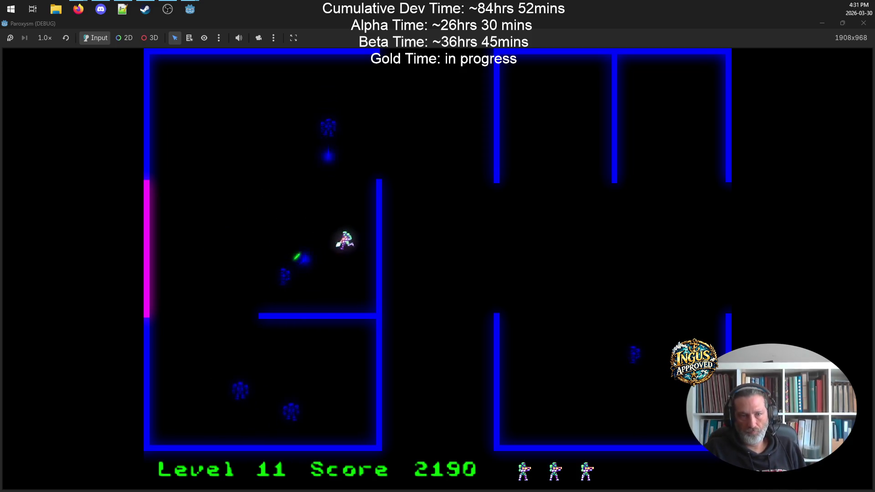
- Destroy the blue enemy on Level 11 and exit through the top into Level 12
key(Right)
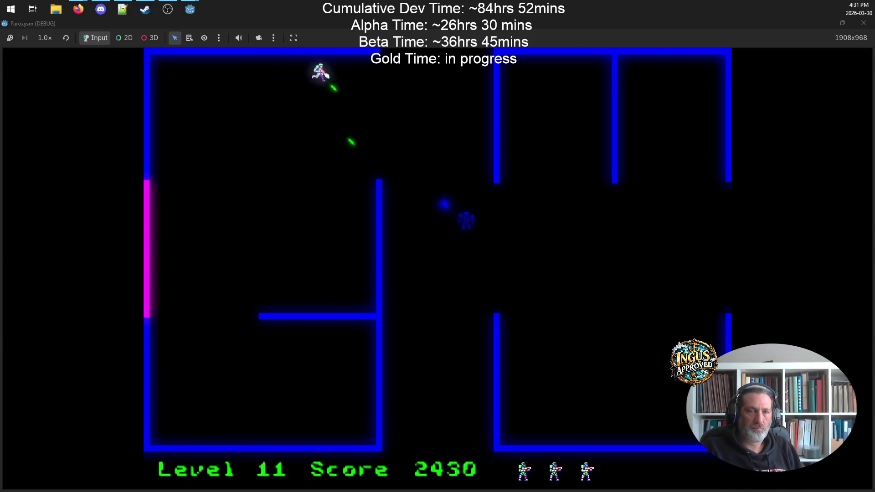
key(Left)
key(Right)
key(space)
key(Left)
key(Right)
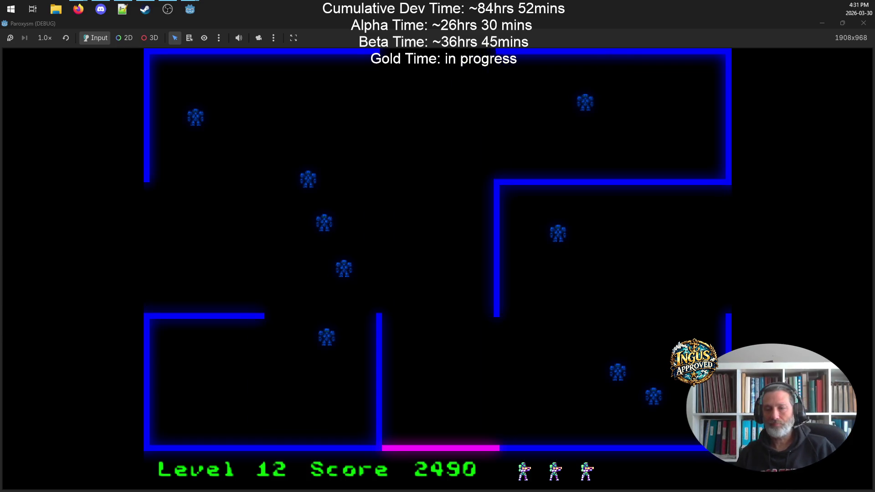
key(space)
- Fight the Level 12 enemies from the right wall, destroying one of them
key(Left)
key(Right)
key(space)
key(Right)
key(Up)
key(Left)
key(Right)
key(Down)
key(Right)
key(Left)
key(space)
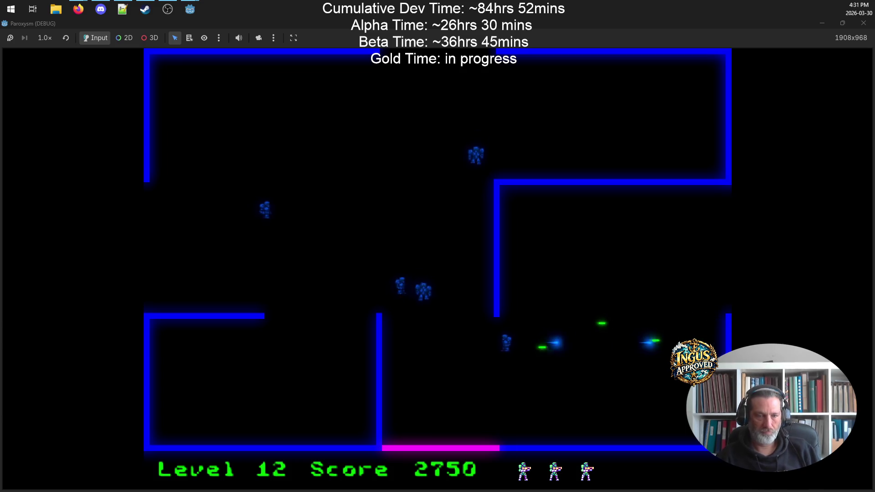
- Keep shooting Level 12 enemies down-left and up-left, raising the score to 3010
key(Down)
key(Left)
key(Left)
key(Down)
key(space)
key(Right)
key(Up)
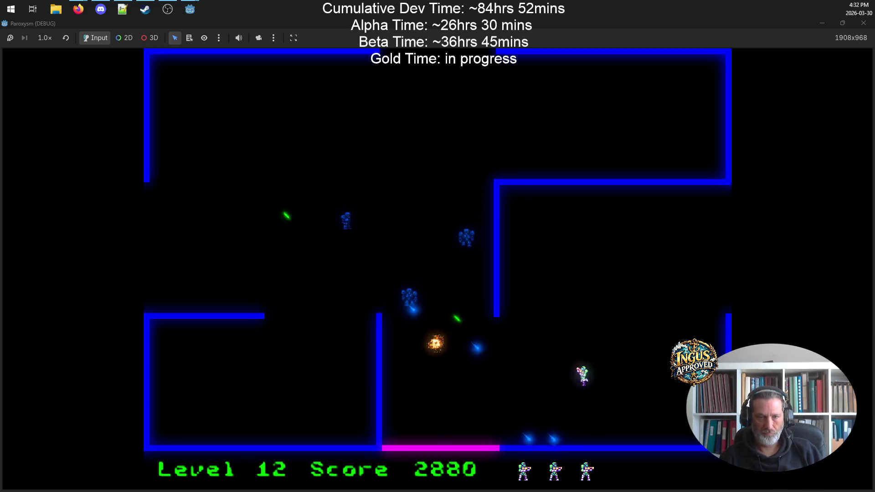
key(Left)
key(space)
key(Down)
key(space)
key(Right)
- Destroy the last blue enemy on Level 12 and head toward the top opening
key(Up)
key(Left)
key(space)
key(Up)
key(Right)
key(Up)
key(space)
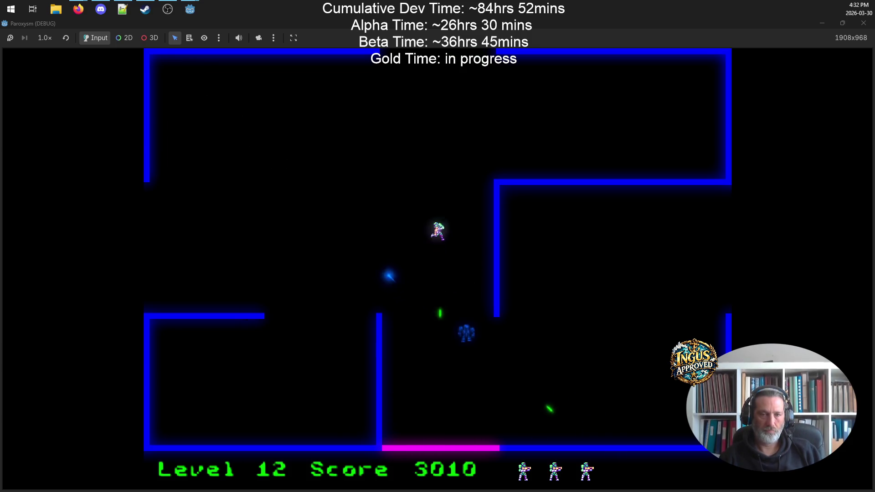
key(Left)
- Enter Level 13 through the top and shoot enemies up the corridor, reaching 3355
key(Up)
key(Down)
key(space)
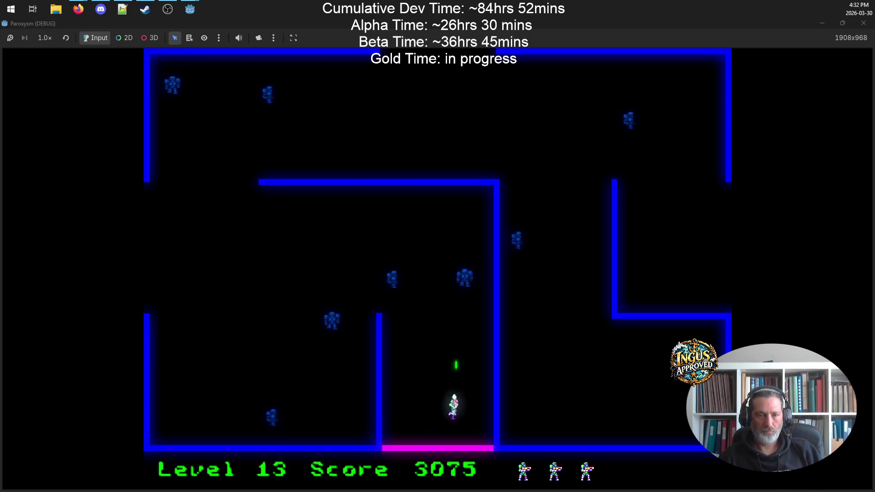
key(Left)
key(Right)
key(Up)
key(Left)
key(space)
key(Up)
- Strafe down-right and up-right while firing left at the Level 13 enemies
key(Up)
key(Left)
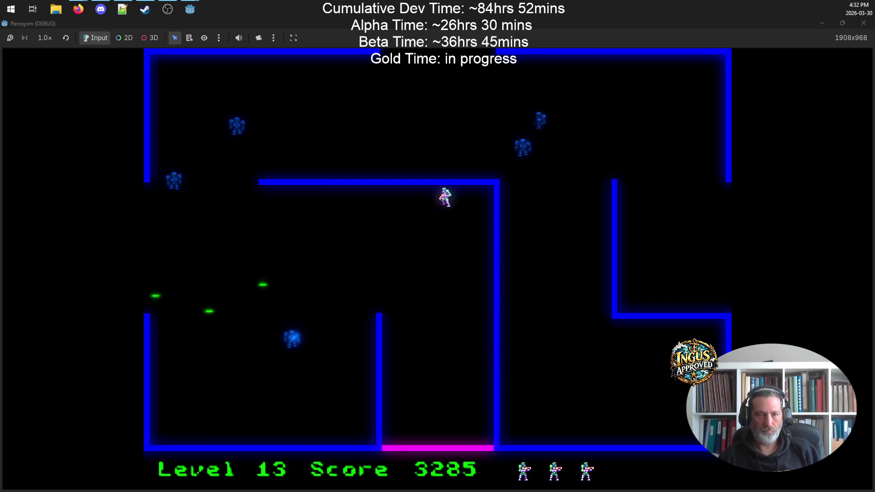
key(space)
key(Down)
key(Right)
key(Up)
key(Left)
key(space)
key(Down)
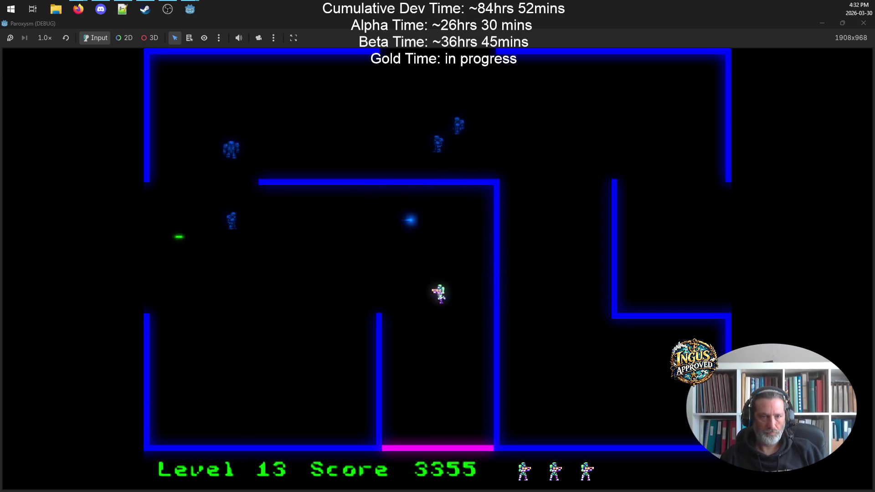
key(Up)
key(Right)
key(space)
key(Down)
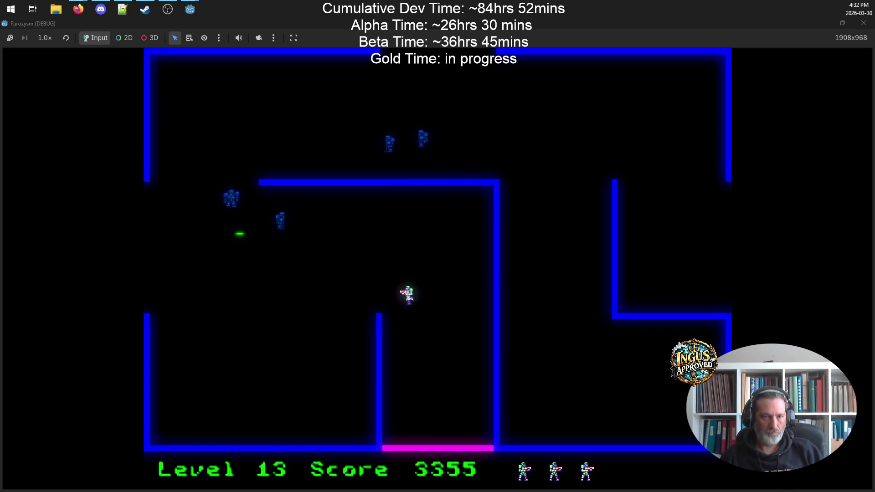
- Destroy two more Level 13 enemies, bringing the score to 3495
key(Right)
key(space)
key(Down)
key(Left)
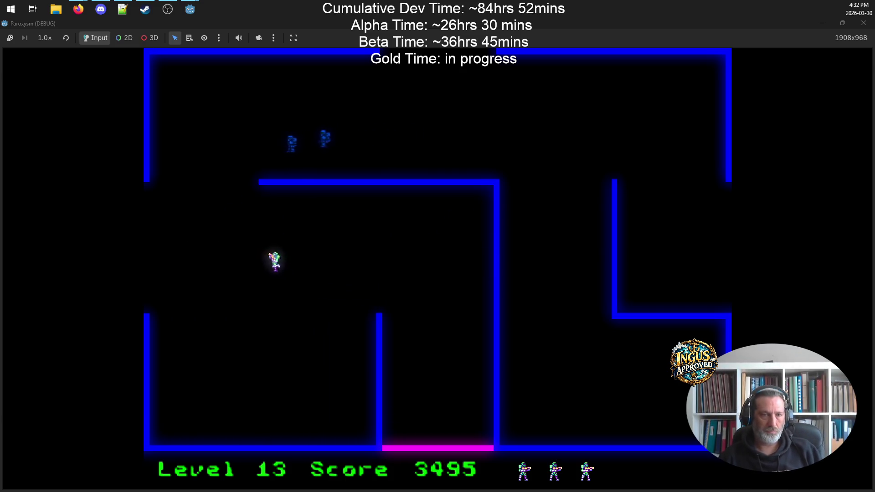
key(Down)
key(Left)
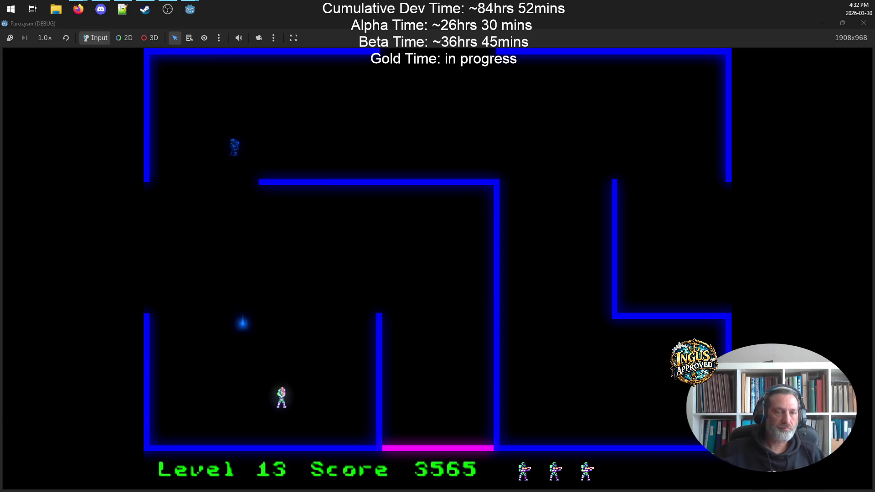
- Maneuver around Level 14, firing at enemies along the top and right wall
key(Up)
key(Right)
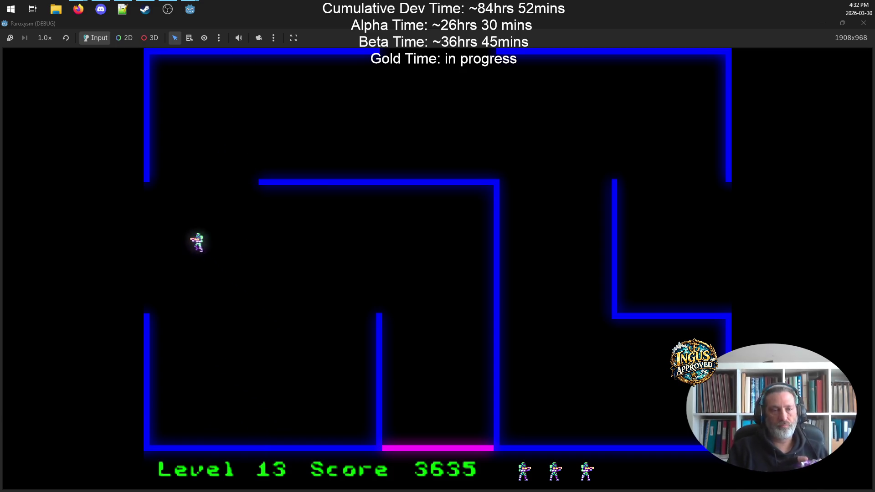
key(Up)
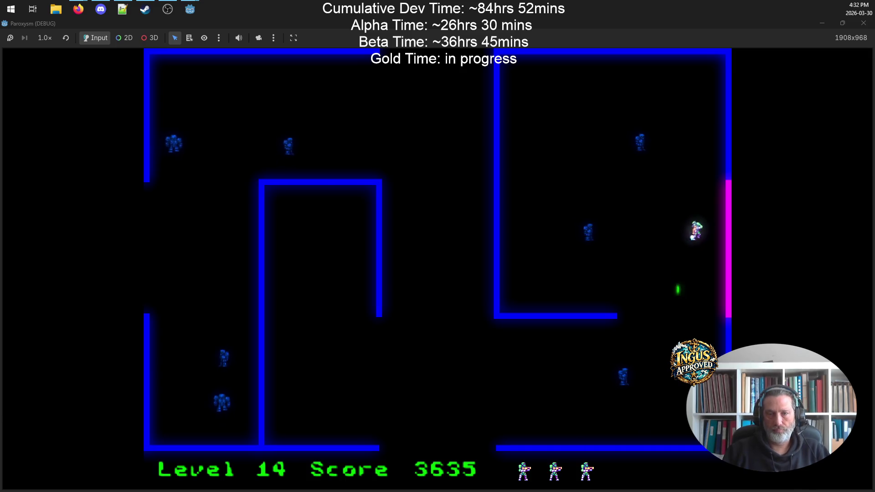
key(Left)
key(Down)
key(Down)
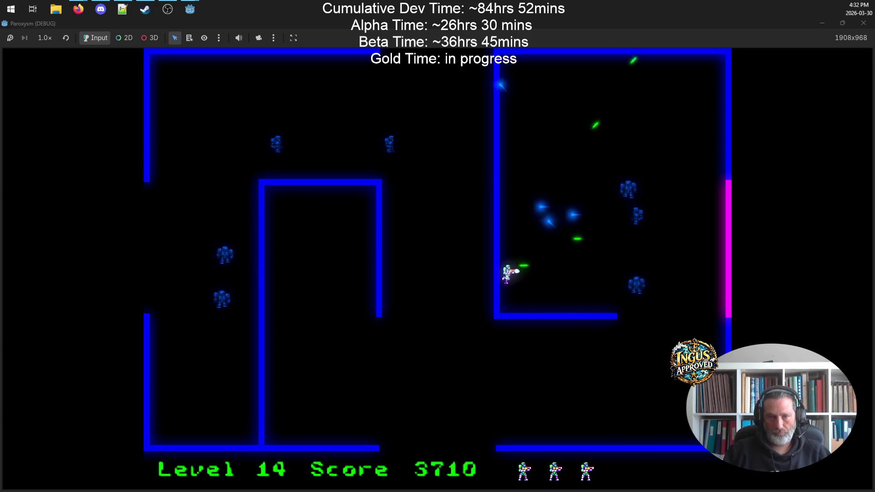
key(Up)
key(Up)
key(Right)
key(Right)
key(Down)
key(Down)
key(Left)
key(Right)
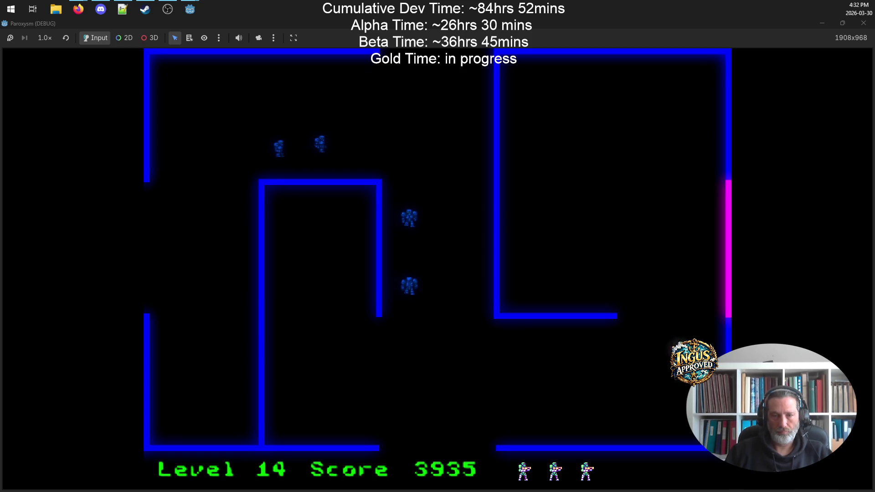
- Destroy the remaining robots with left and upward shots, reaching Level 15 at 4235
key(Right)
key(Up)
key(Left)
key(Right)
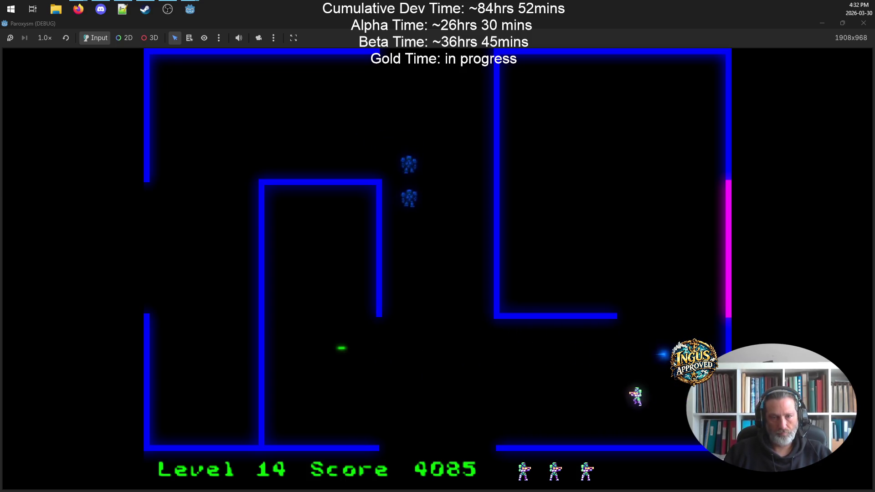
key(Up)
key(Right)
key(Up)
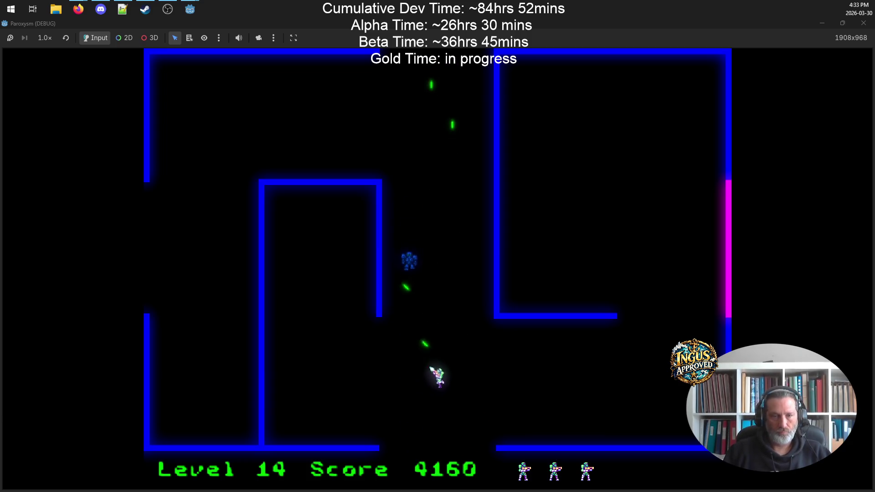
key(Right)
key(Up)
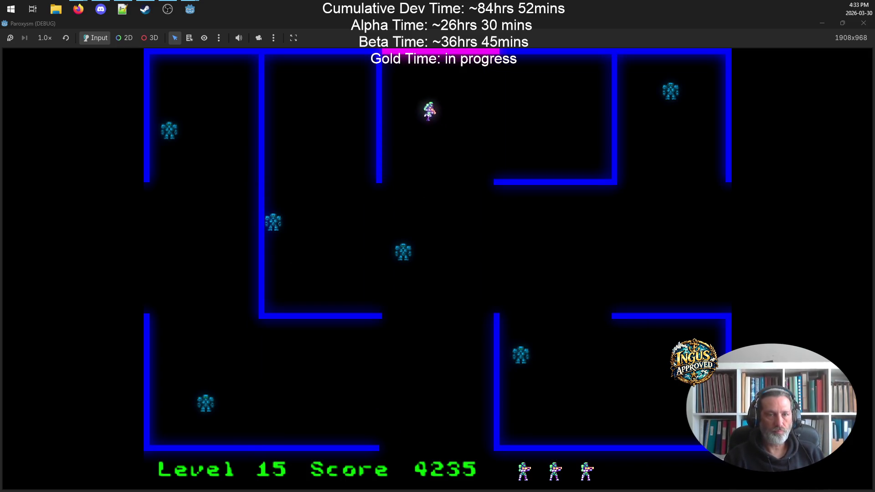
- Shoot the Level 15 robots below and down-left while running across the level
key(Down)
key(Right)
key(Down)
key(Left)
key(Down)
key(Right)
key(Down)
key(Left)
key(Down)
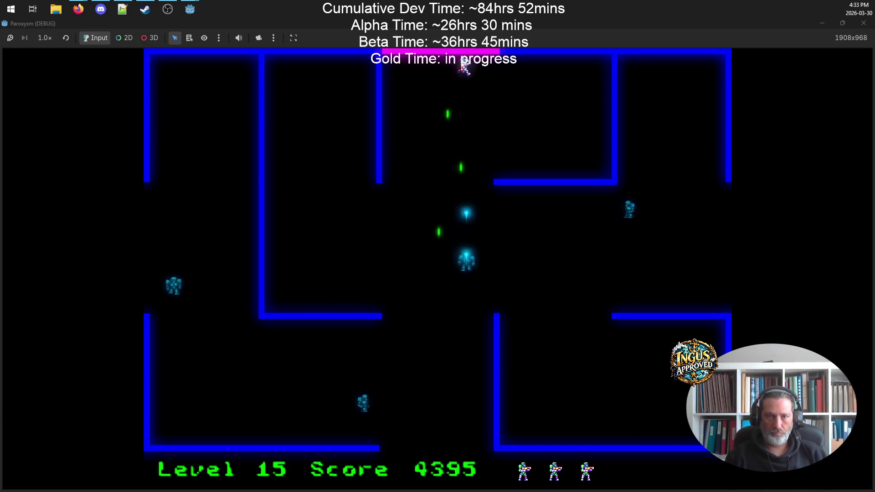
key(Right)
key(Left)
key(Left)
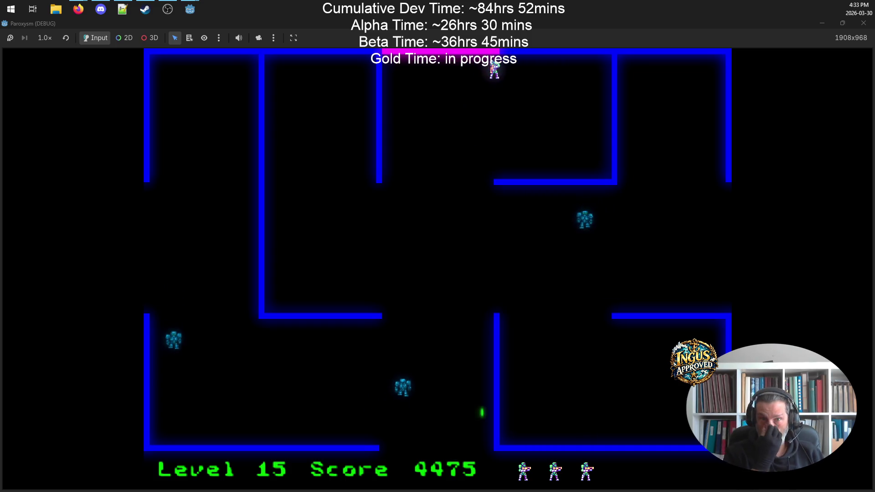
- Clear the right corridor and destroy the last Level 15 robot, reaching 5225
key(Down)
key(Right)
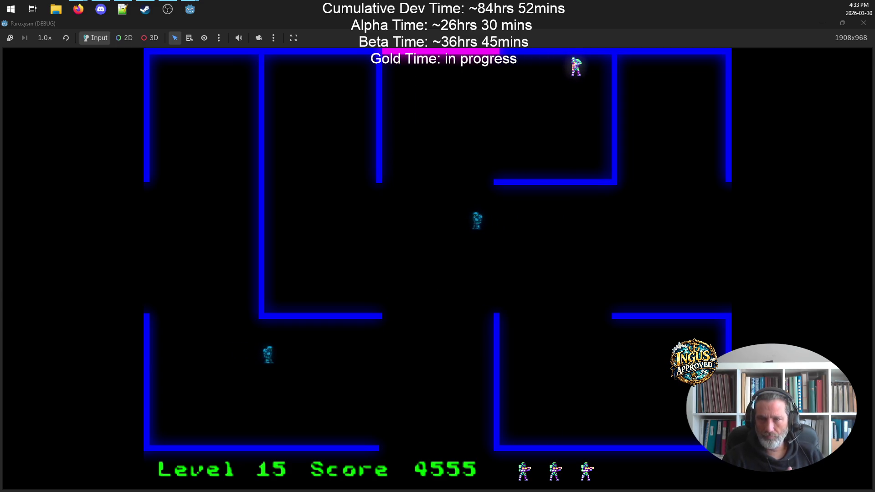
key(Down)
key(Left)
key(Up)
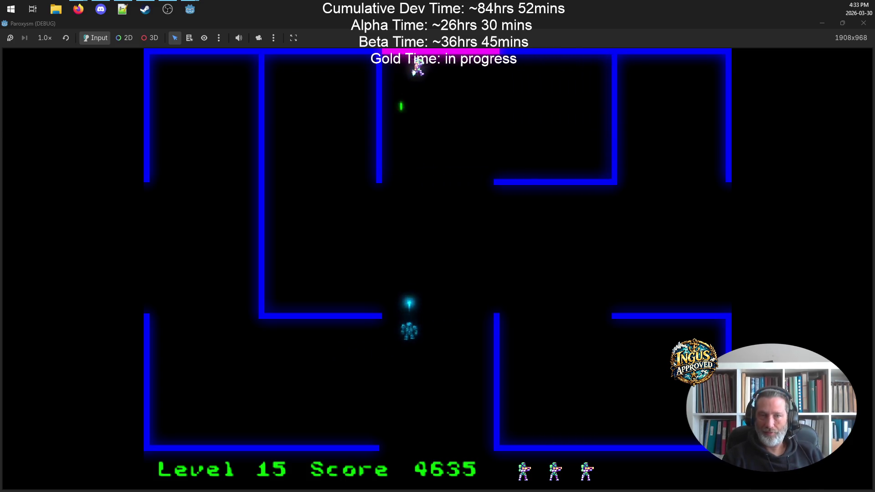
key(Right)
key(Down)
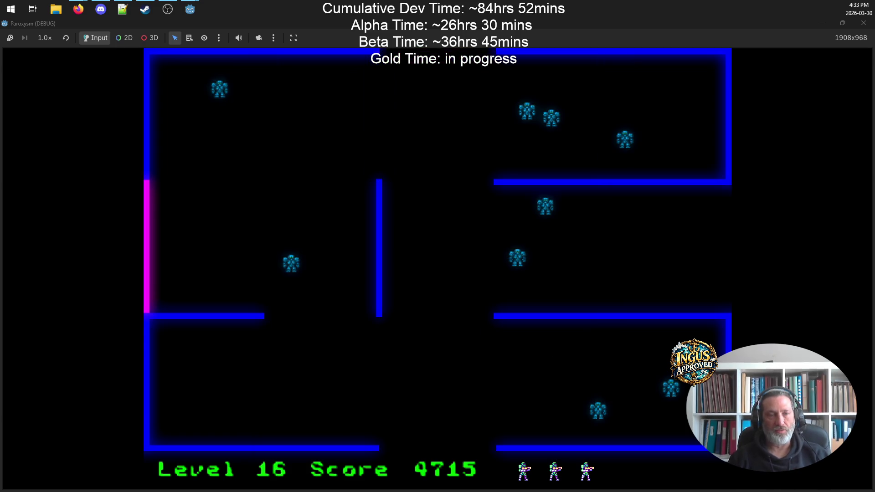
- Fire volleys right at the Level 16 robots while moving along the left side
key(Right)
key(Up)
key(Left)
key(Up)
key(Right)
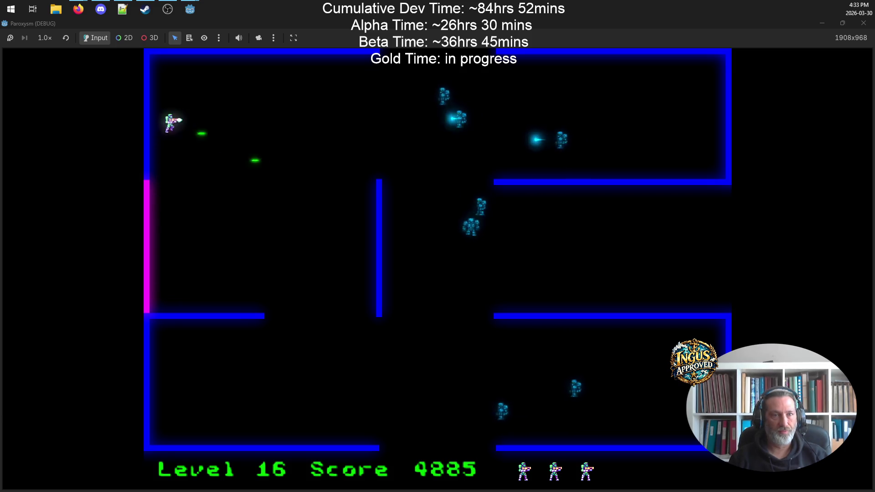
key(Right)
key(Down)
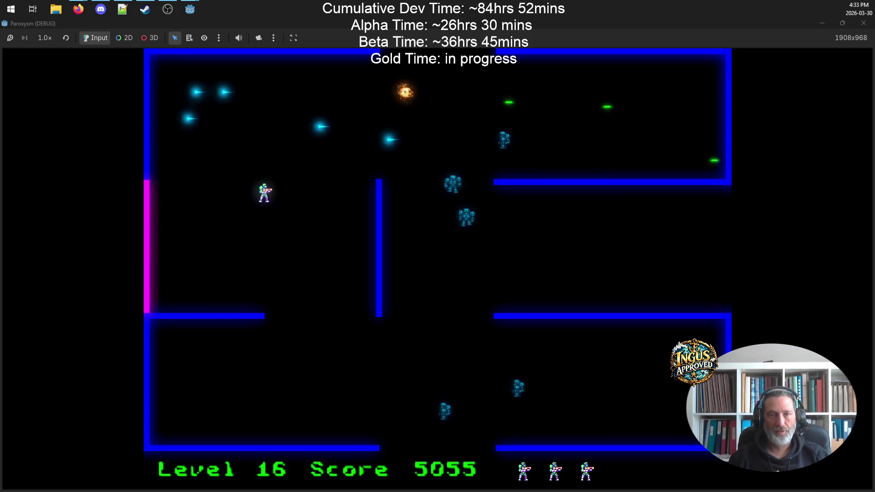
key(Up)
key(Left)
key(Right)
key(Down)
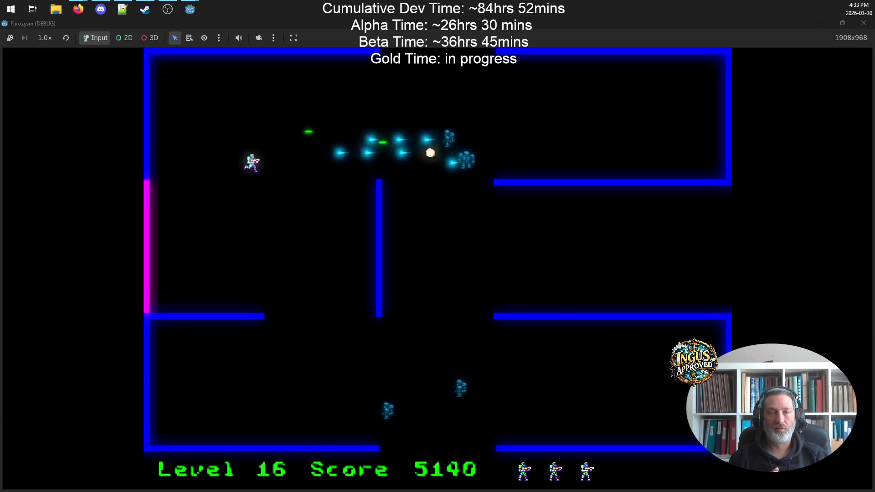
- Dodge up the left side and shoot the remaining robots, entering Level 17 at 5480
key(Right)
key(Up)
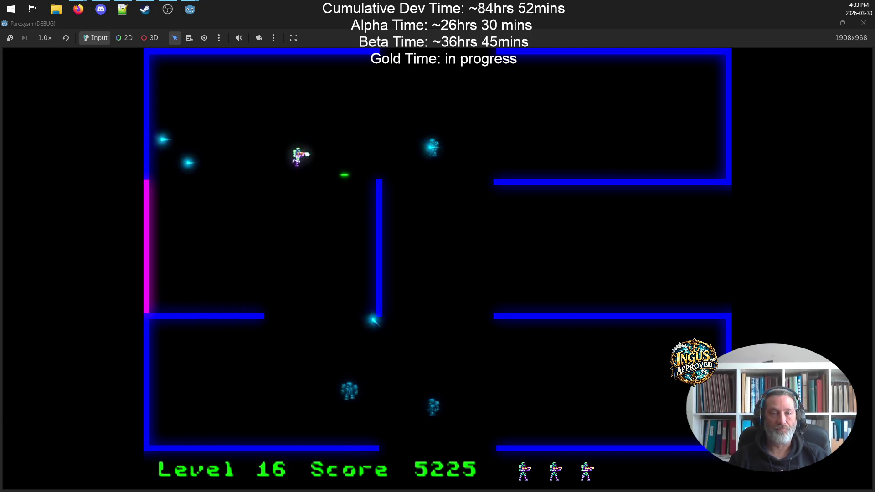
key(Left)
key(Down)
key(Up)
key(Right)
key(Right)
key(Down)
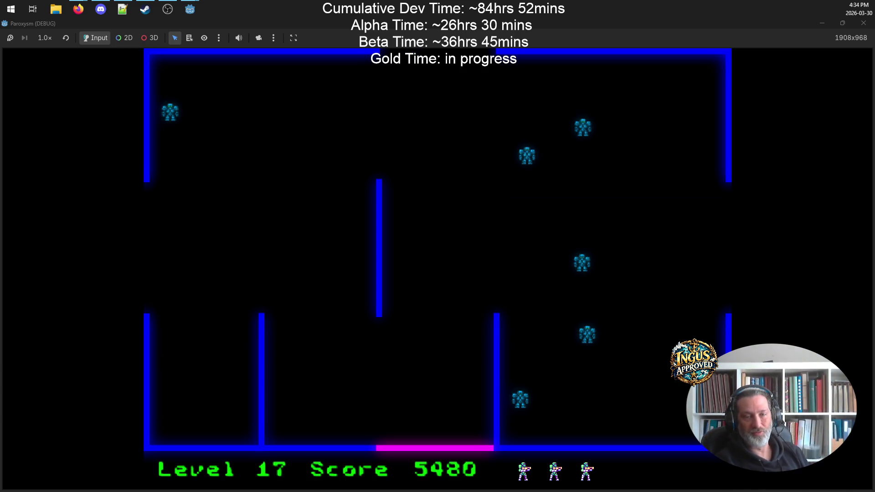
- Fire up-right to destroy three robots, then reposition and keep firing
key(a)
key(Right)
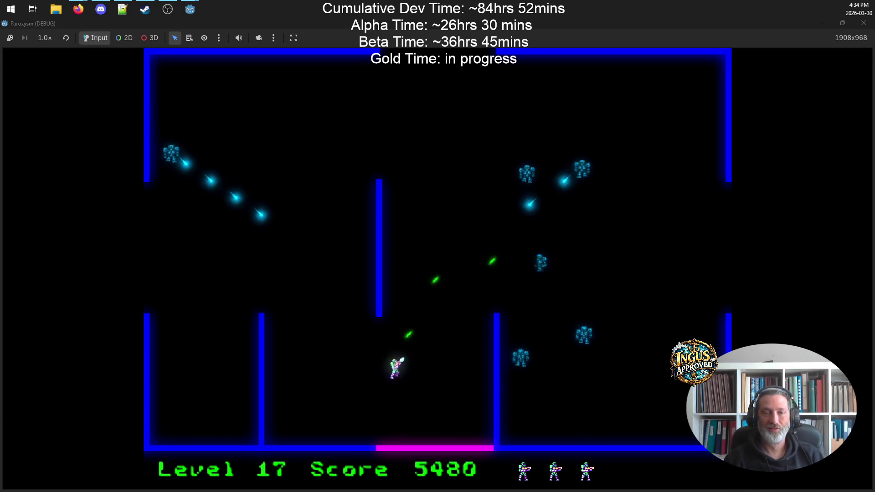
key(w)
key(d)
key(Up)
key(Left)
- Destroy two more robots by firing up-left and then up-right
key(s)
key(a)
key(Up)
key(Left)
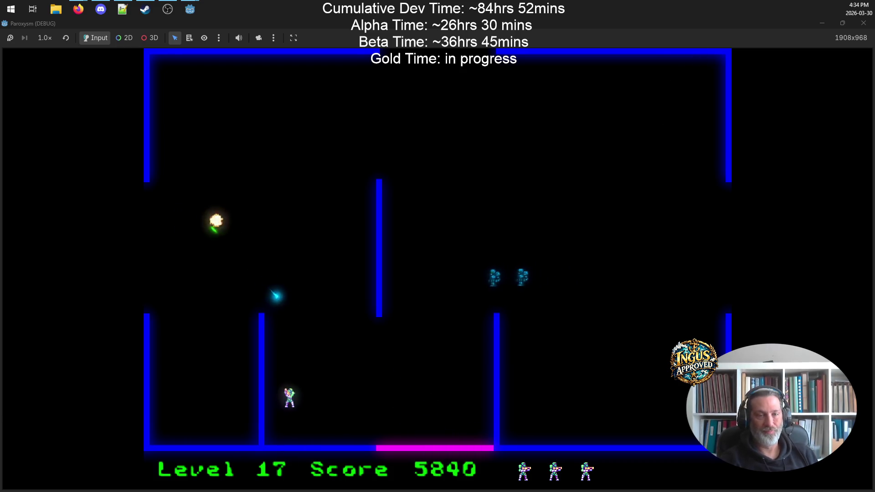
key(a)
key(w)
key(Up)
key(Right)
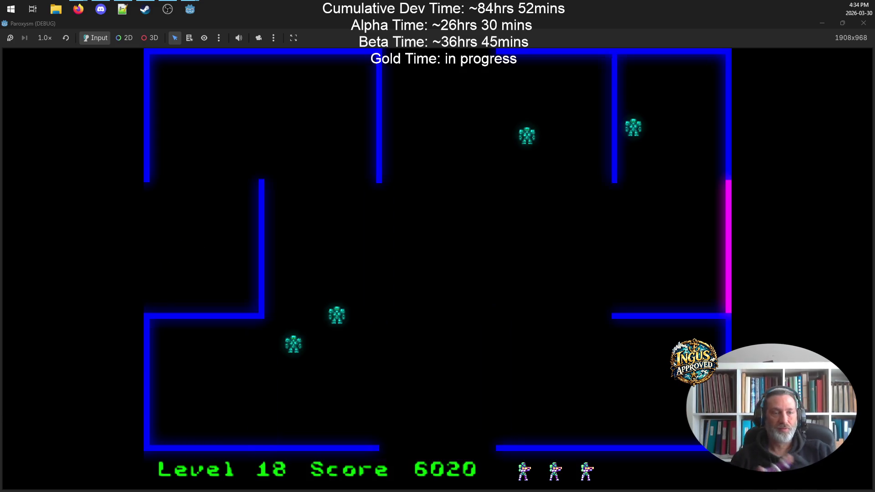
- Shoot the top-right robot and reach the top-right corner firing down-left
key(Up)
key(w)
key(Down)
key(Left)
key(w)
key(d)
key(Down)
key(Left)
- Head down along the magenta door, shooting robots down-left
key(Down)
key(Left)
key(s)
key(s)
key(Down)
key(Left)
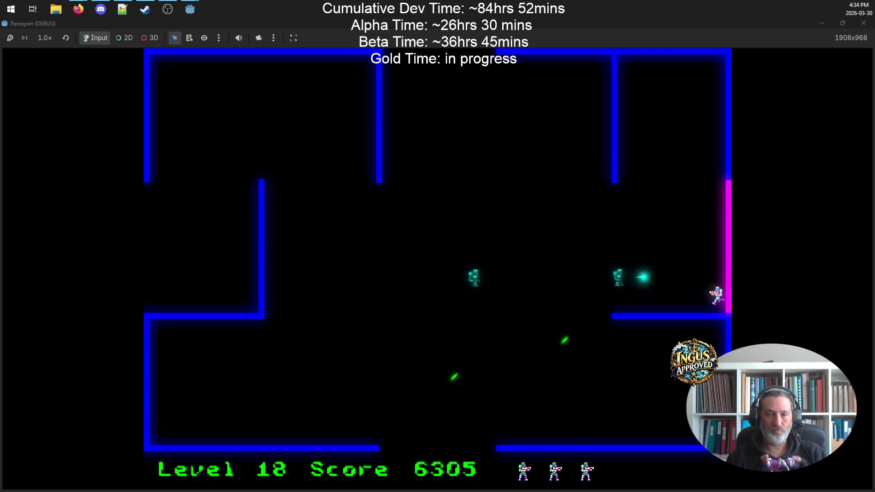
key(s)
key(d)
key(Down)
key(Left)
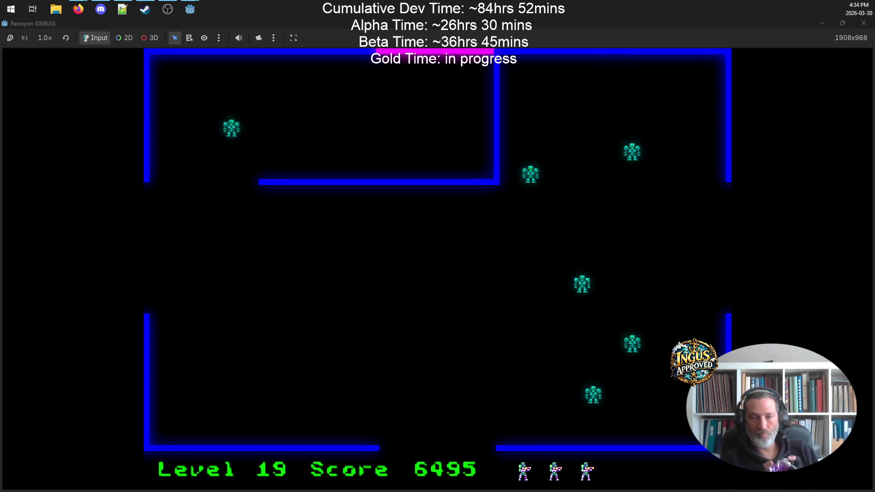
- Sweep left across the room and down the left side, shooting robots
key(w)
key(a)
key(Left)
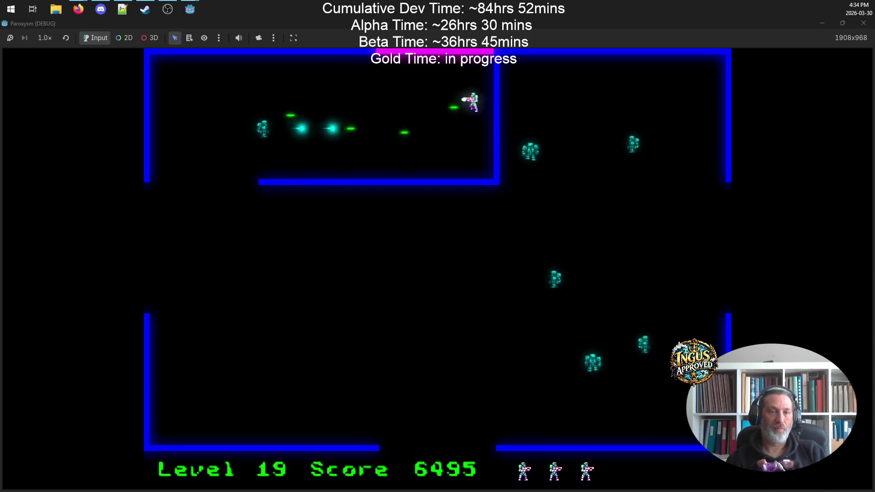
key(a)
key(s)
key(s)
key(Right)
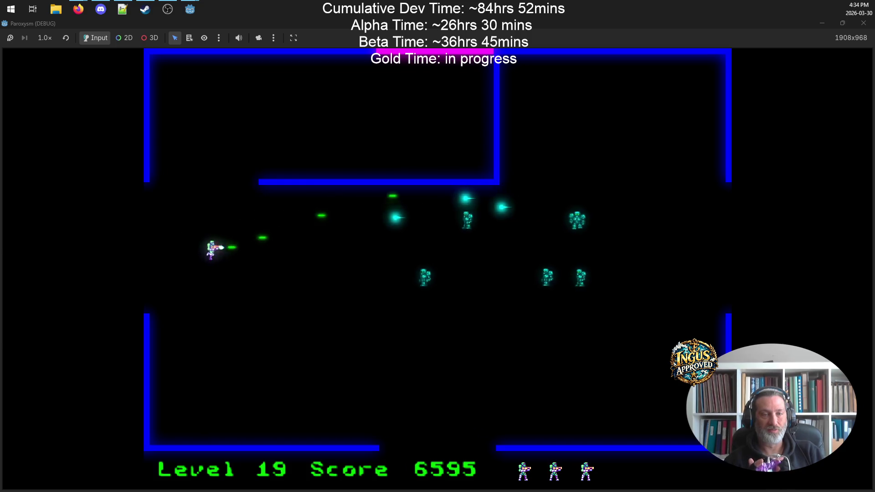
key(s)
key(Right)
- Move right and up-right shooting robots, destroying the last one to finish level 19
key(d)
key(Up)
key(d)
key(w)
key(Left)
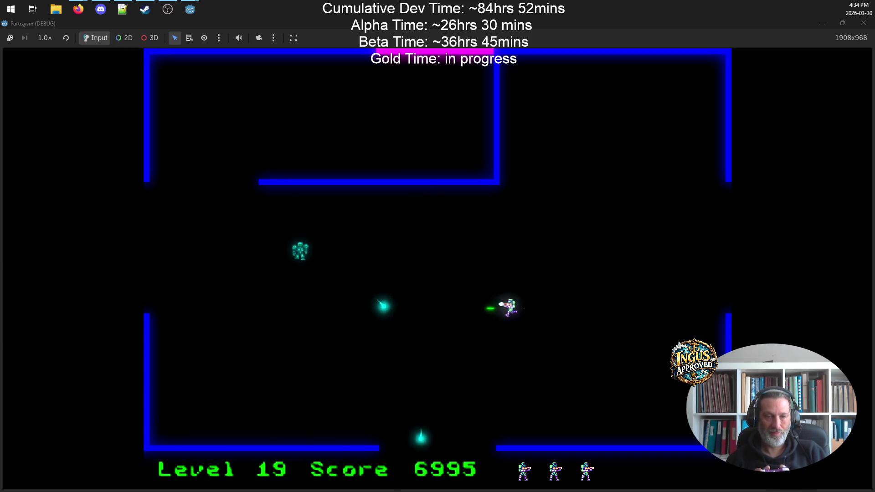
key(s)
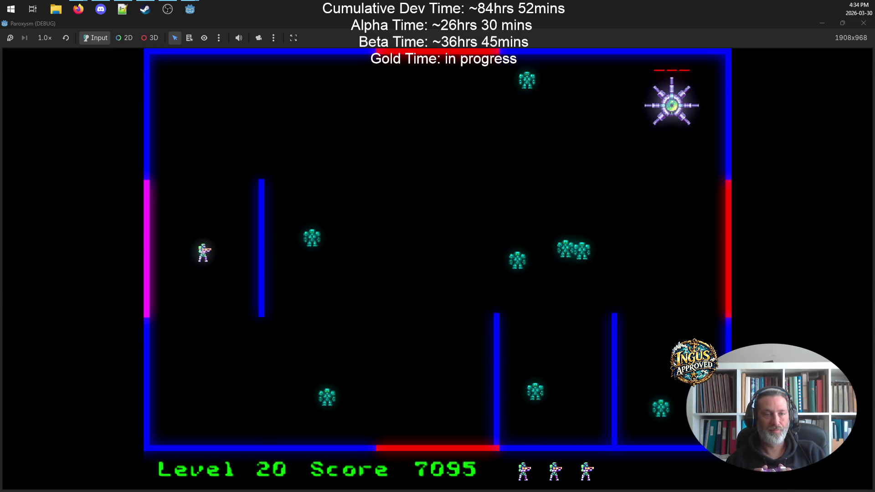
- Circle the left wall and bottom of the boss arena, firing at the boss
key(w)
key(Right)
key(s)
key(s)
key(Up)
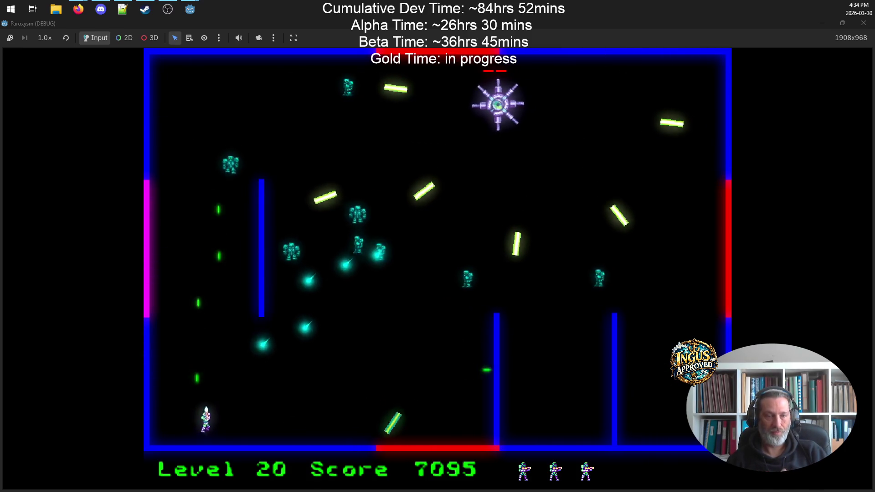
key(d)
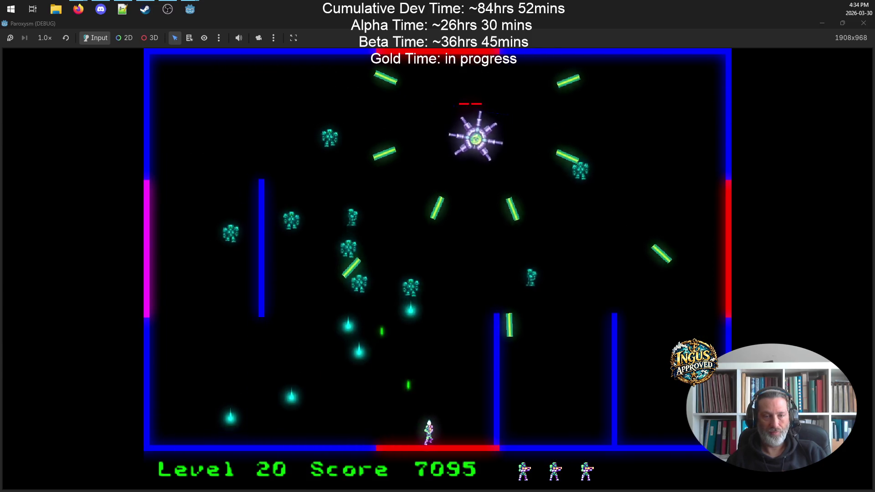
key(a)
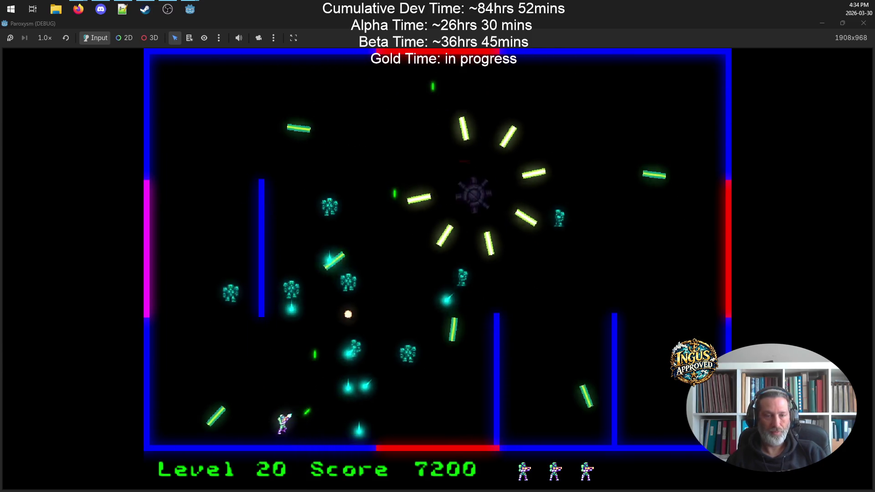
- Run up and down the left side, shooting robots and the boss
key(w)
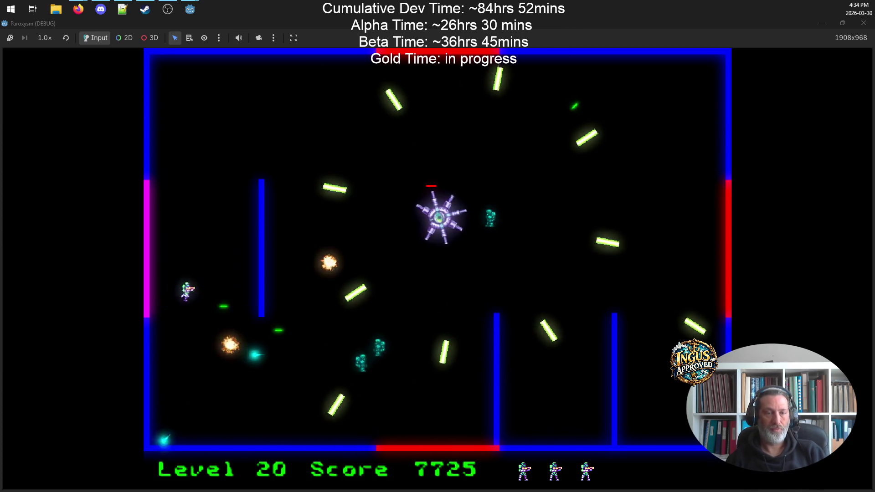
key(w)
key(w)
key(a)
key(s)
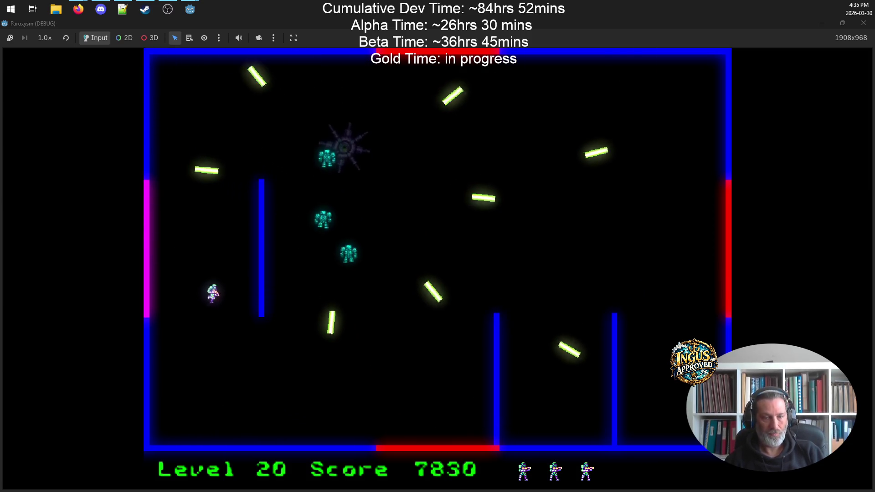
key(s)
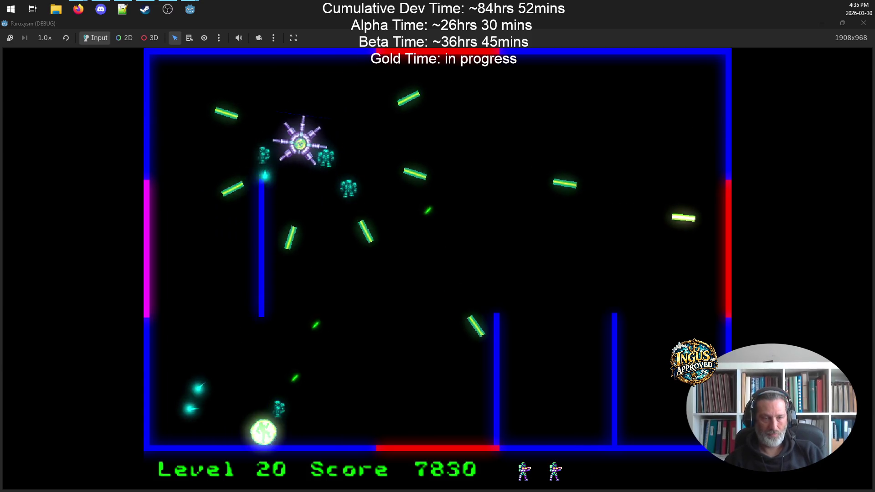
key(s)
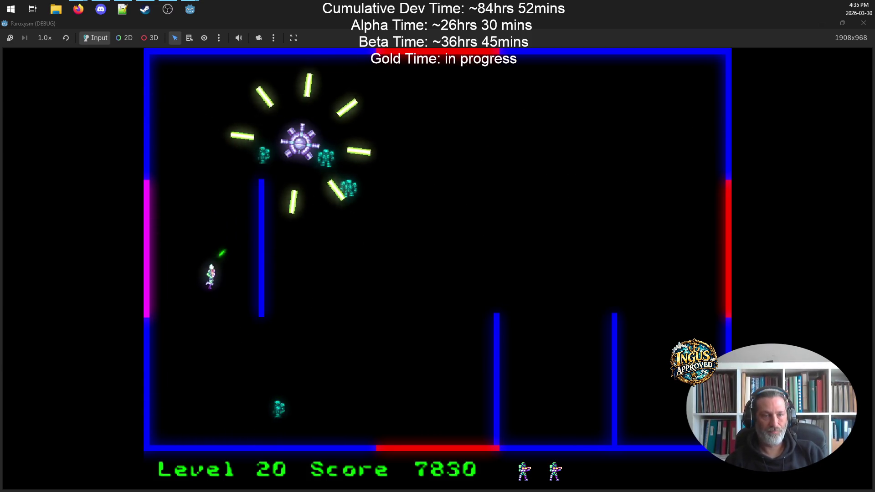
- Finish the boss from the bottom, then move up and right while shooting
key(d)
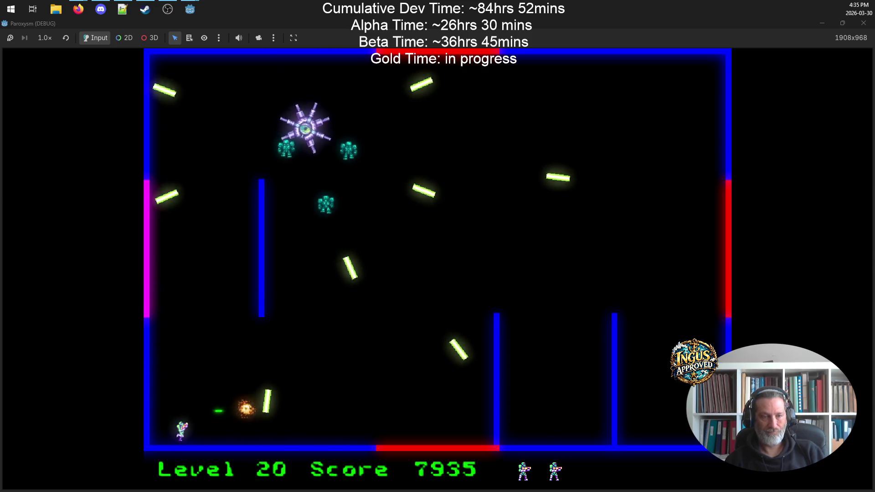
key(a)
key(w)
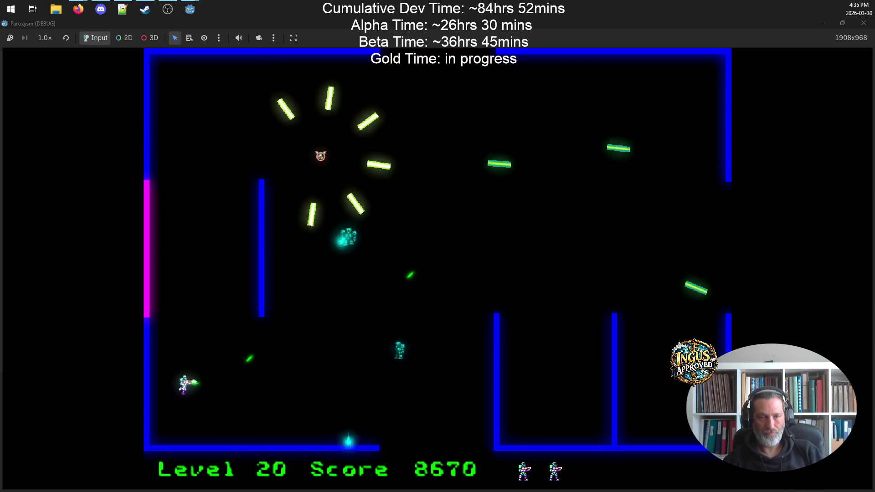
key(w)
key(d)
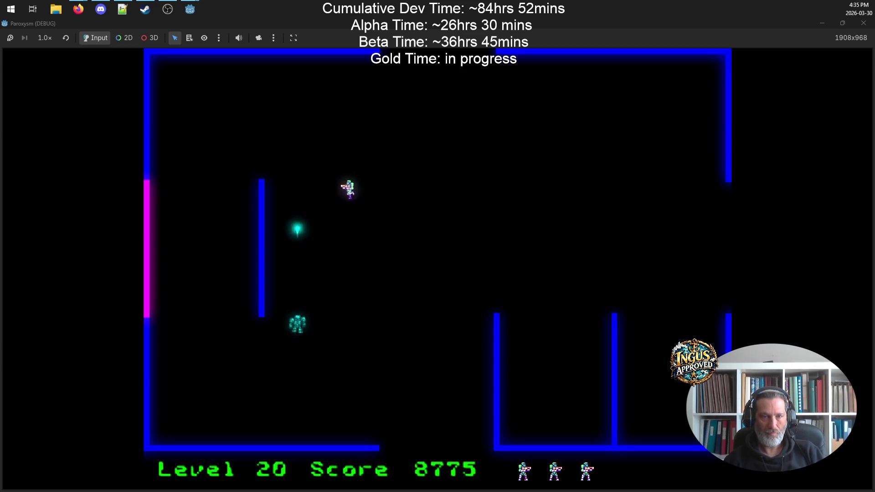
key(d)
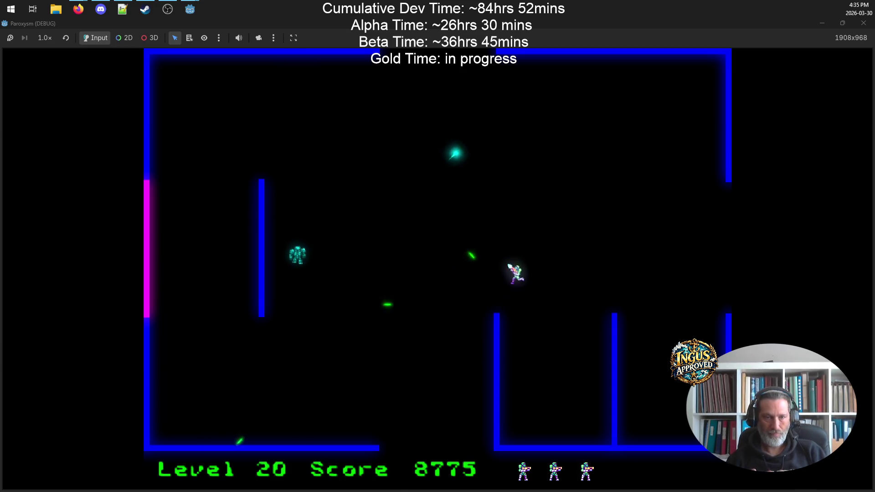
- Destroy the remaining enemies moving down-right and exit right into level 21
key(w)
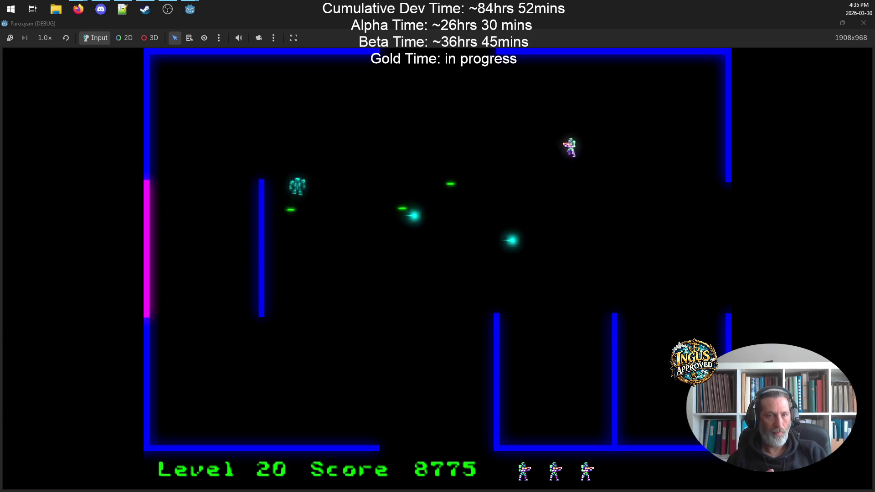
key(a)
key(d)
key(s)
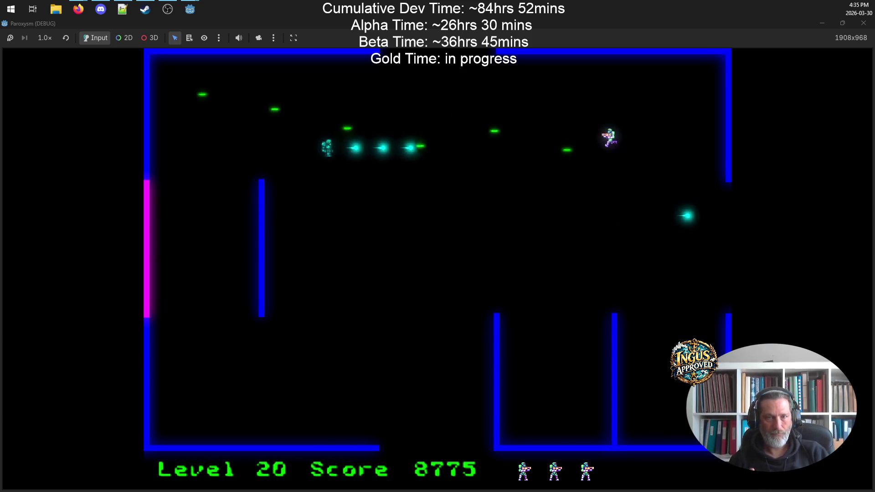
key(d)
key(s)
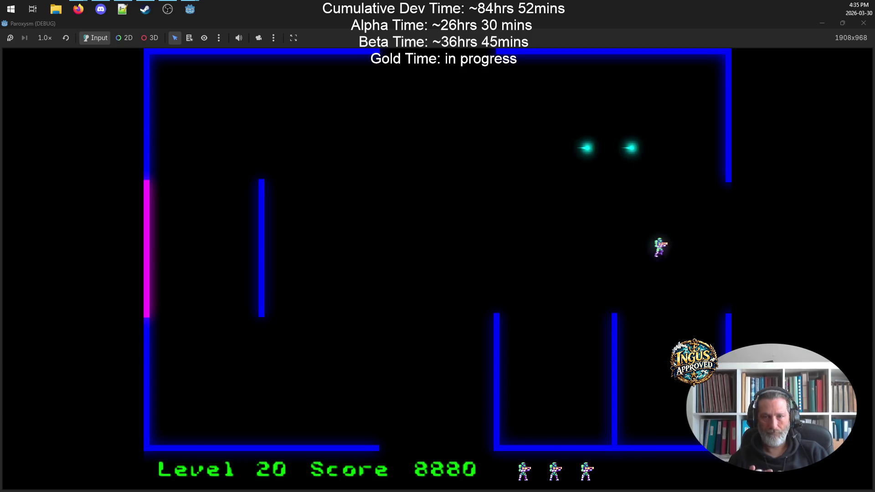
key(d)
- Reach the top wall, shooting two enemies and an approaching robot below
key(w)
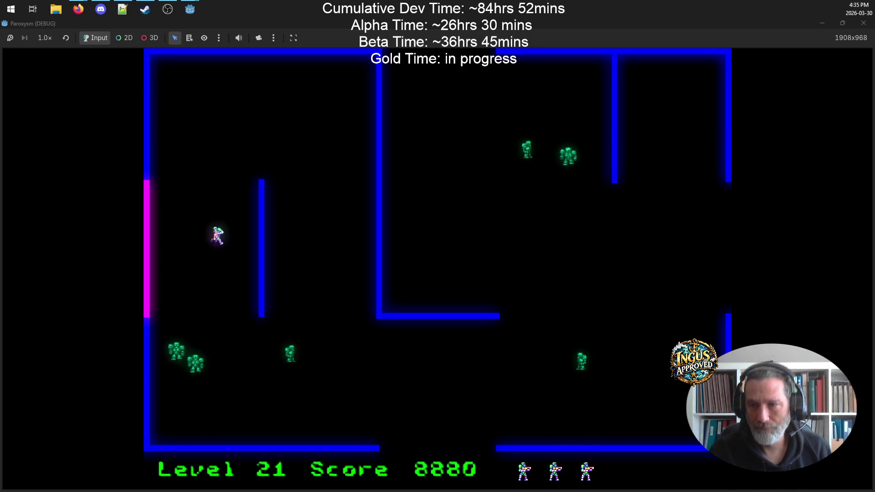
key(w)
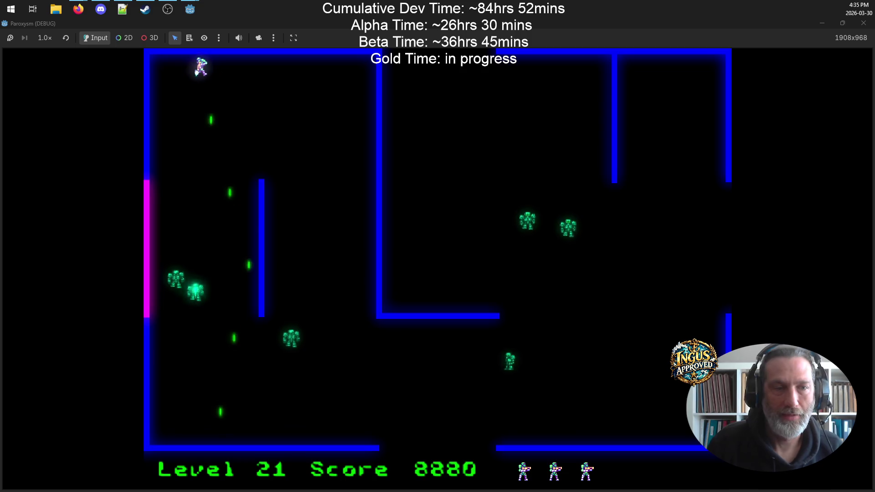
key(d)
key(d)
key(a)
key(d)
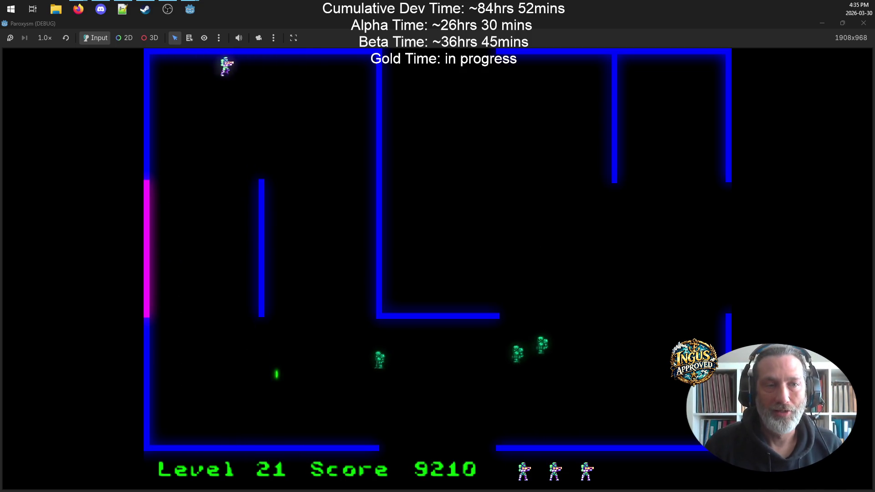
key(Down)
key(a)
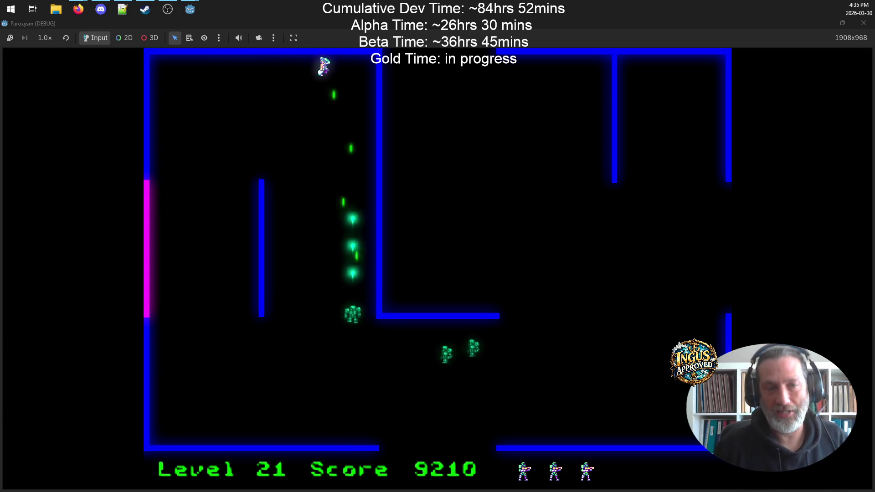
- Dodge along the top wall, then move down and right shooting robots
key(d)
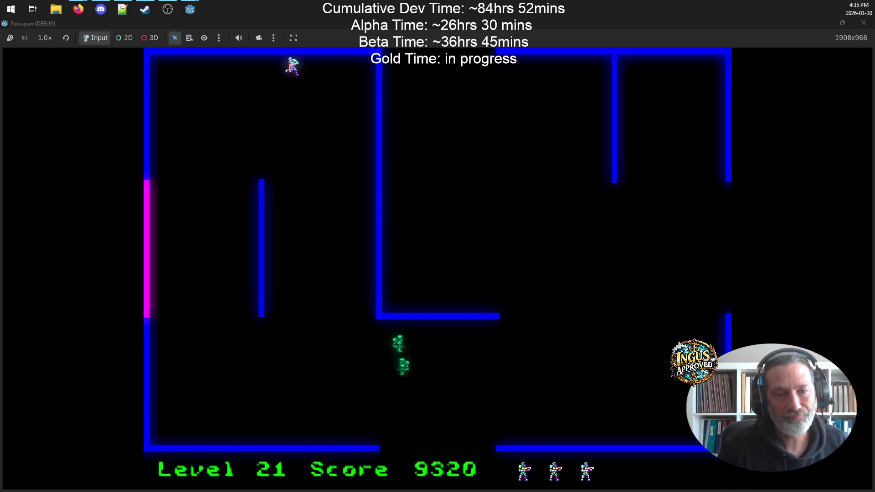
key(d)
key(a)
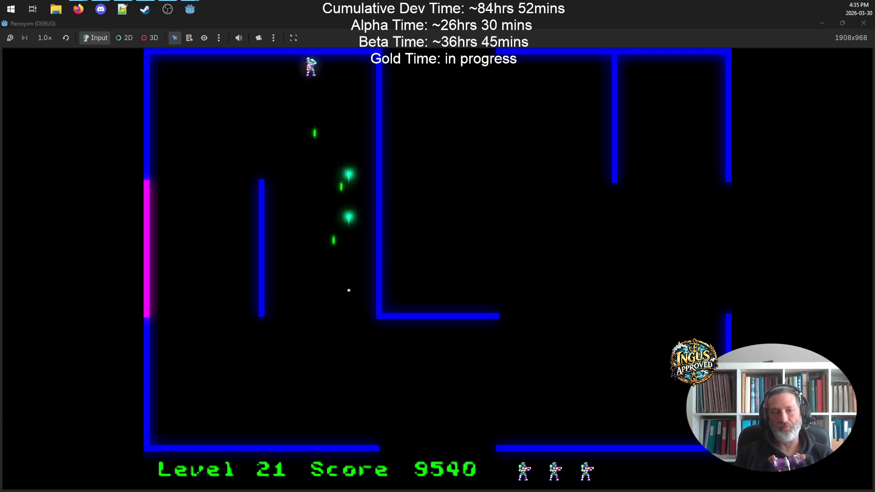
key(s)
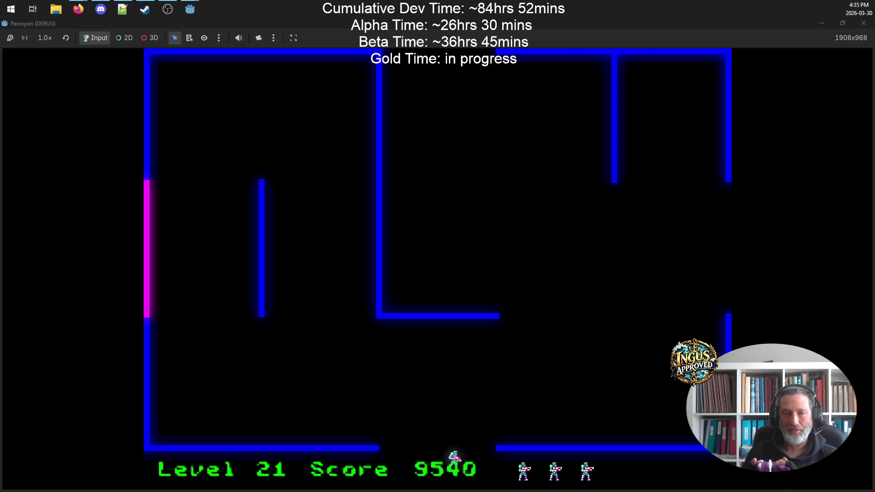
key(d)
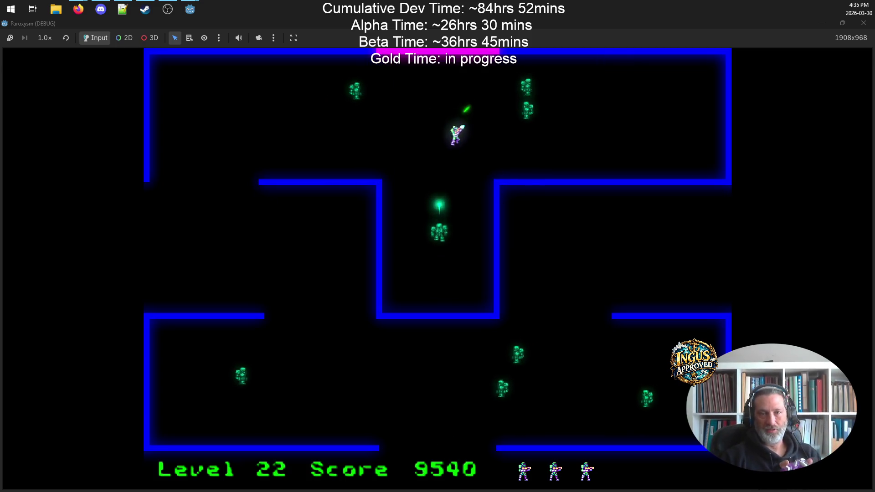
key(d)
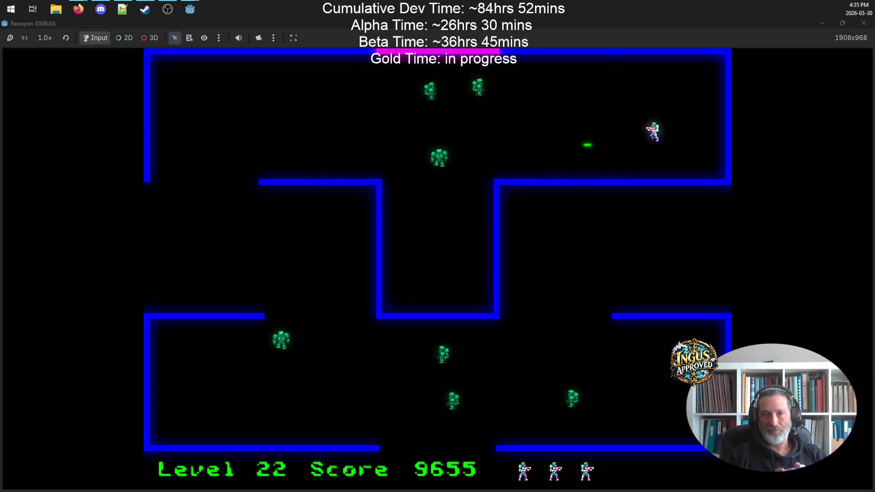
- Clear the top corridor moving left and right, destroying the remaining robots
key(w)
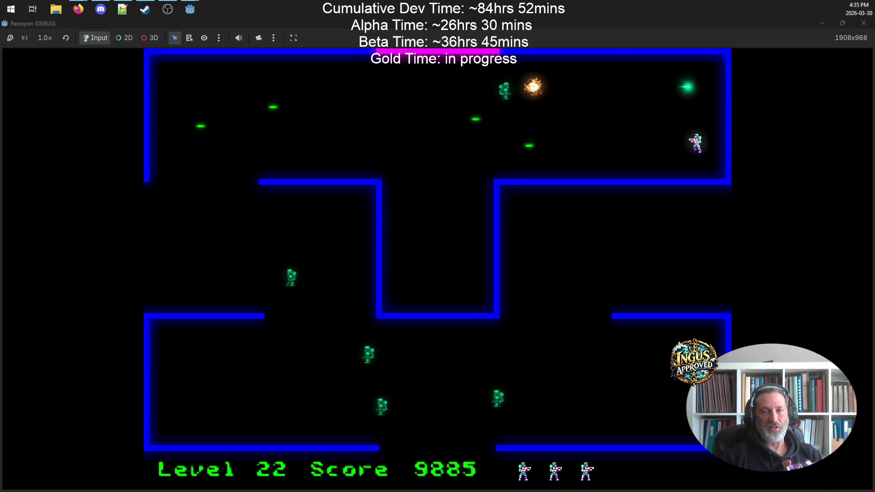
key(a)
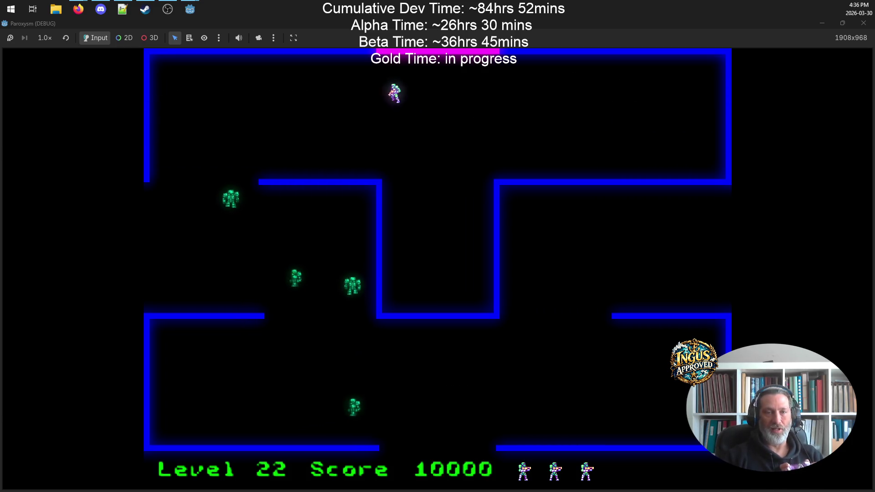
key(d)
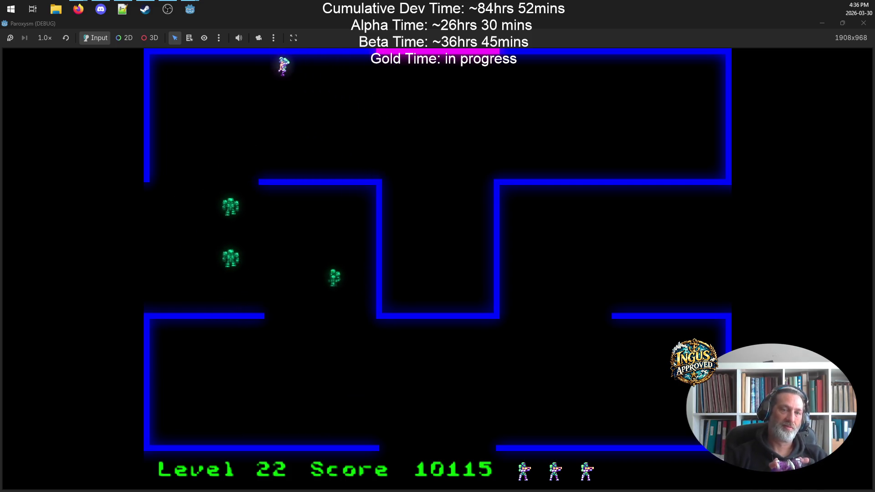
key(a)
key(d)
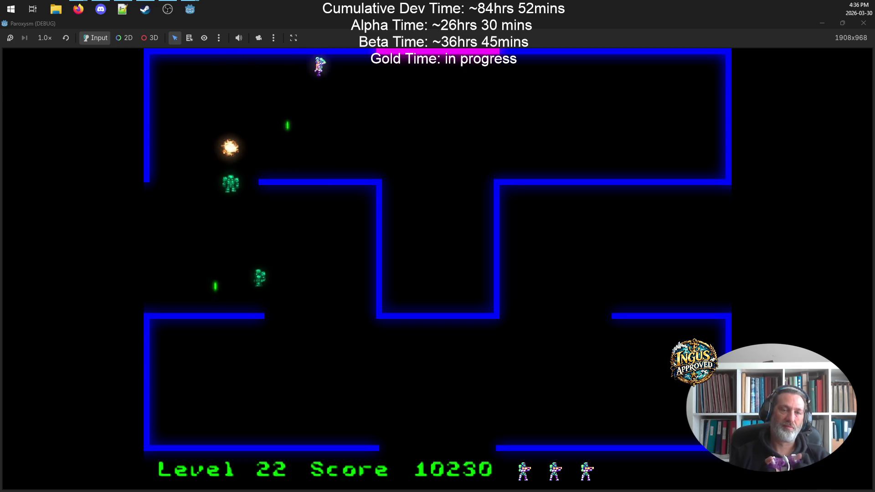
key(d)
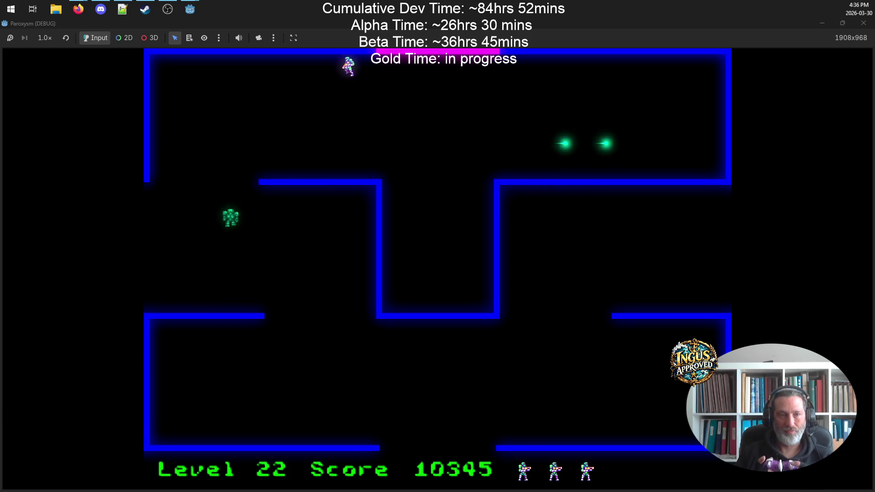
key(d)
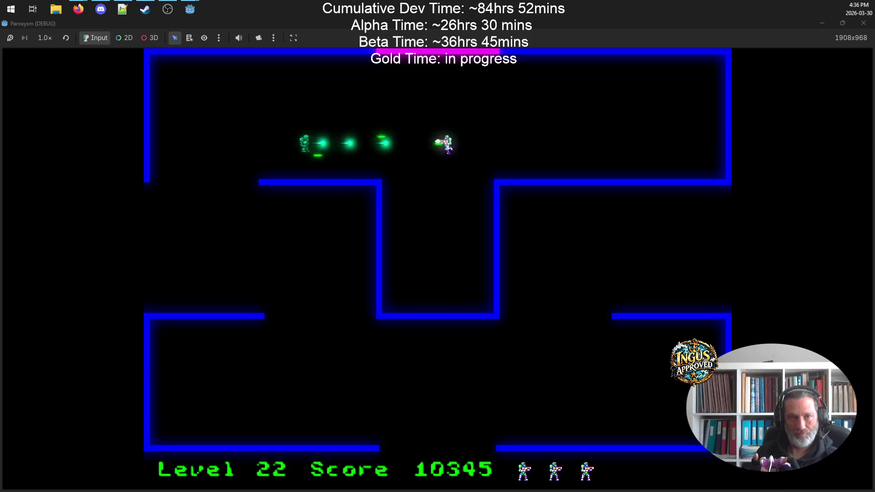
key(w)
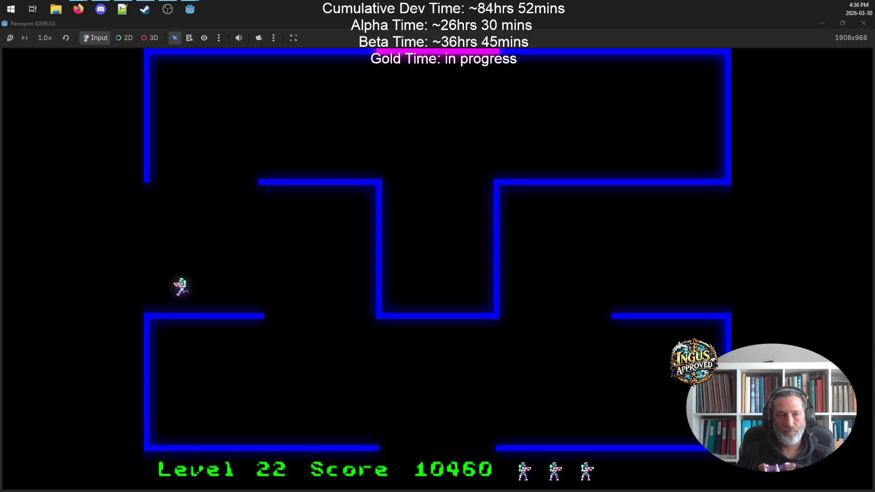
- Shoot robots moving down and up, then dodge right and down-left away from them
key(w)
key(s)
key(w)
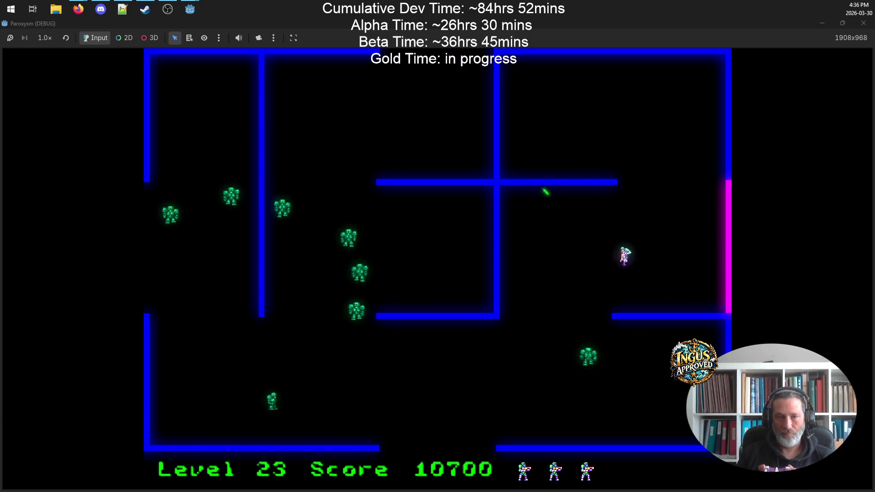
key(d)
key(a)
key(s)
key(s)
- Shoot the row of robots and leave through the bottom gap into level 24
key(d)
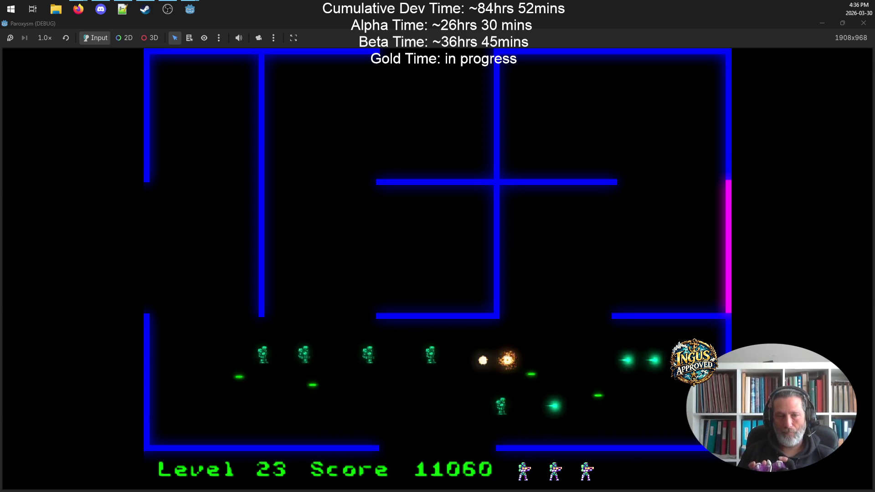
key(s)
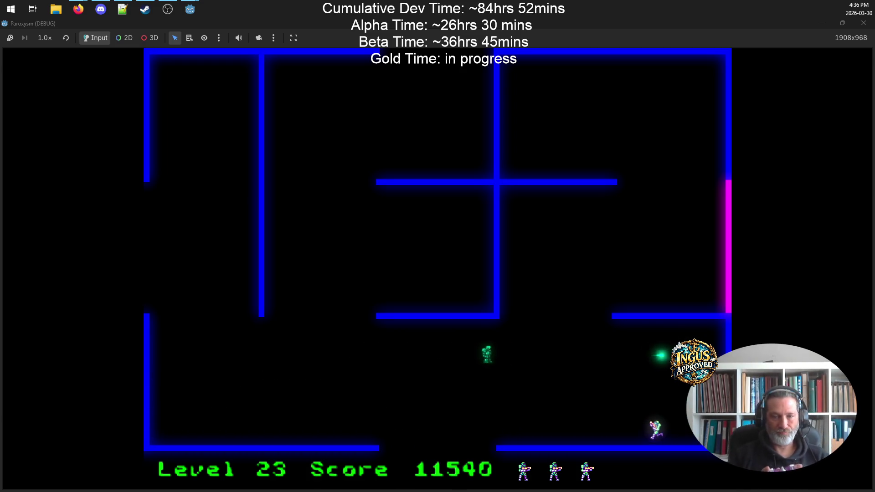
key(s)
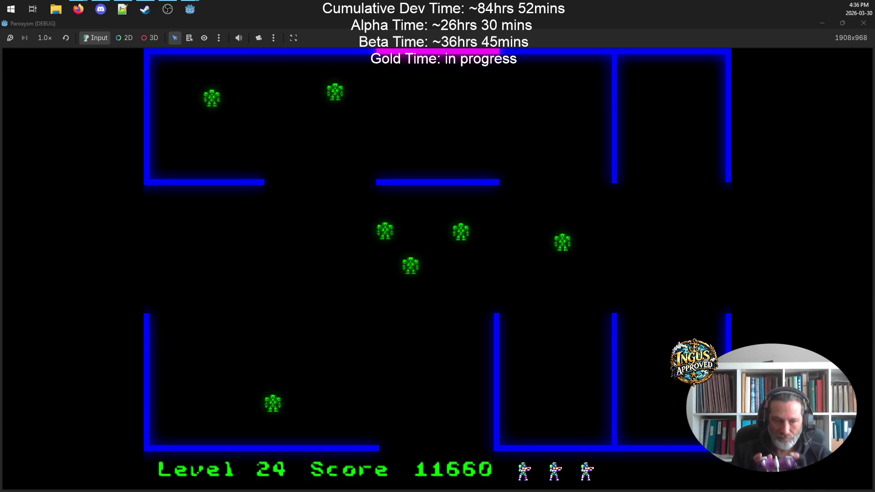
- Weave around level 24 shooting nearby robots and finishing them off up-right
key(d)
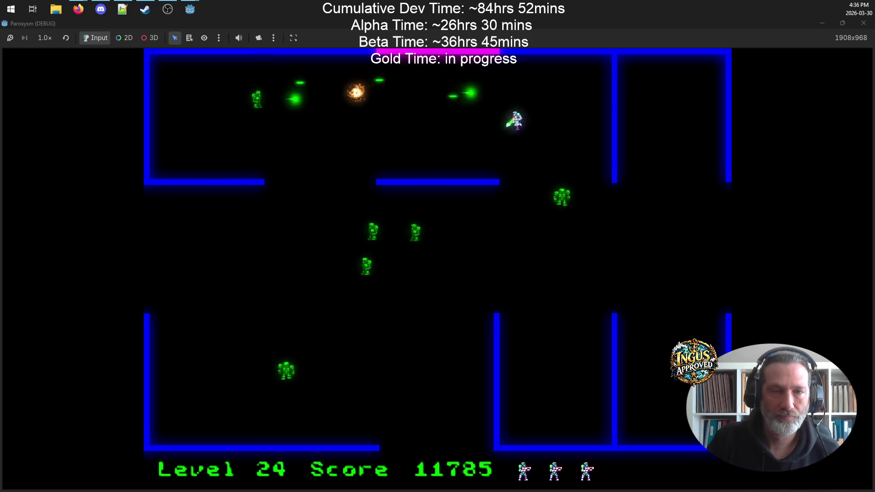
key(a)
key(w)
key(d)
key(d)
key(s)
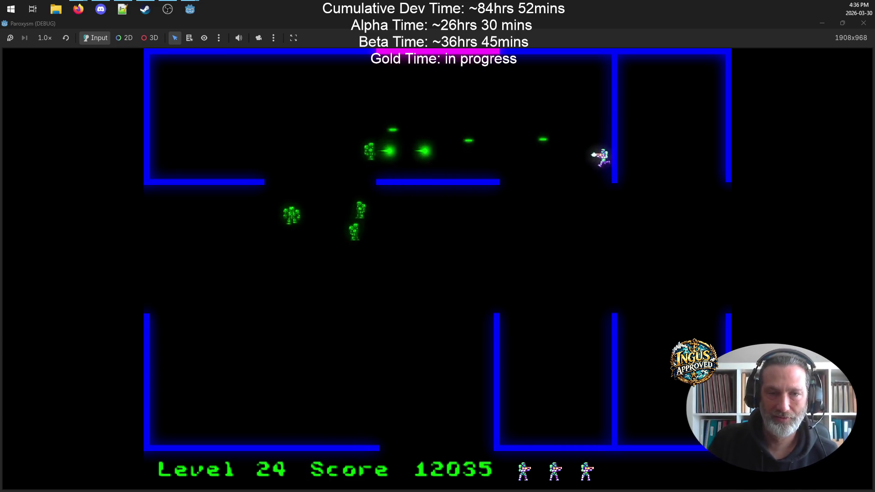
key(s)
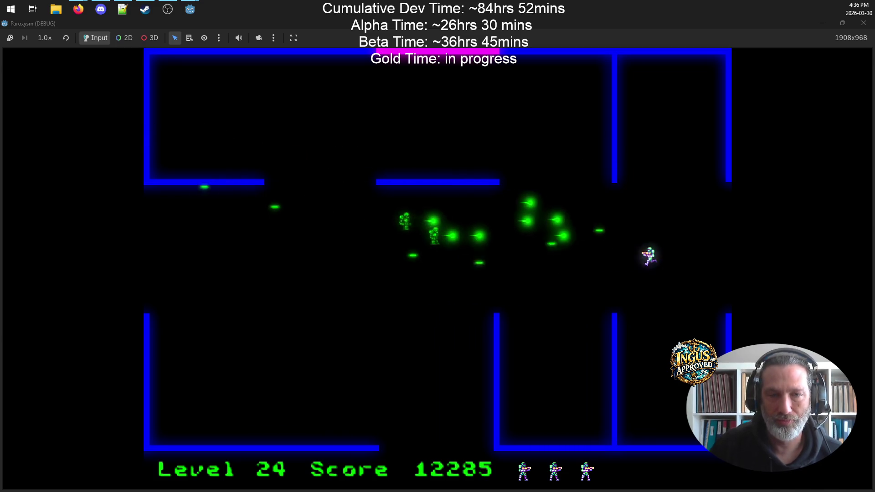
key(a)
key(d)
key(w)
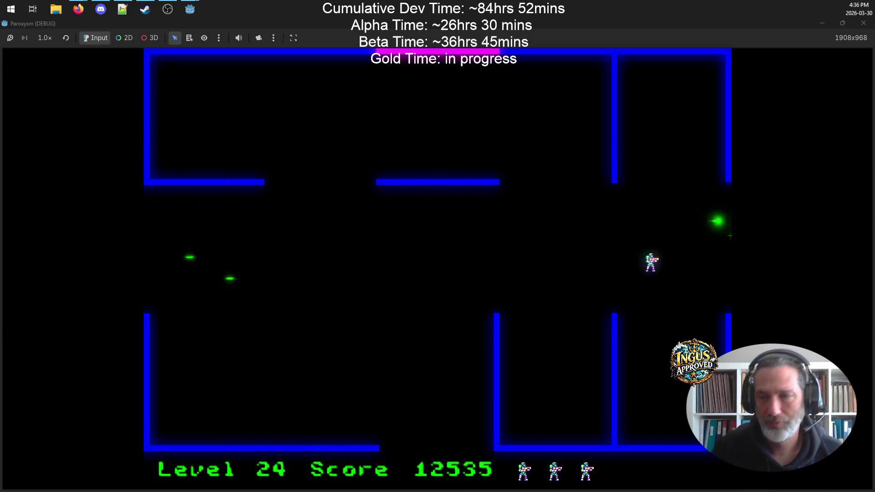
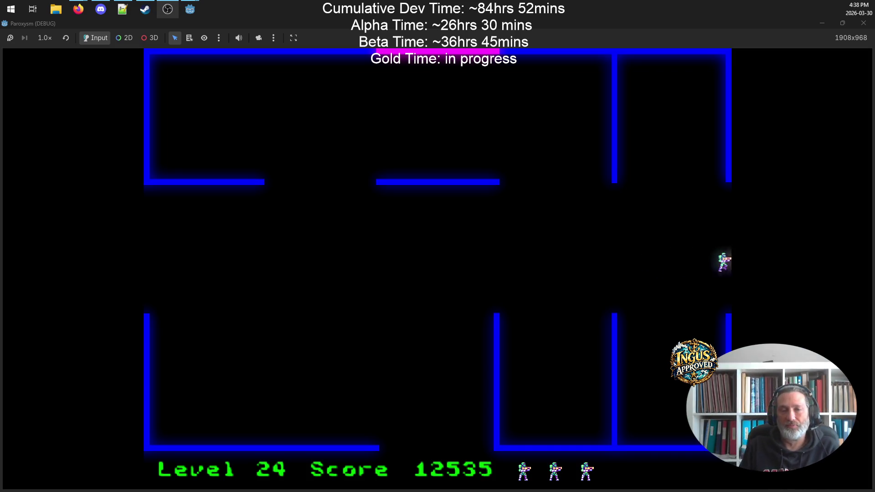
- Sweep across the top of the maze toward the top-right corner, shooting robots below
key(Up)
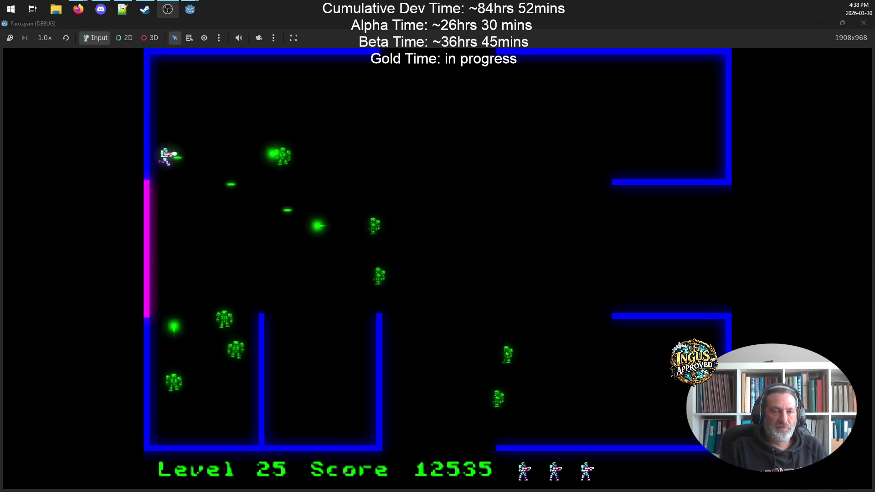
key(Right)
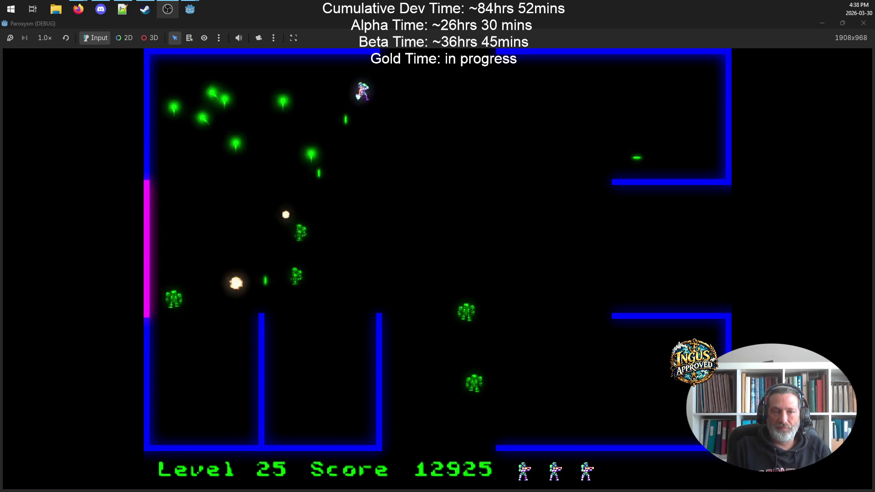
key(Right)
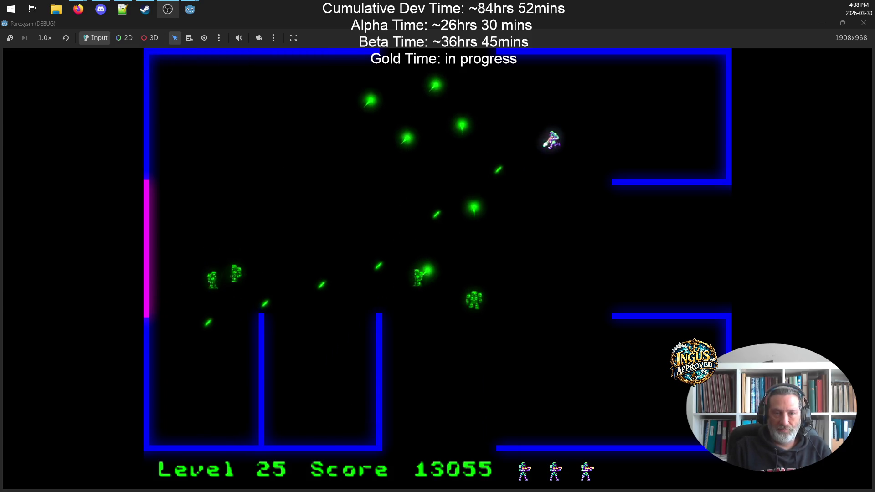
key(Up)
key(Right)
key(Up)
key(Left)
- Clear the lower-right and centre robots, then exit through the top opening to Level 26
key(Down)
key(Left)
key(Up)
key(Left)
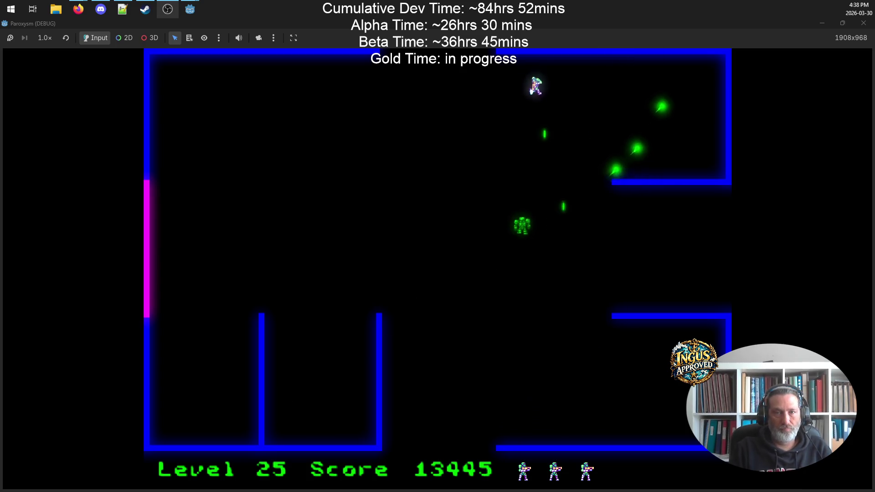
key(Down)
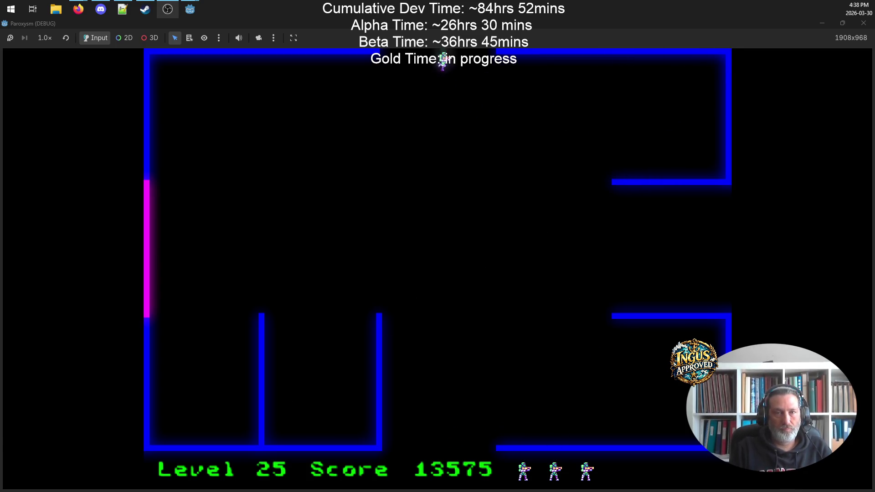
key(Up)
- Shoot Level 26's robots from the upper right while dodging back and forth
key(Up)
key(Right)
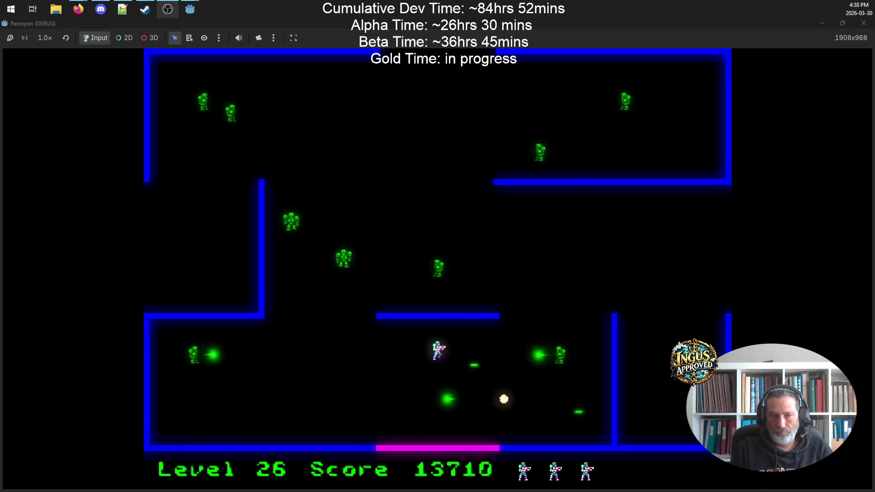
key(Right)
key(Up)
key(Up)
key(Down)
key(Left)
key(Down)
key(Left)
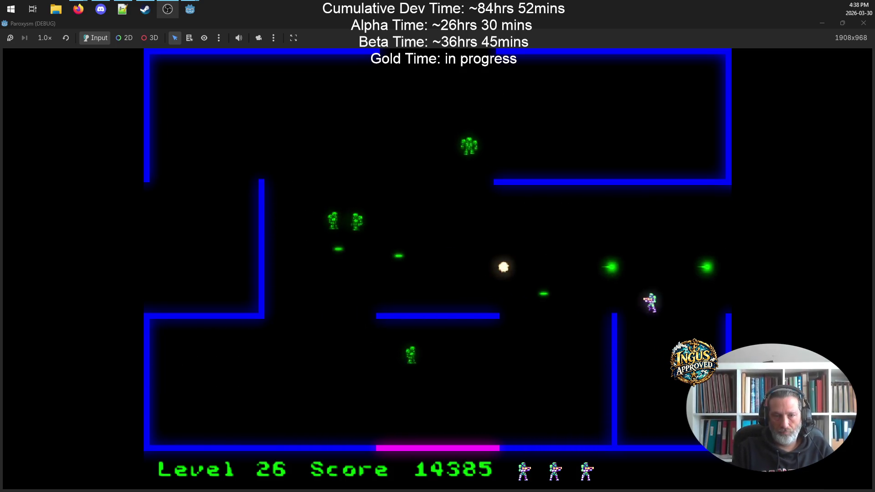
key(Up)
- Finish the remaining robots firing left and leave through the right opening to Level 27
key(Left)
key(Up)
key(Right)
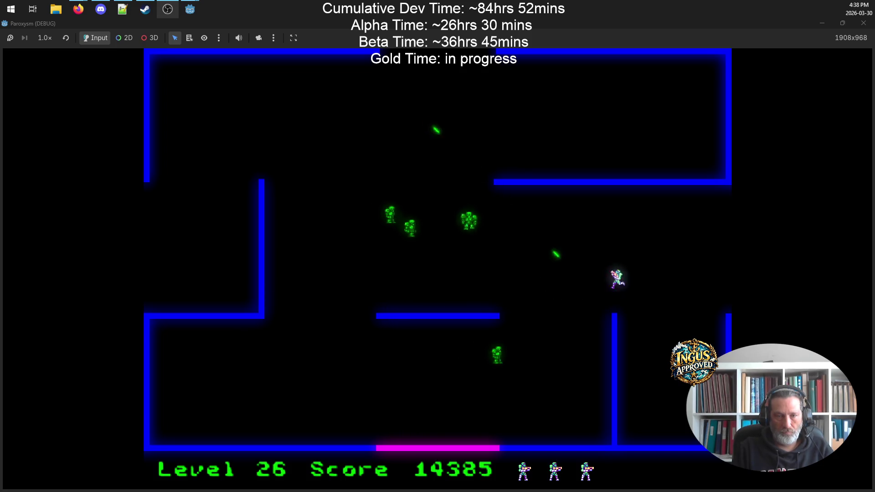
key(Left)
key(Down)
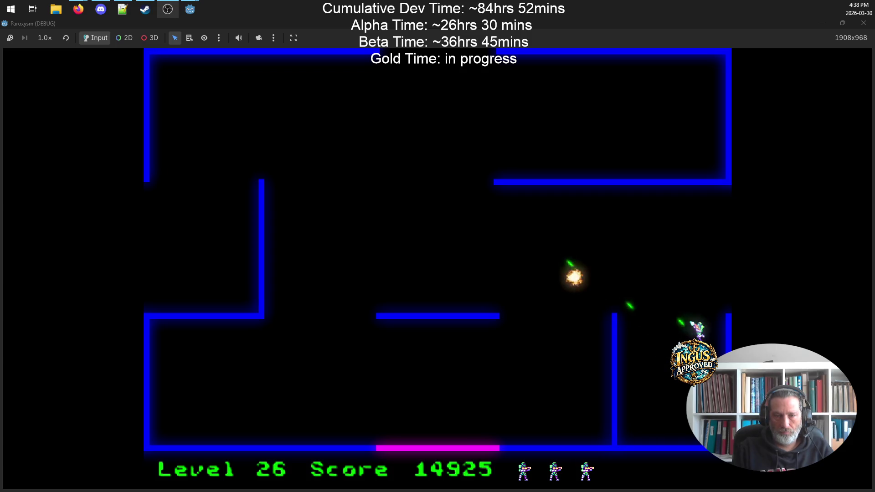
key(Right)
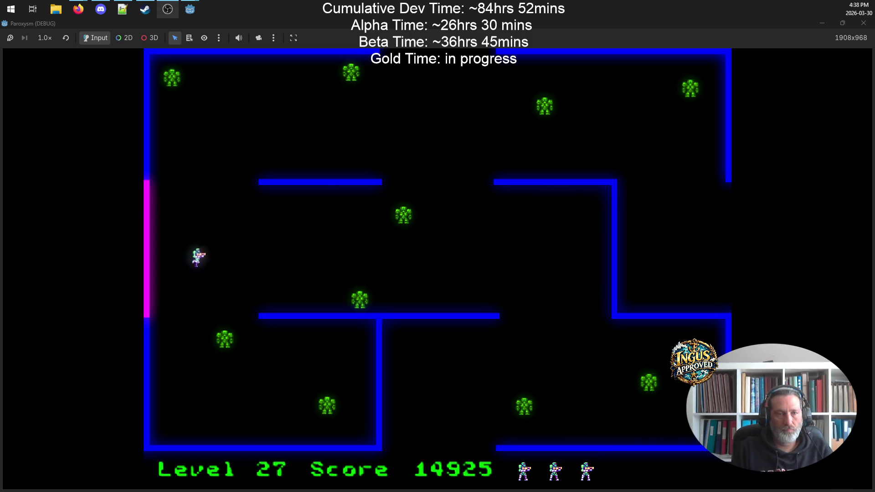
- Clear Level 27's left and bottom corridors, firing right and upward
key(Down)
key(Right)
key(Right)
key(Up)
key(Down)
key(Left)
key(Right)
key(Right)
key(Left)
key(Up)
key(Up)
key(Right)
key(Right)
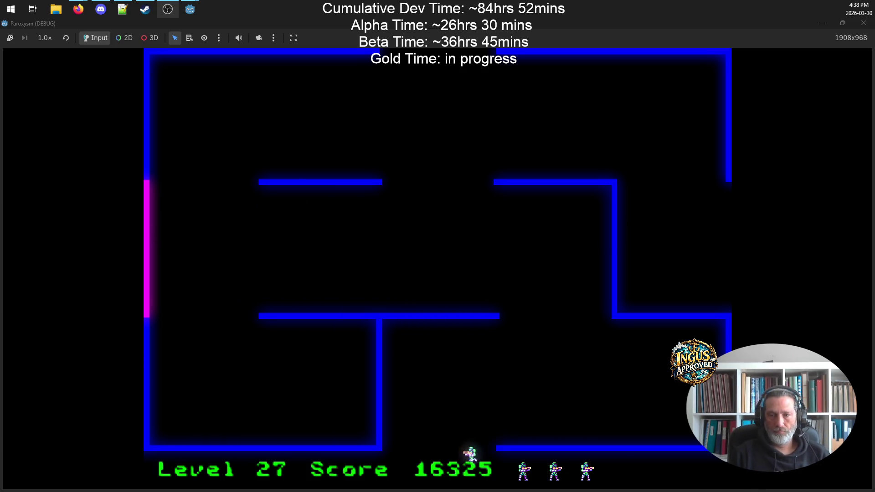
- Shoot robots along the top and through the centre of the next maze
key(Up)
key(Right)
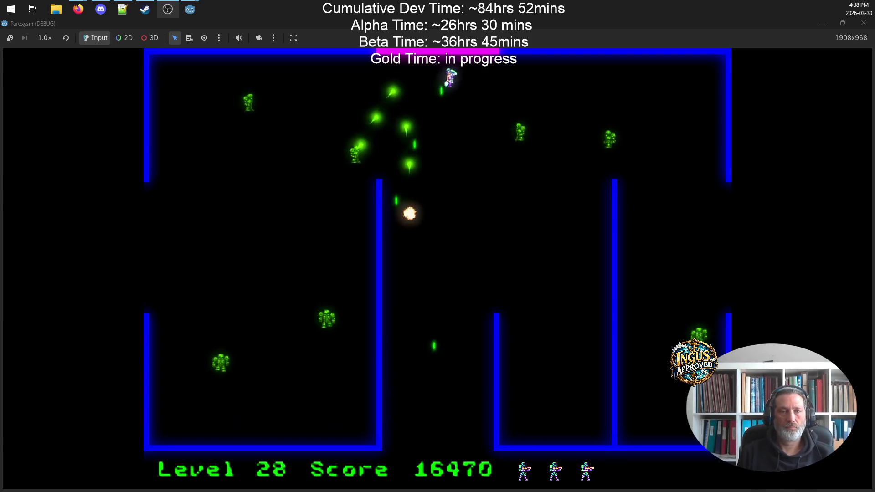
key(Down)
key(Left)
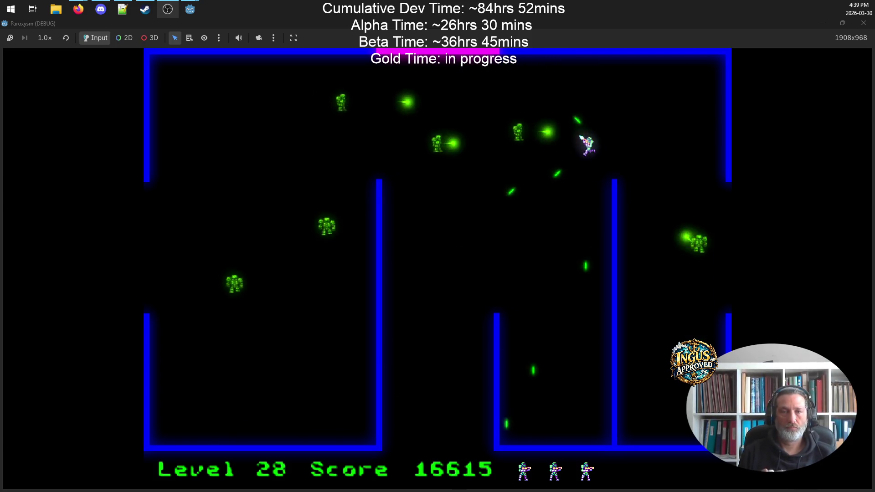
key(Down)
key(Left)
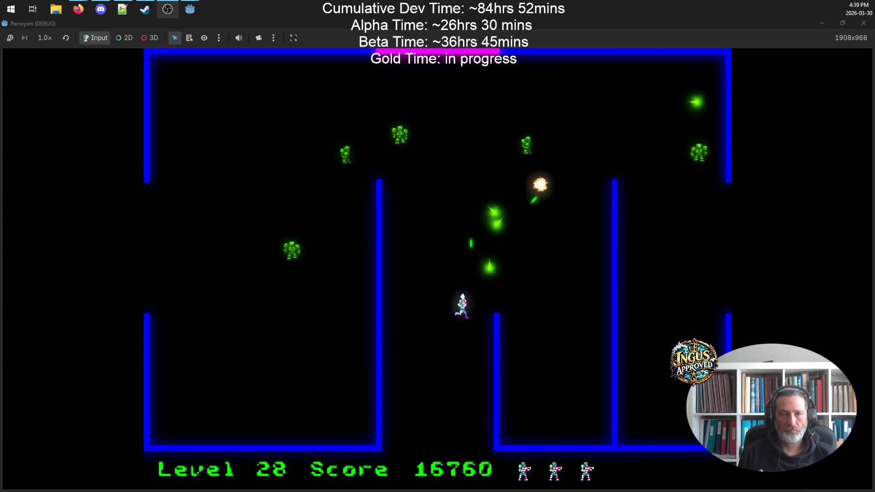
key(Right)
key(Left)
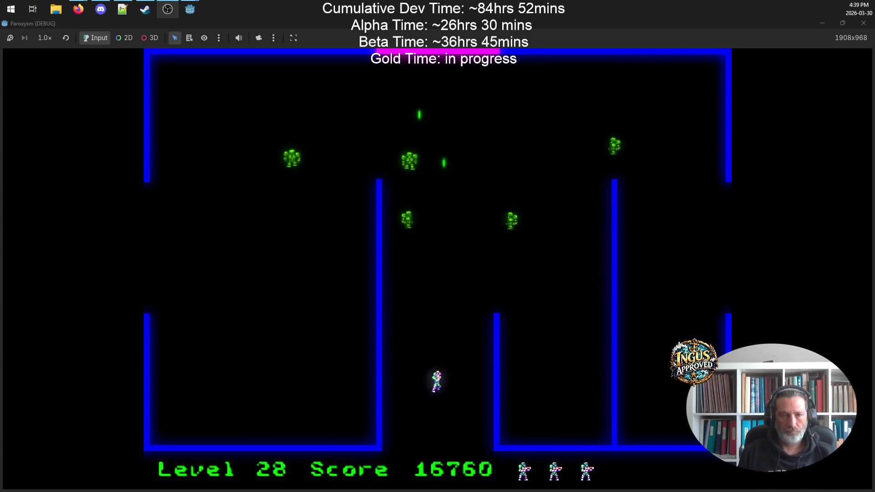
key(Right)
- Destroy the last robots and walk out the left exit to Level 29
key(Left)
key(Right)
key(Up)
key(Left)
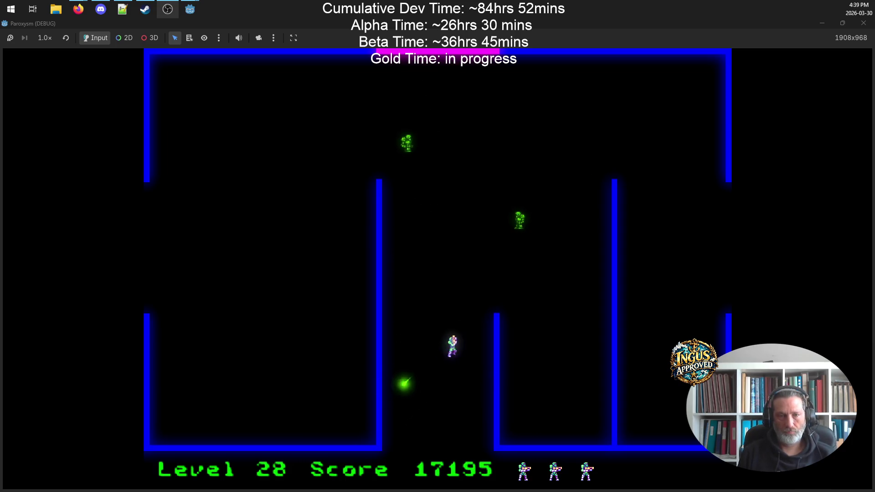
key(Right)
key(Up)
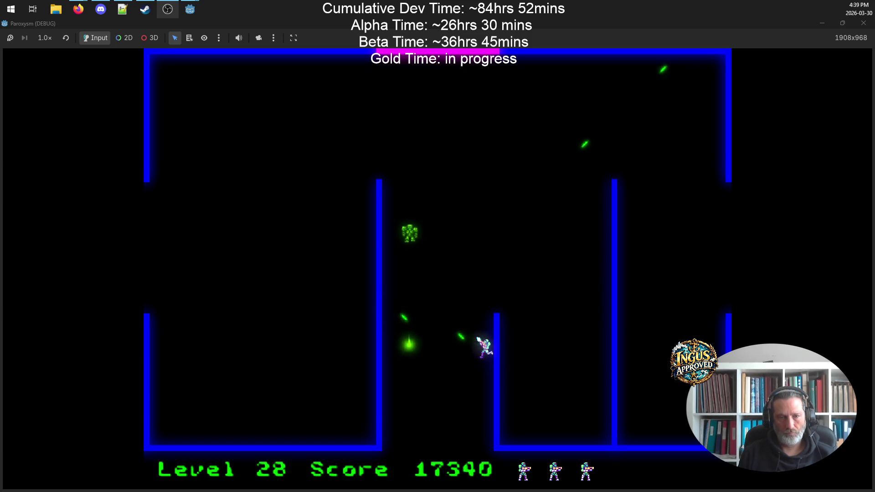
key(Up)
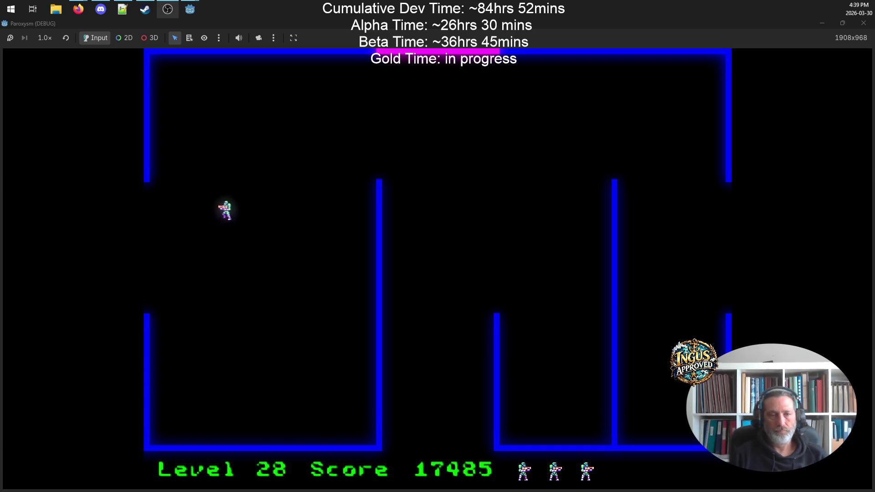
key(Left)
- Work down the right wall and along the upper corridor shooting Level 29's robots
key(Up)
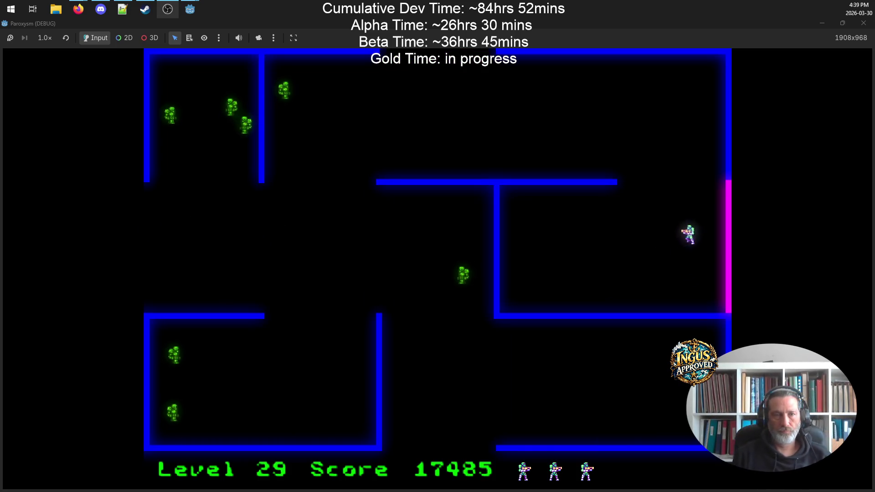
key(Down)
key(Left)
key(Left)
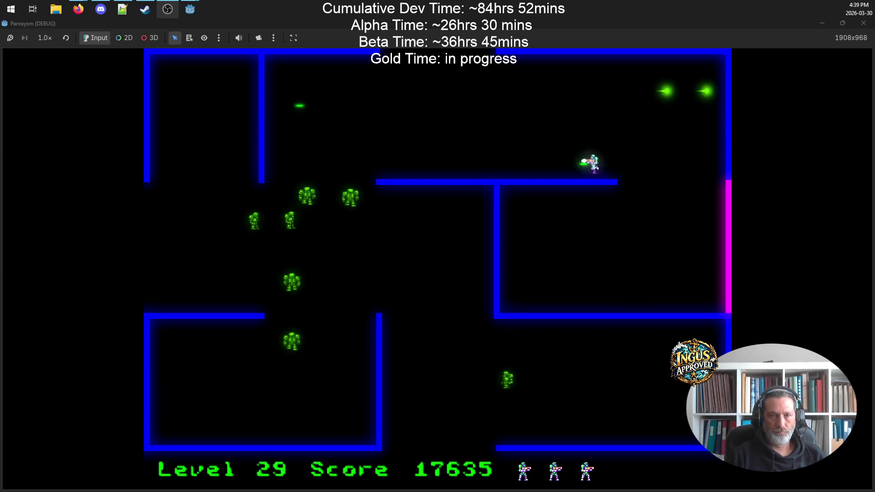
key(Up)
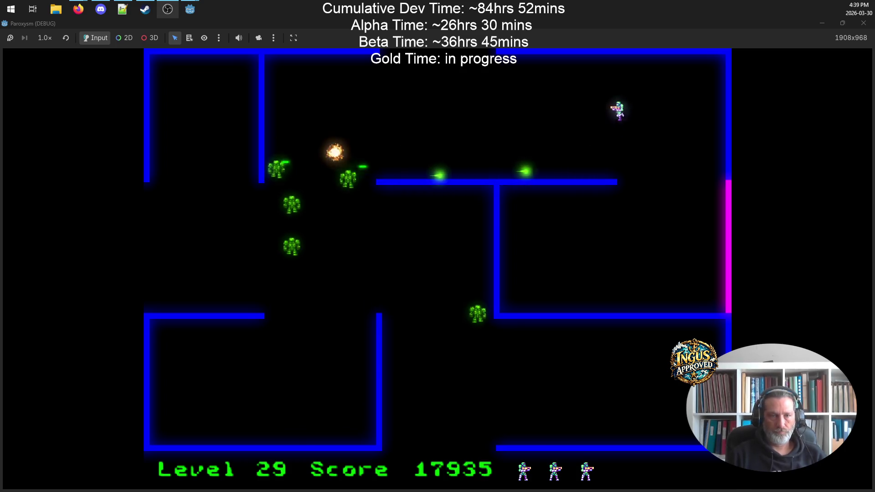
key(Left)
key(Down)
key(Down)
key(Right)
key(Up)
- Dodge shots and clear the last robots in the upper room to reach Level 30
key(Down)
key(Left)
key(Up)
key(Left)
key(Down)
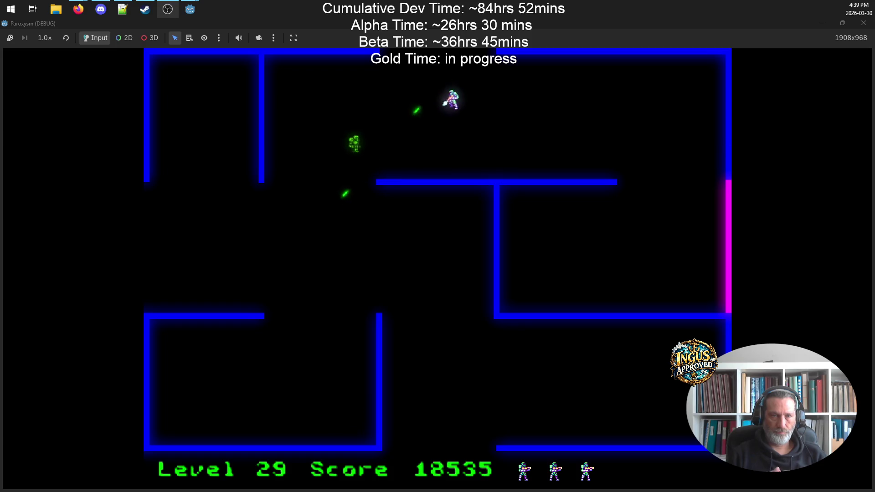
key(Up)
key(Down)
key(Left)
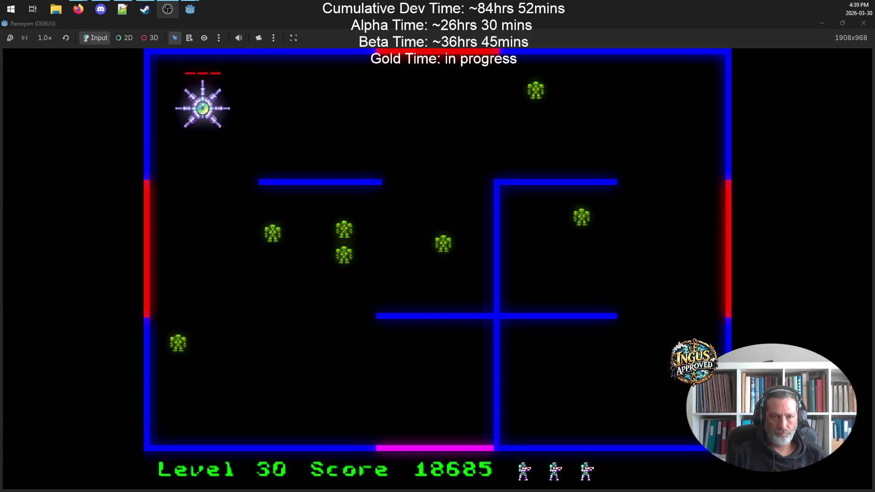
- Circle the boss arena along the bottom wall, shooting robots and avoiding the boss
key(Left)
key(Right)
key(Up)
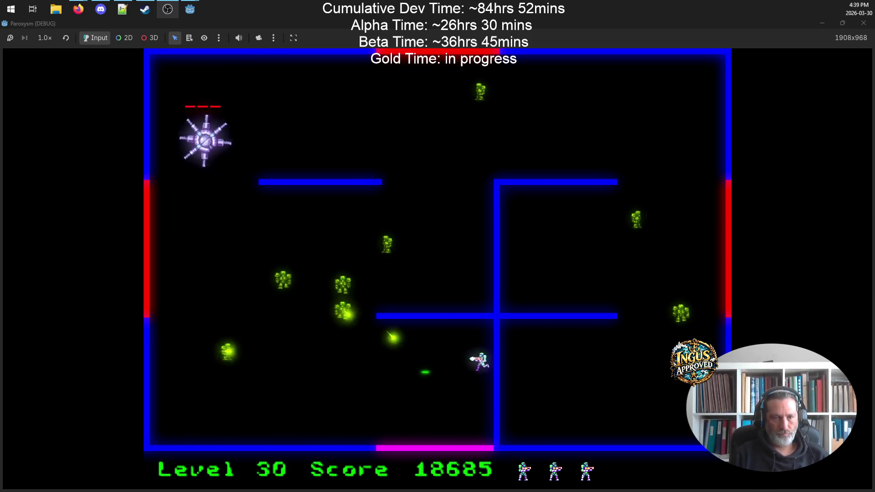
key(Up)
key(Down)
key(Left)
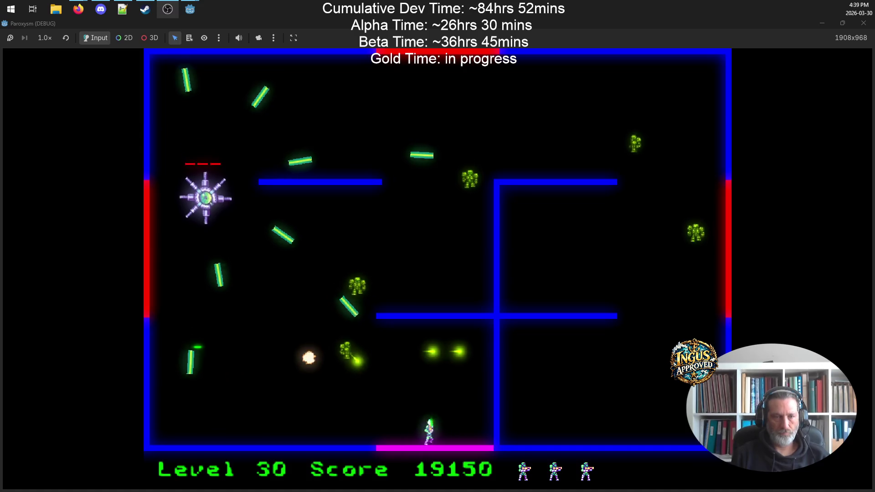
key(Left)
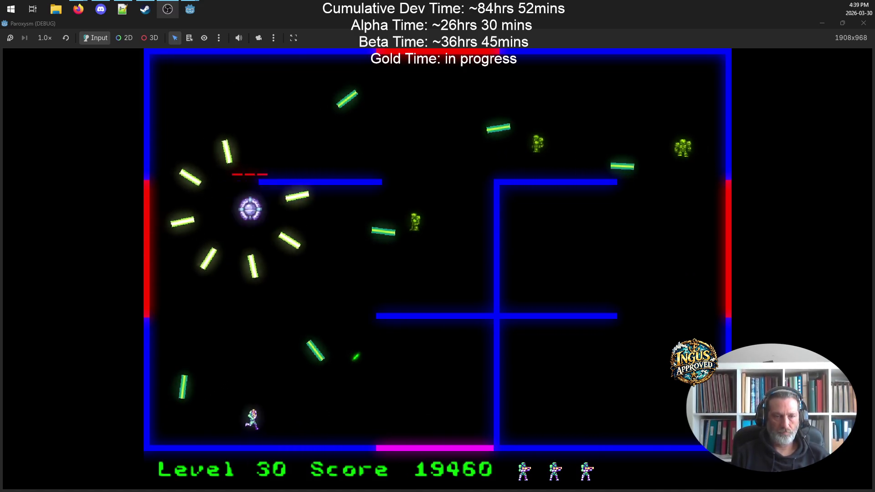
key(Right)
key(Up)
key(Up)
- Dodge the boss's fire along the bottom and up the left wall while shooting
key(Down)
key(Left)
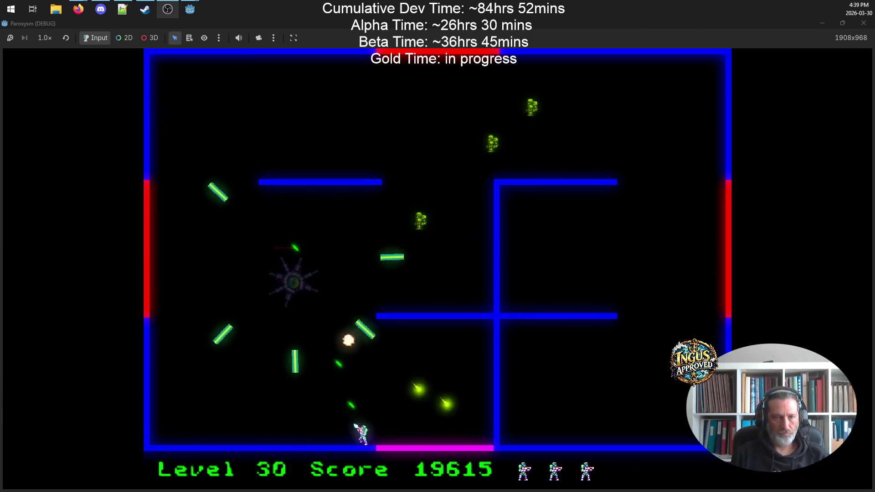
key(Left)
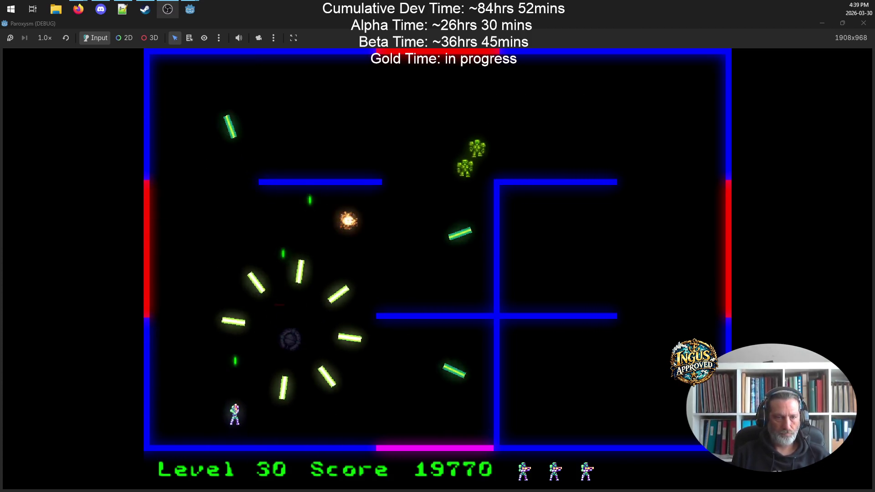
key(Up)
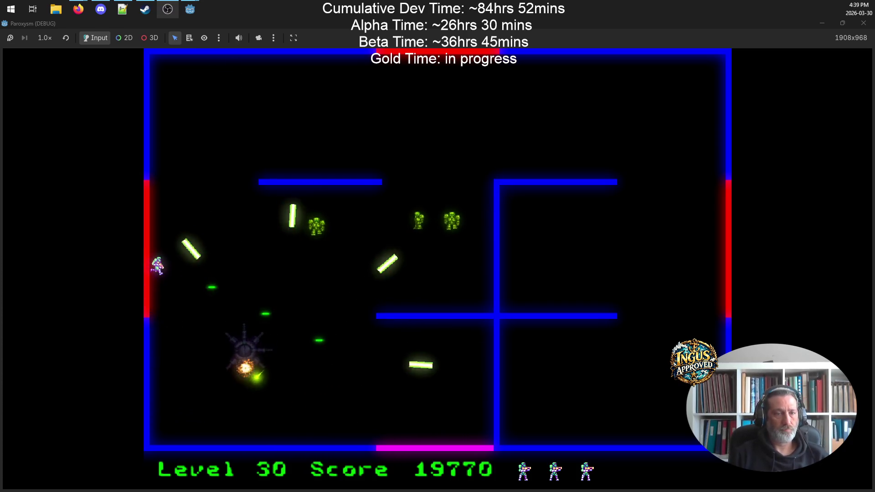
key(Right)
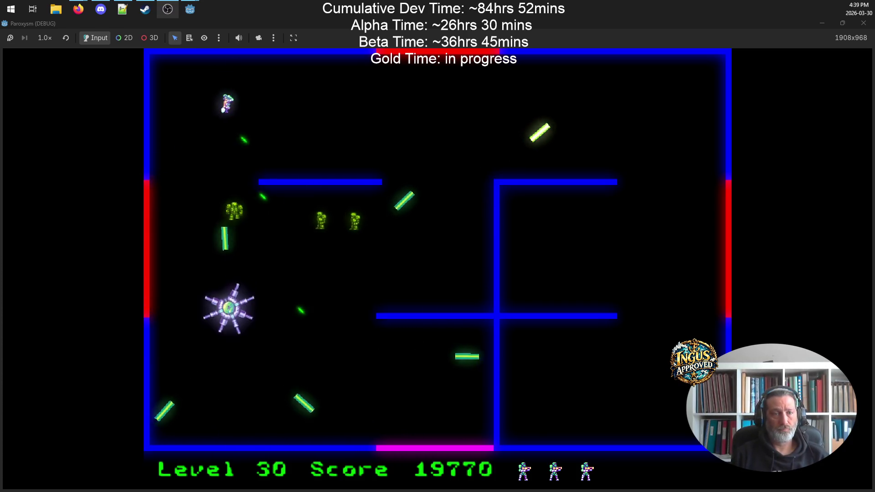
key(Down)
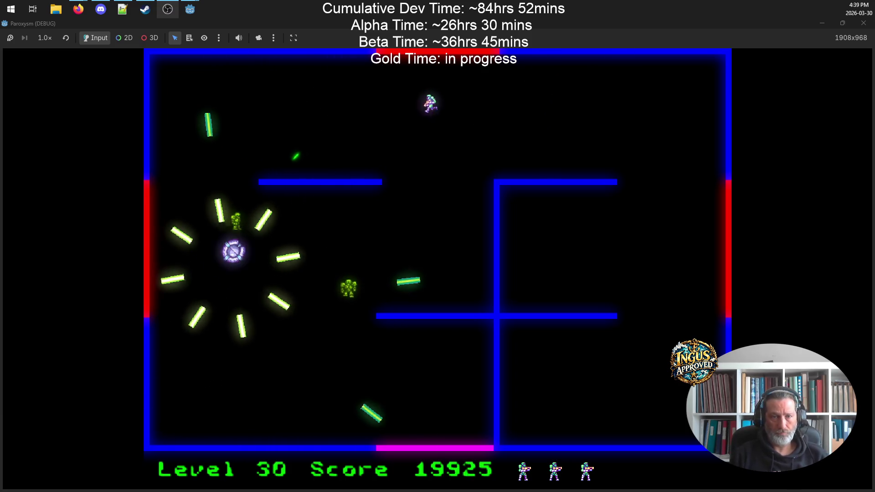
key(Up)
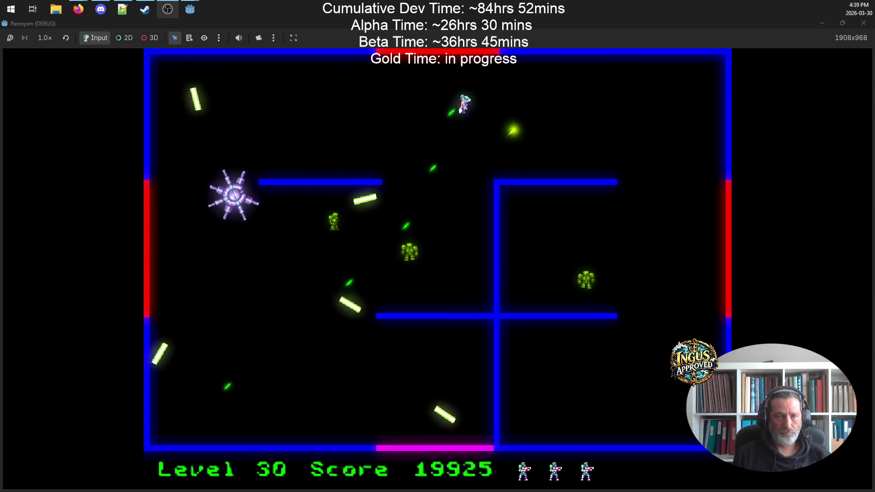
- Destroy the boss and grunts, then exit through the top to Level 31
key(Right)
key(Left)
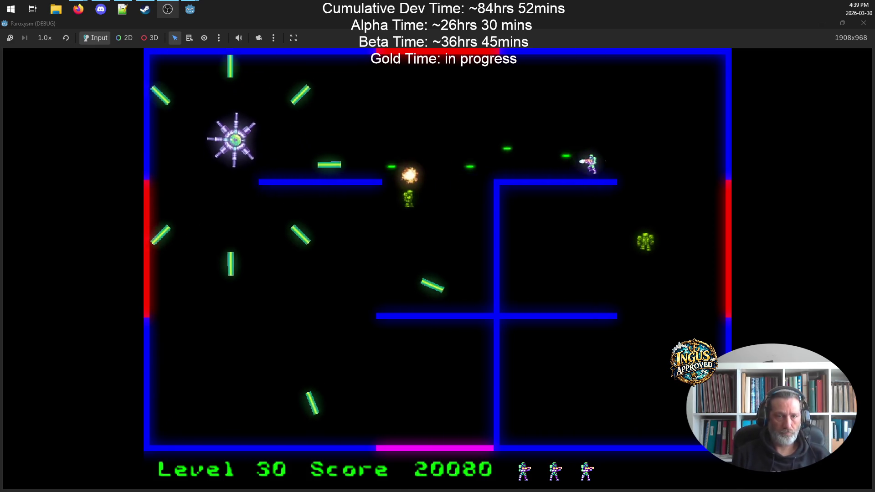
key(Up)
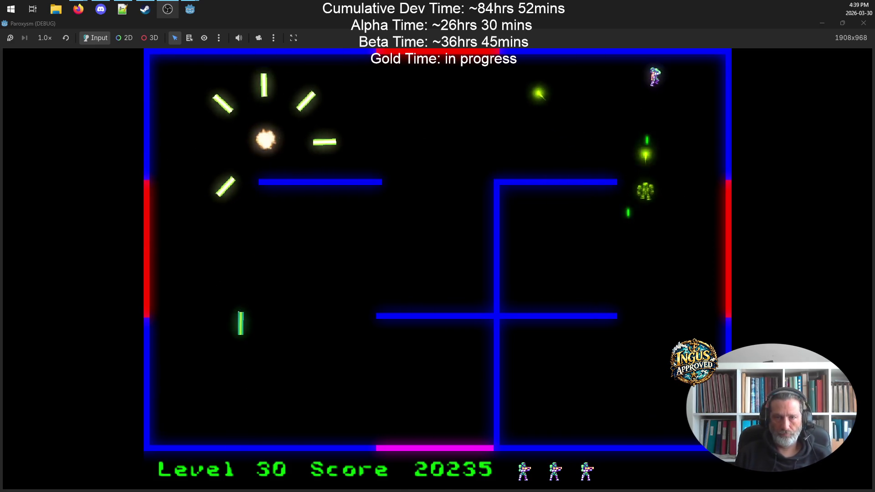
key(Left)
key(Left)
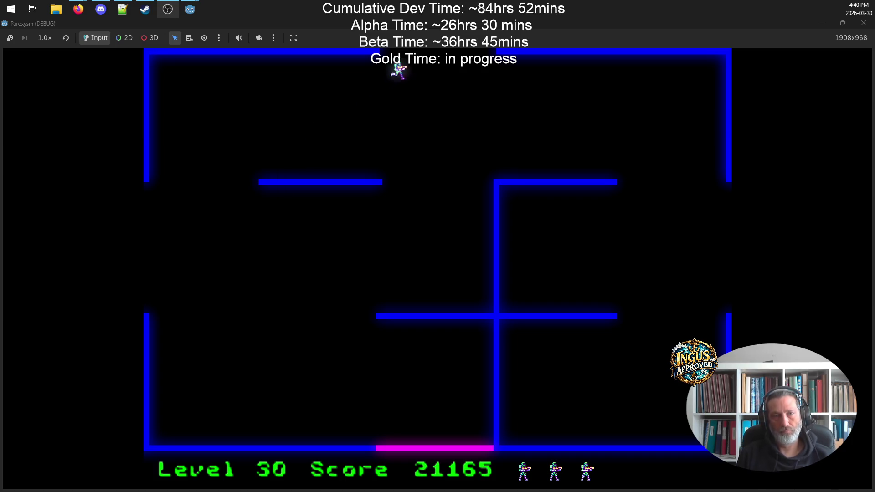
key(Up)
key(Left)
key(Up)
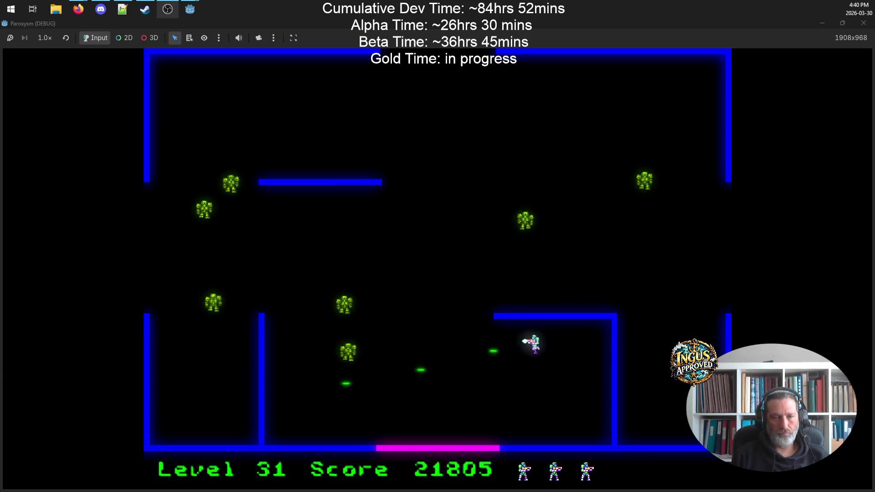
- Clear Level 31's bottom corridor after respawning, firing upward and to the right
key(Down)
key(Left)
key(Left)
key(Up)
- Destroy the advancing robot and exit through the left opening to Level 32
key(Left)
key(Up)
key(Down)
key(Right)
key(Right)
key(Up)
key(Right)
key(Up)
key(Left)
key(Down)
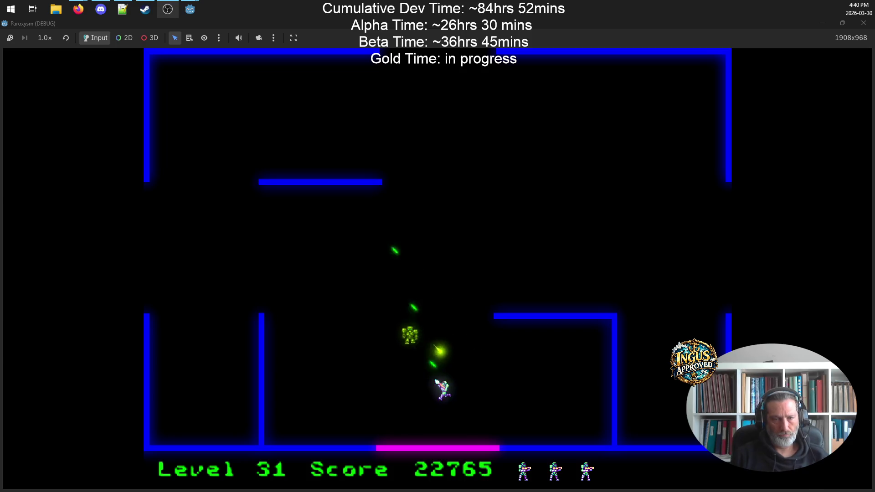
key(Left)
key(Down)
key(Up)
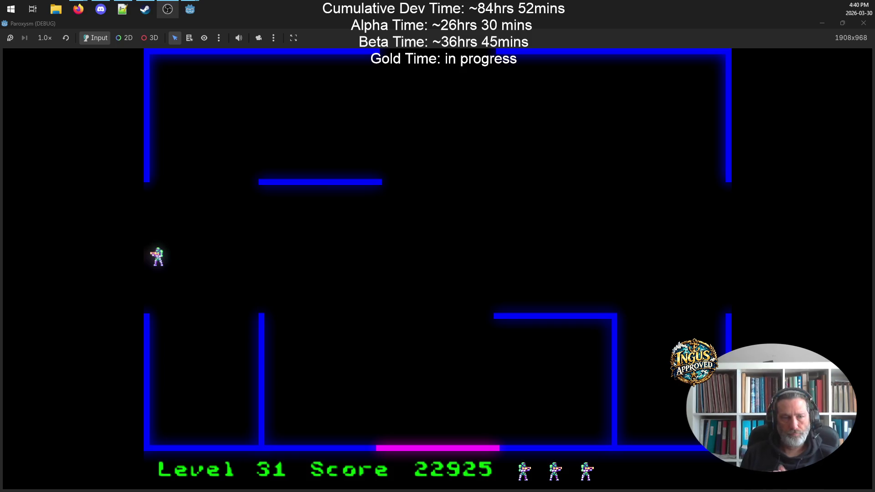
key(Left)
- Shoot Level 32's robots from the right wall while running left
key(Up)
key(Down)
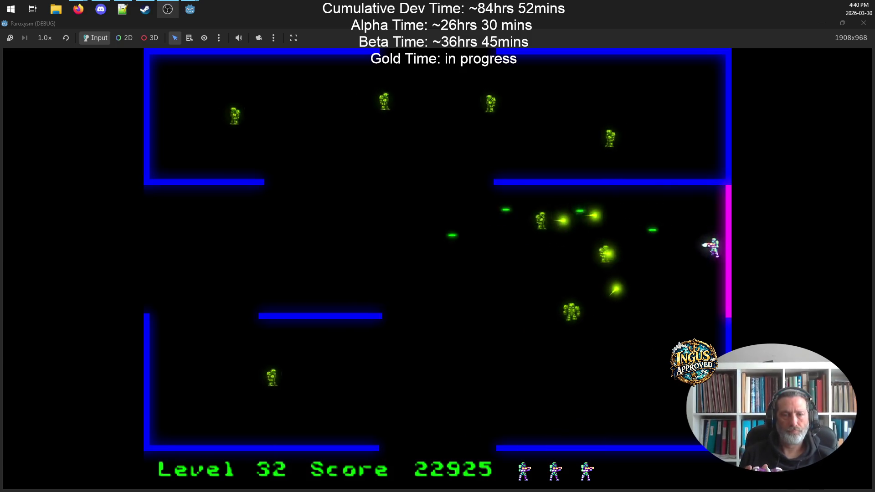
key(Left)
key(Down)
key(Left)
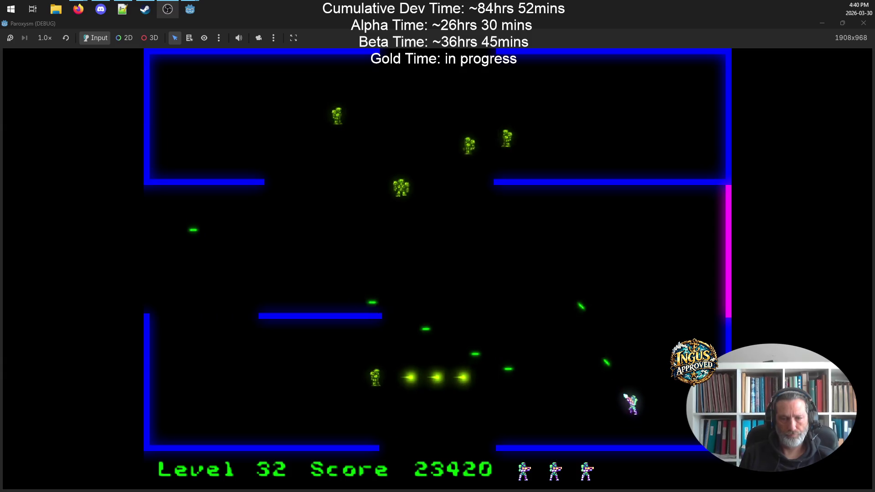
key(Left)
key(Up)
key(Left)
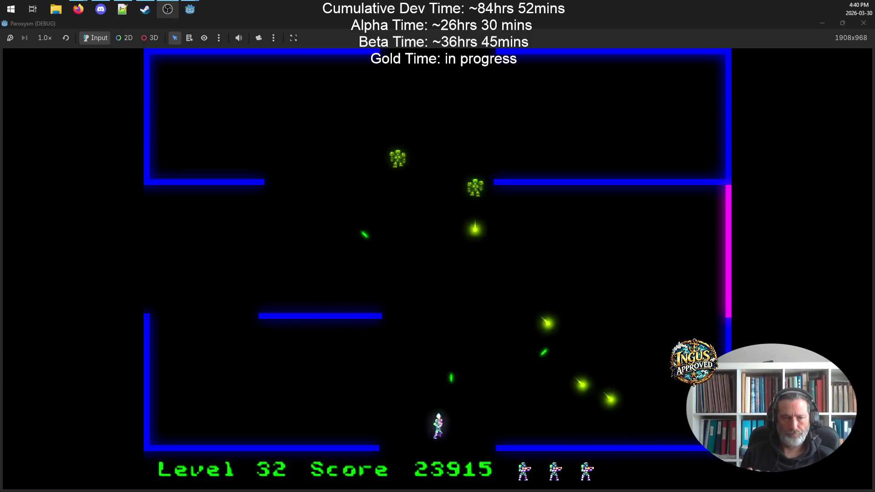
key(Left)
key(Up)
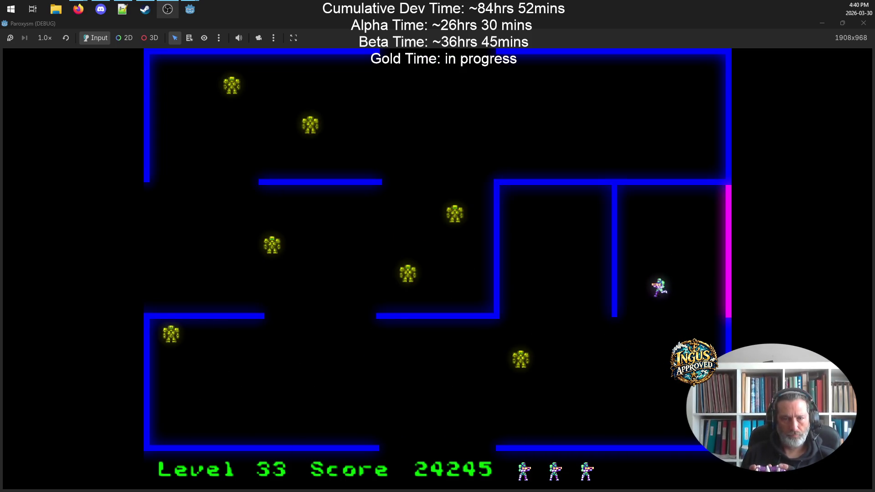
- Clear robots along the bottom and exit through the bottom to Level 34
key(Down)
key(Left)
key(Left)
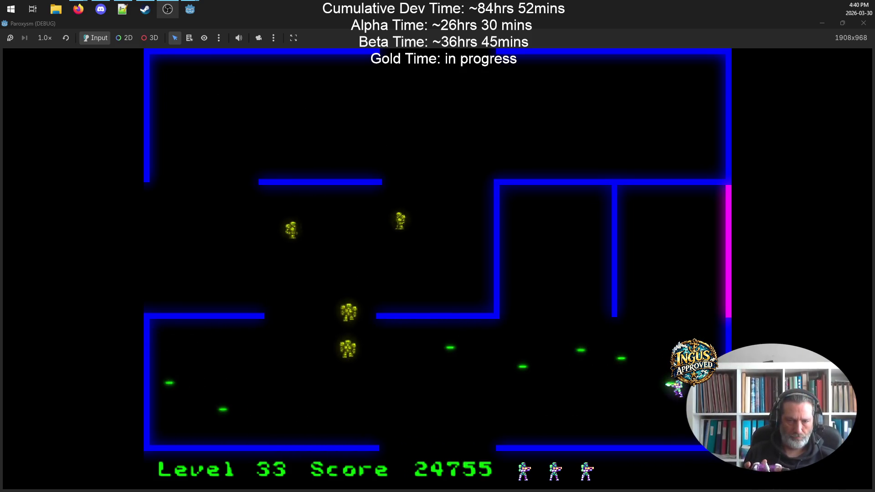
key(Left)
key(Left)
- Clear Level 34's robots along the top wall and around the right ledge
key(Left)
key(Up)
key(Left)
key(Down)
key(Right)
key(Down)
key(Left)
key(Left)
key(Down)
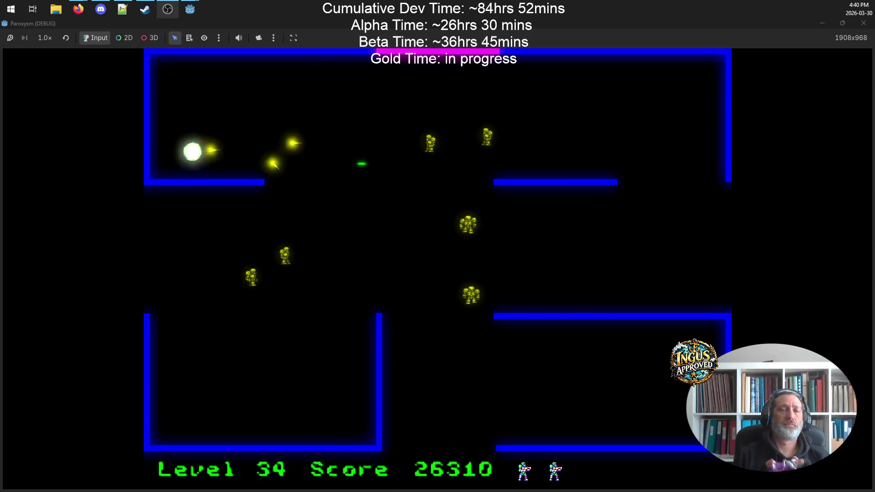
key(Up)
key(Left)
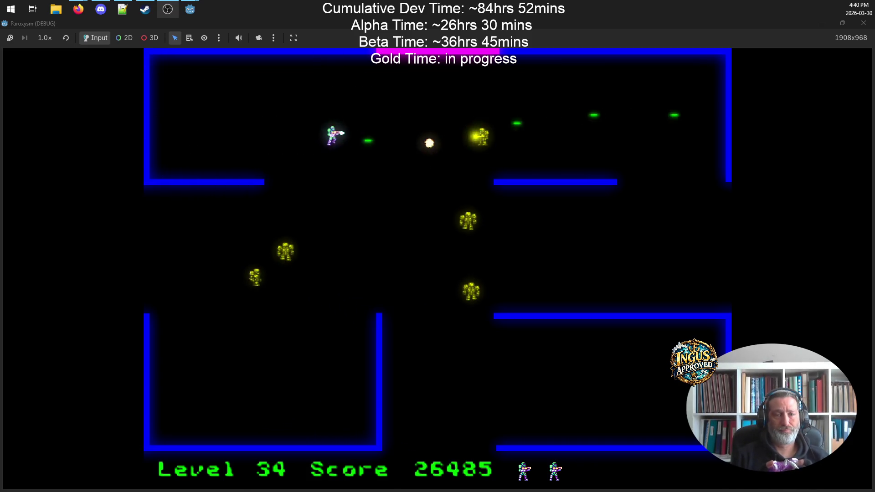
key(Right)
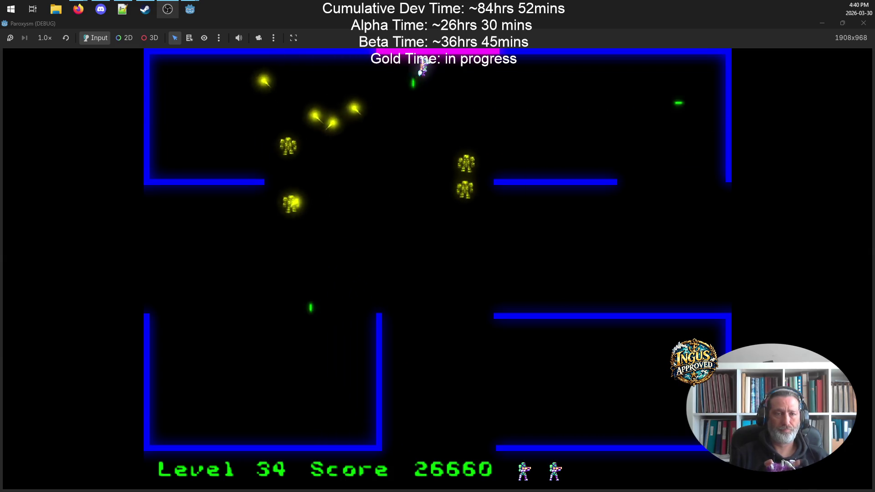
key(Down)
key(Left)
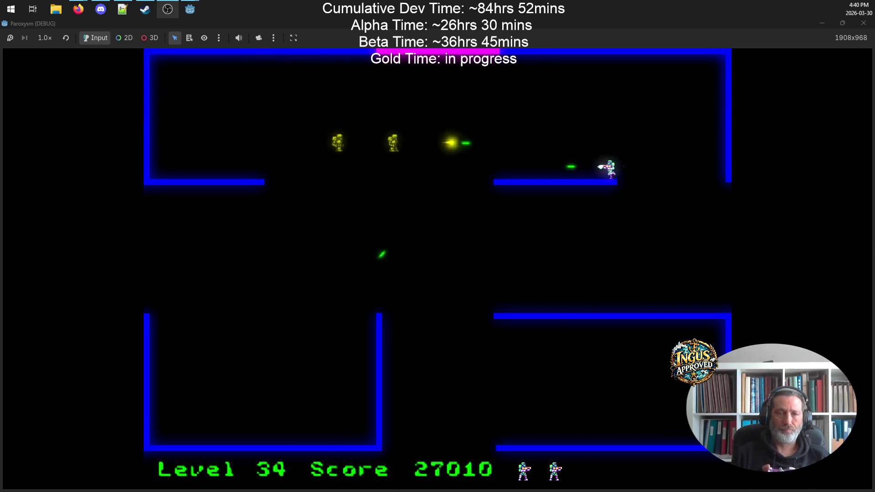
key(Down)
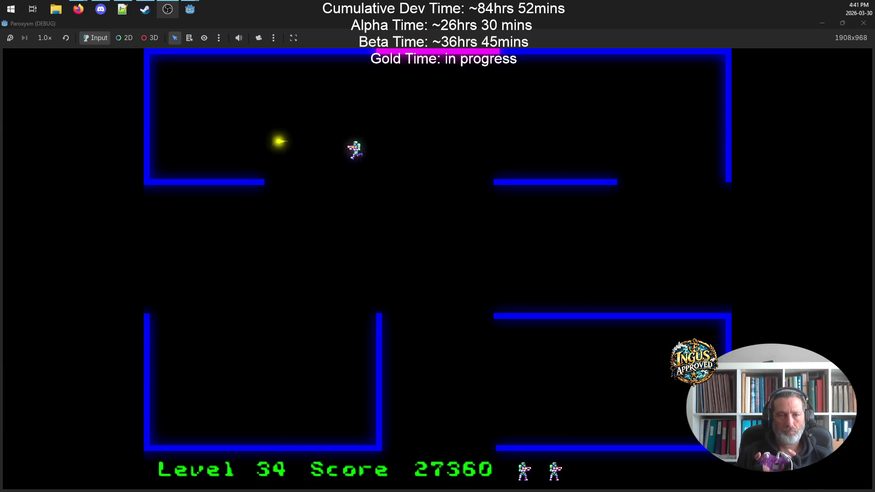
- Cross the maze down-left, exit left to Level 35 and start shooting its robots
key(Down)
key(Left)
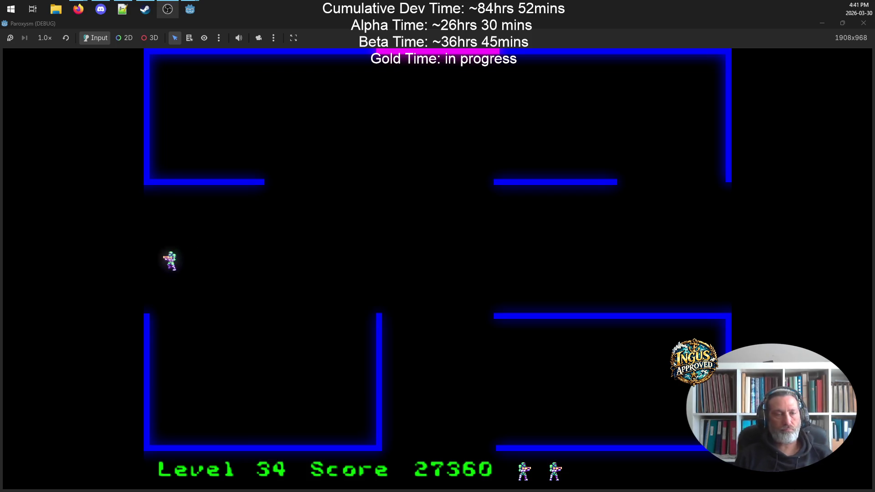
key(Left)
key(Left)
key(space)
key(Down)
key(Right)
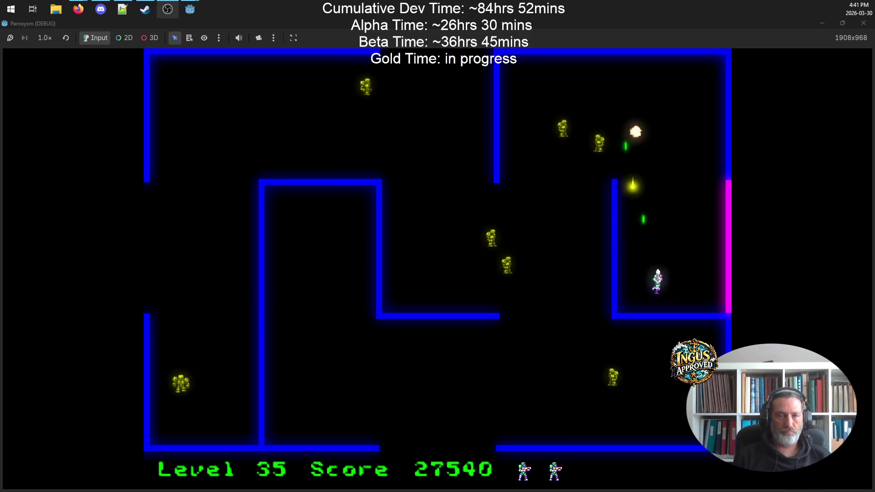
- Fire at robots while running up the right corridor and down the right wall
key(Up)
key(Up)
key(space)
key(Left)
key(Left)
key(space)
key(Down)
key(Right)
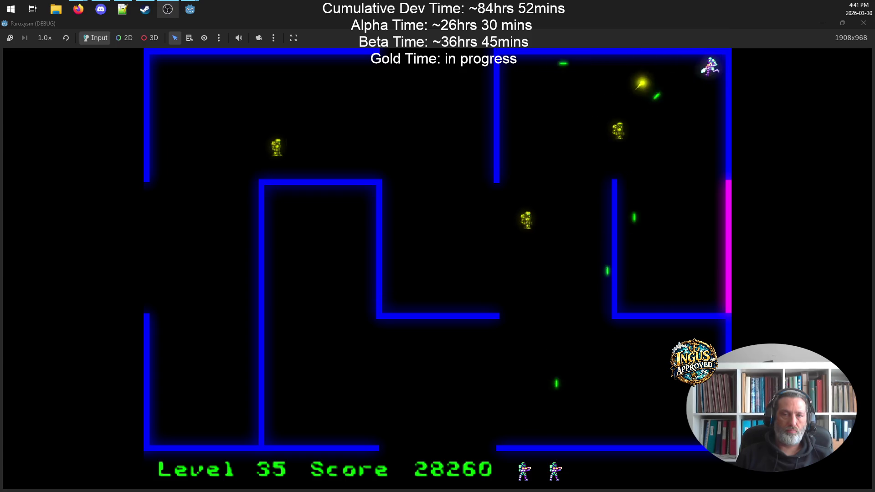
key(Down)
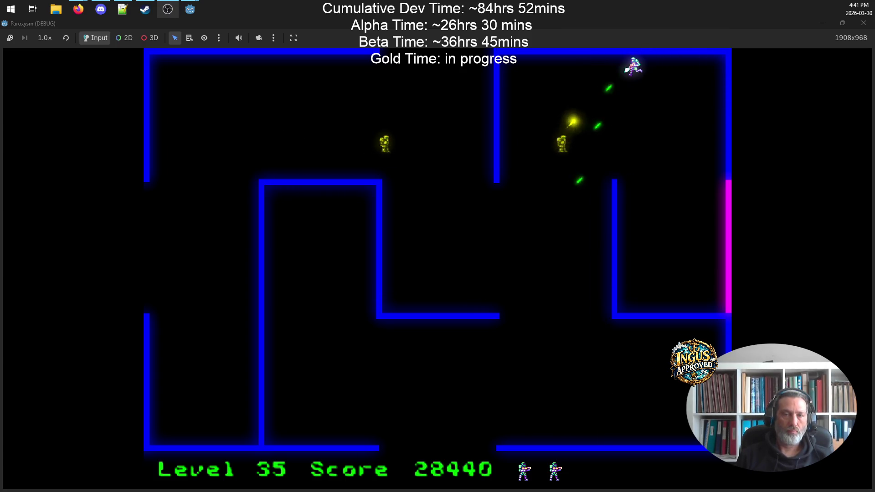
- Sweep the lower corridors and top wall shooting robots, then exit left to Level 37
key(Left)
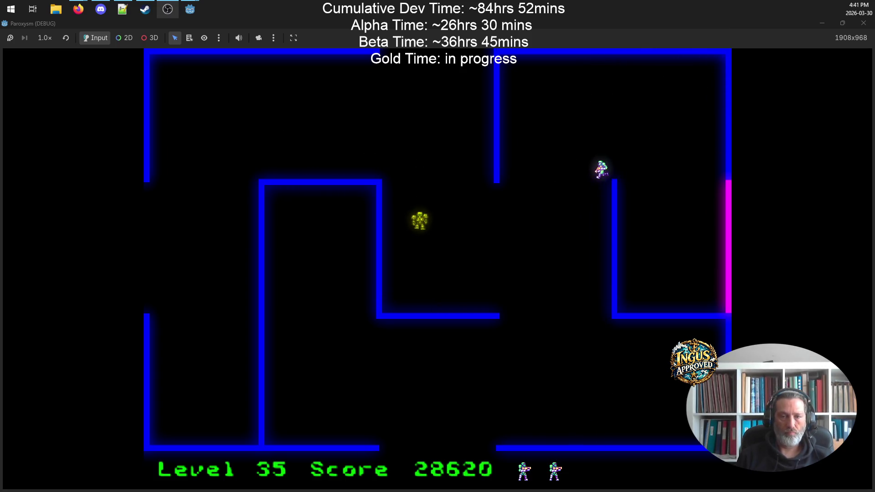
key(Down)
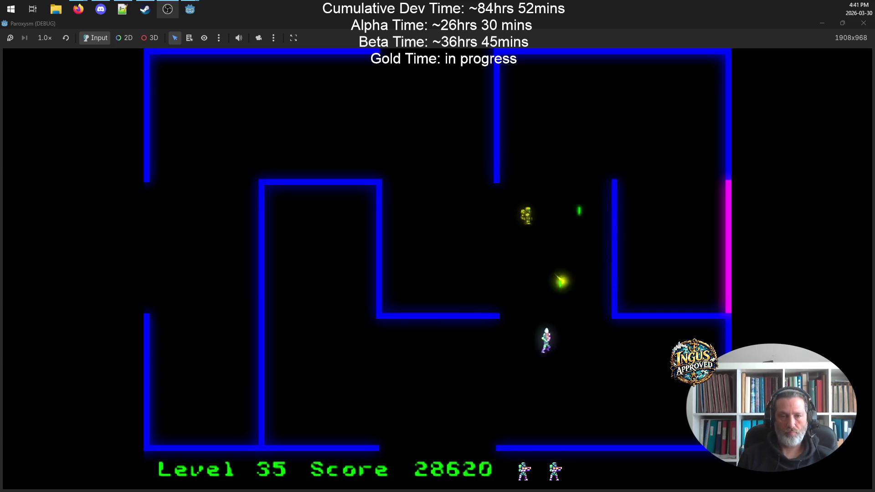
key(Right)
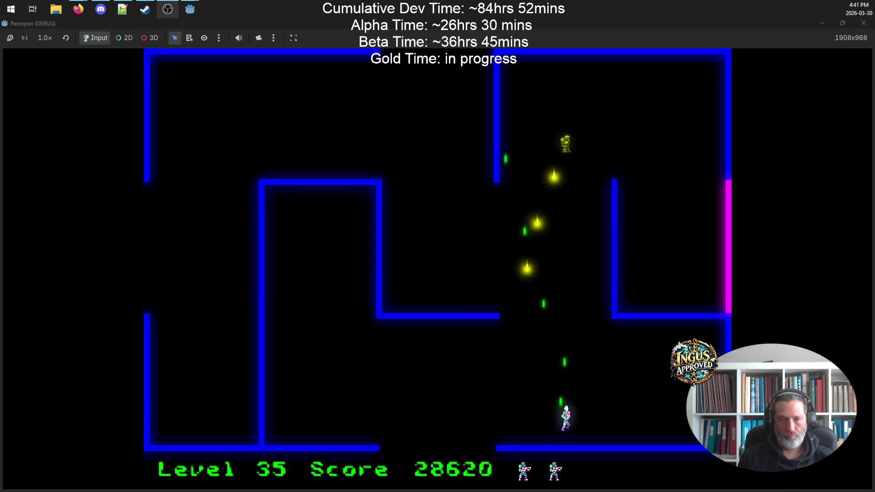
key(Up)
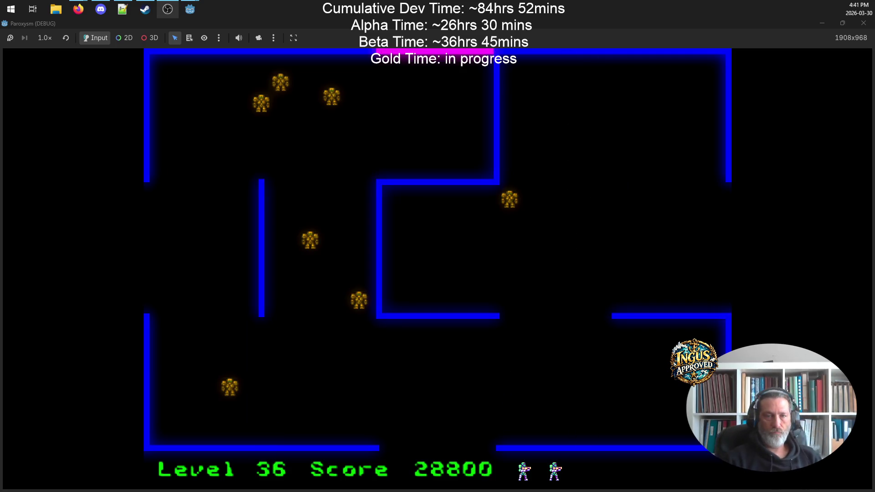
key(Down)
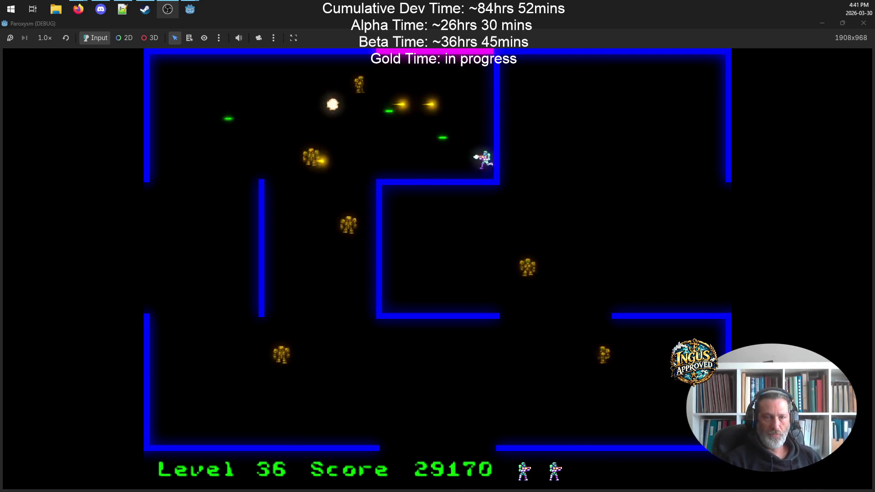
key(Up)
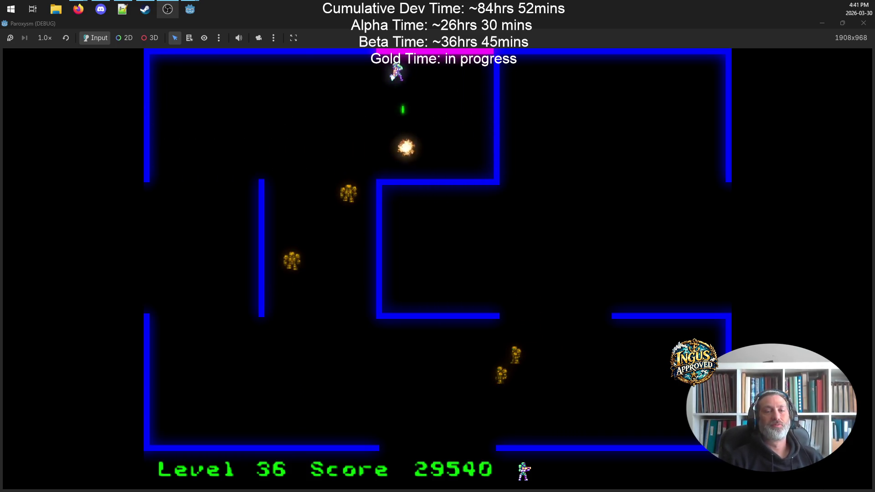
key(Left)
key(Right)
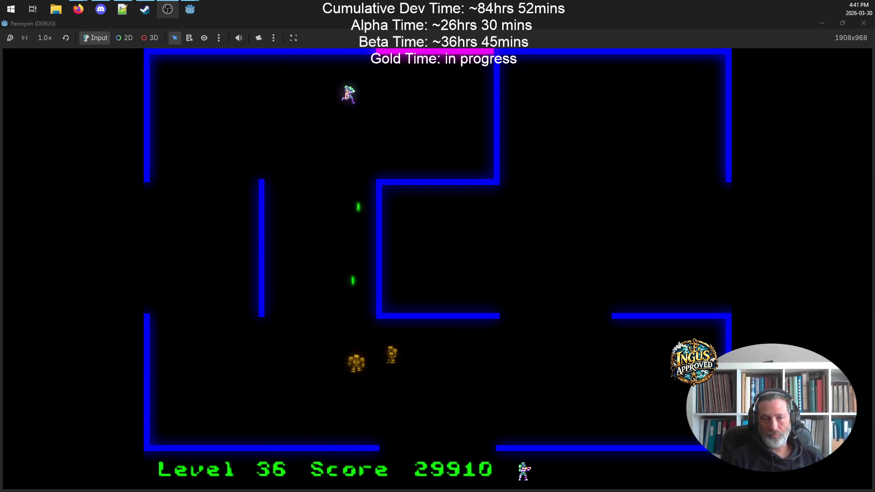
key(Left)
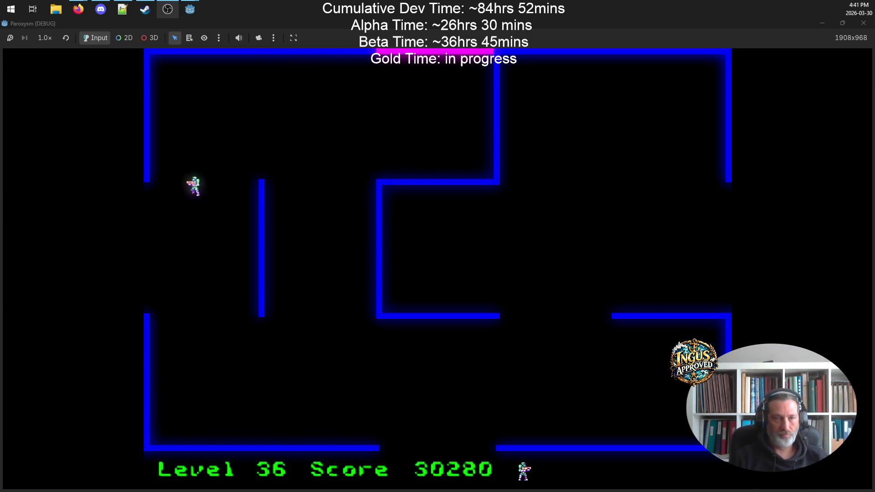
key(Left)
- Clear Level 37's right-corridor robots and leave through the top exit to Level 38
key(Down)
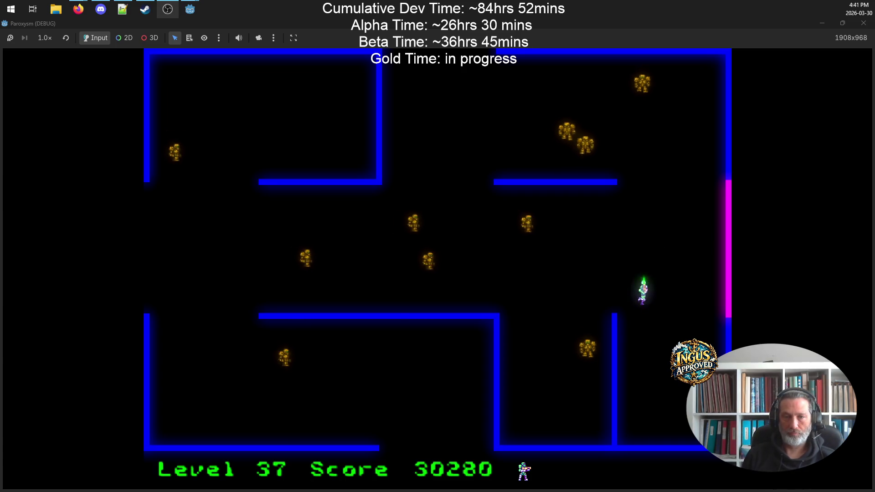
key(Right)
key(Up)
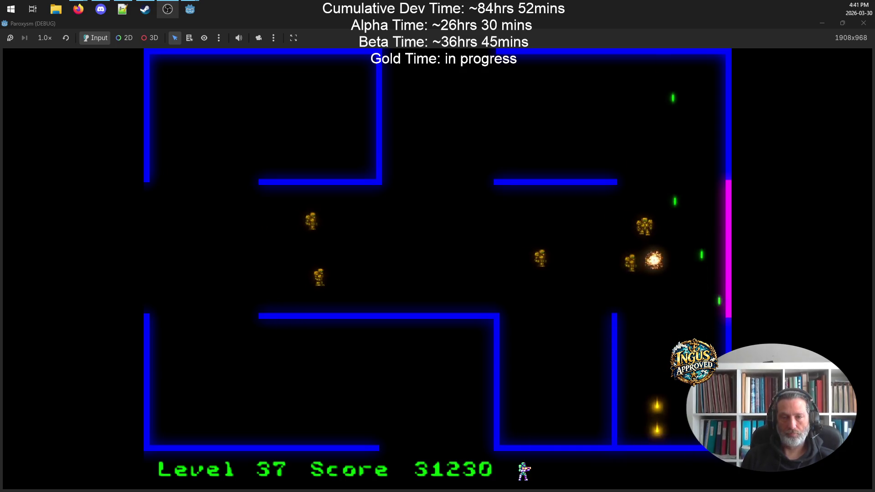
key(Up)
key(Right)
key(Up)
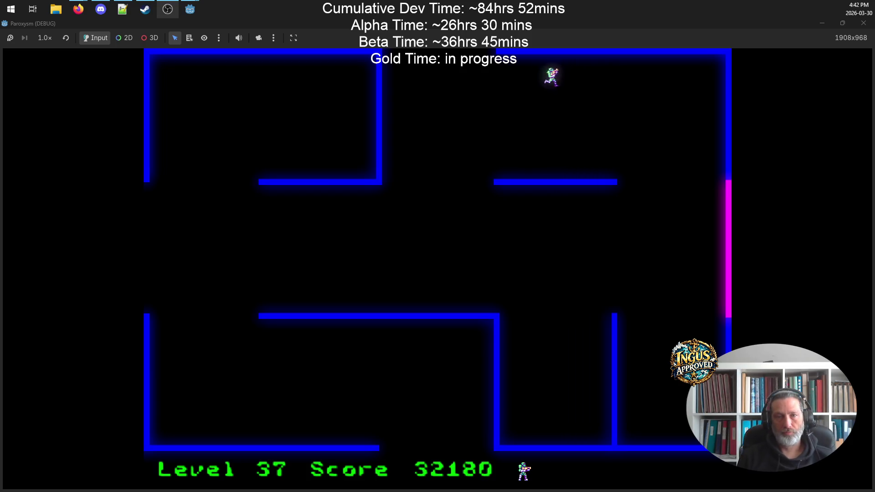
key(Up)
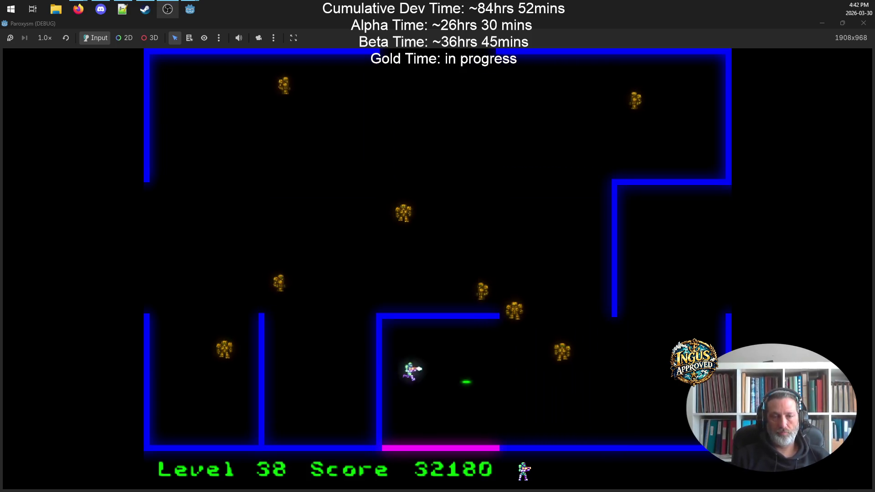
- Shoot the remaining robots along the bottom corridor and exit left to Level 39
key(Down)
key(Right)
key(Right)
key(Up)
key(Left)
key(Left)
key(Up)
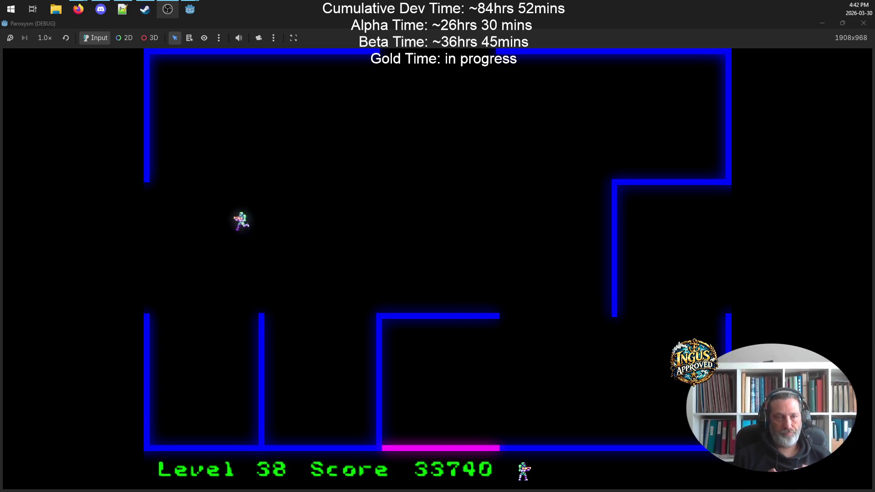
key(Left)
- Fight through Level 39's upper area and top-right room, firing at robots
key(Up)
key(Left)
key(Up)
key(Up)
key(Right)
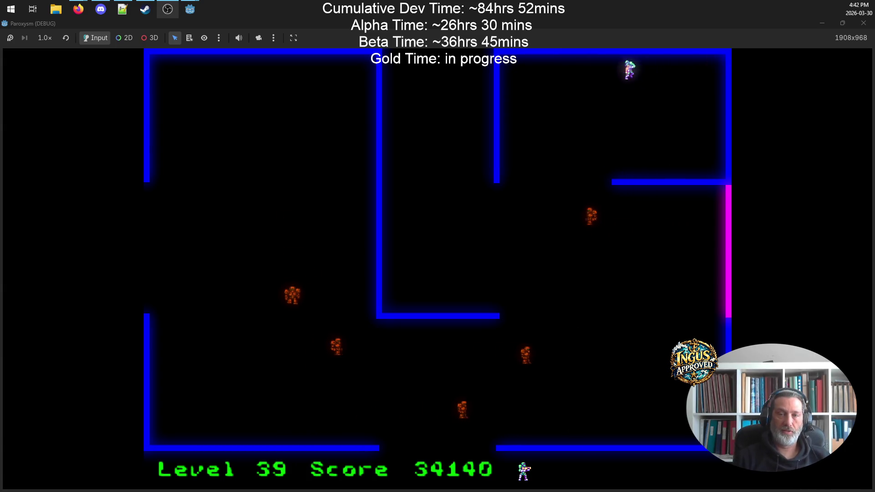
key(Down)
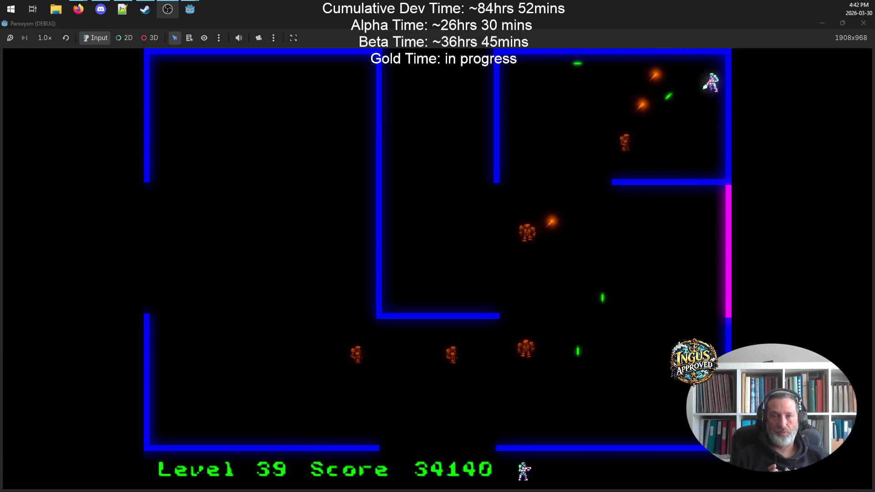
key(Up)
key(Left)
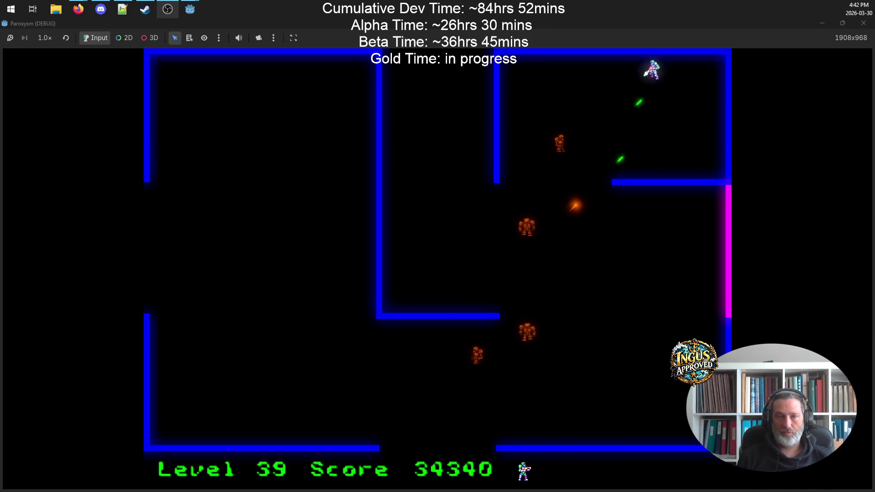
key(Right)
key(Down)
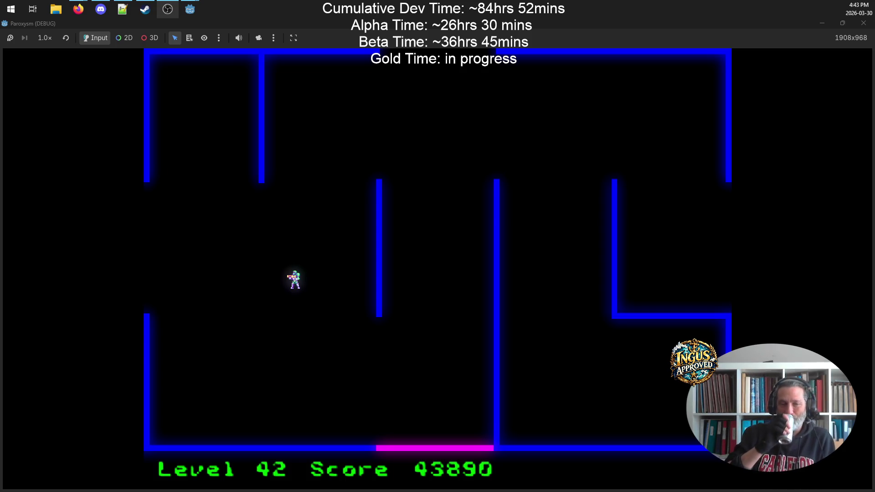
- Shoot through Level 43 and exit through the top opening to Level 44
key(Down)
key(space)
key(Right)
key(Right)
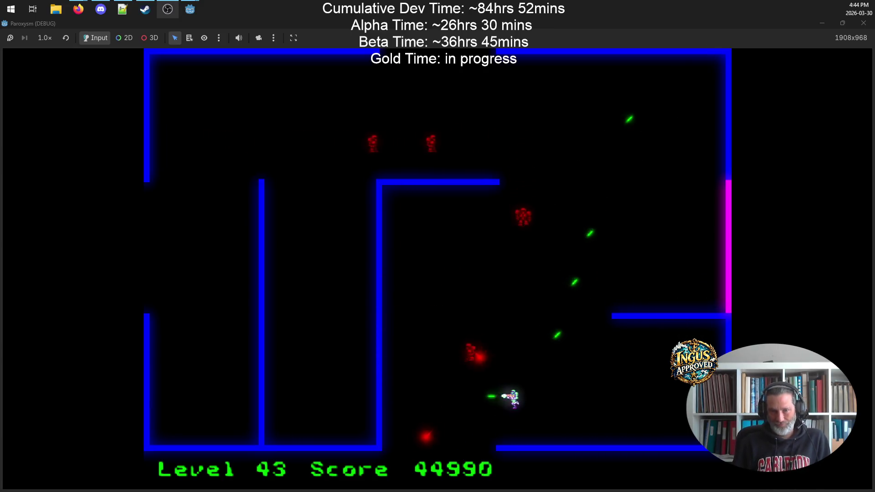
key(Left)
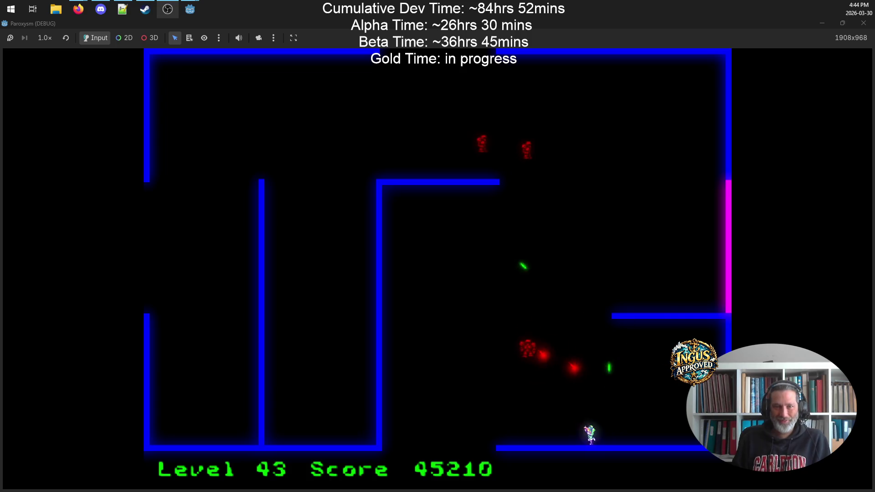
key(Up)
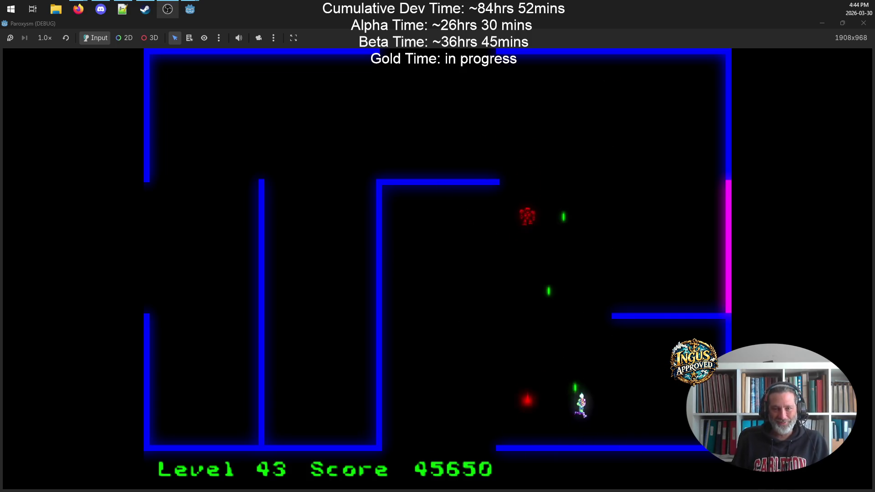
key(Left)
key(Up)
key(Right)
key(Up)
key(Left)
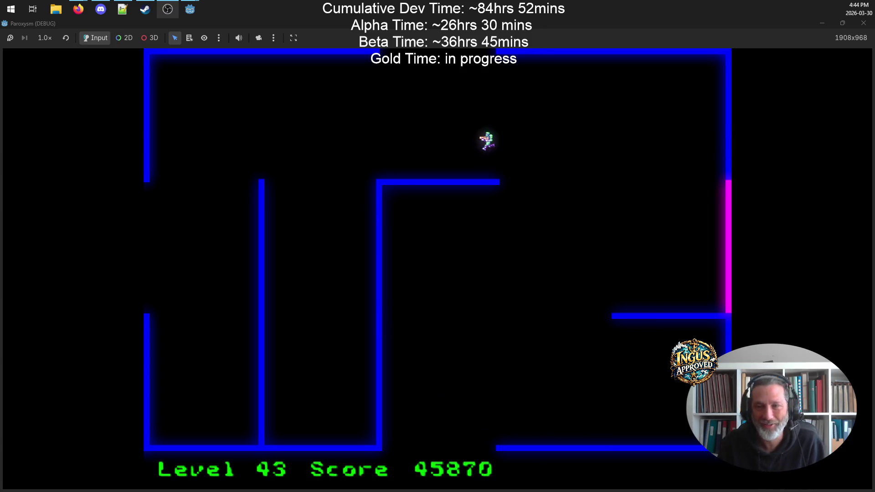
- Clear enemies across Level 44 and exit through the right side to Level 45
key(Up)
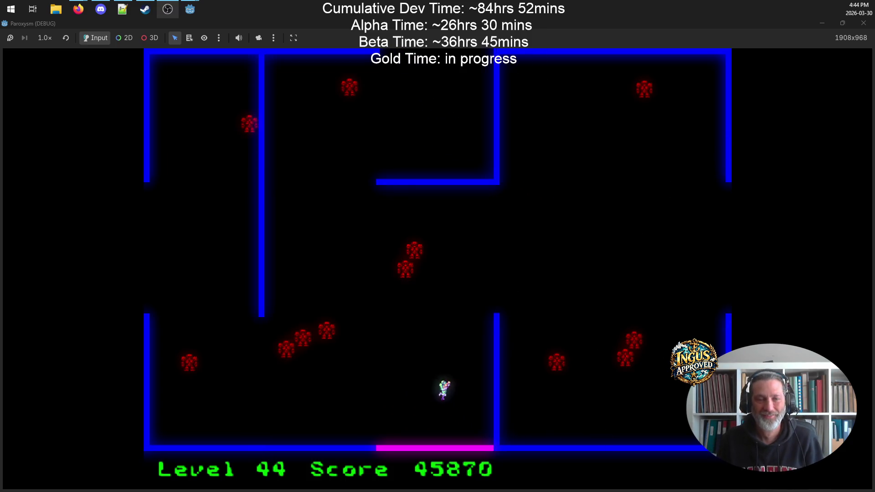
key(Right)
key(Up)
key(Right)
key(Right)
key(Down)
key(Left)
key(Down)
key(Right)
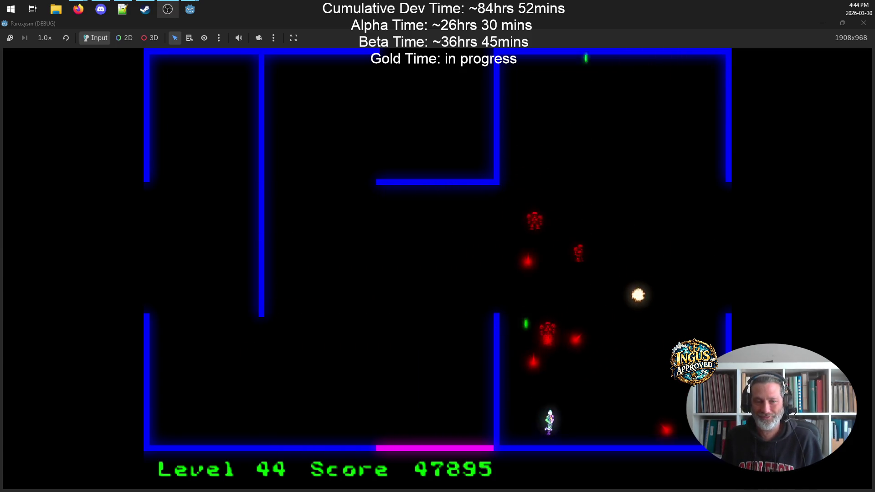
key(Up)
key(Left)
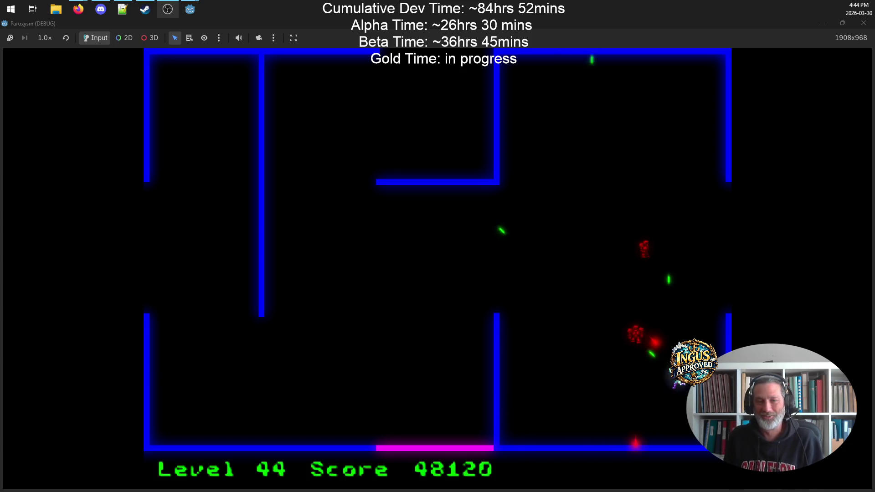
key(Up)
key(Right)
key(Up)
key(Right)
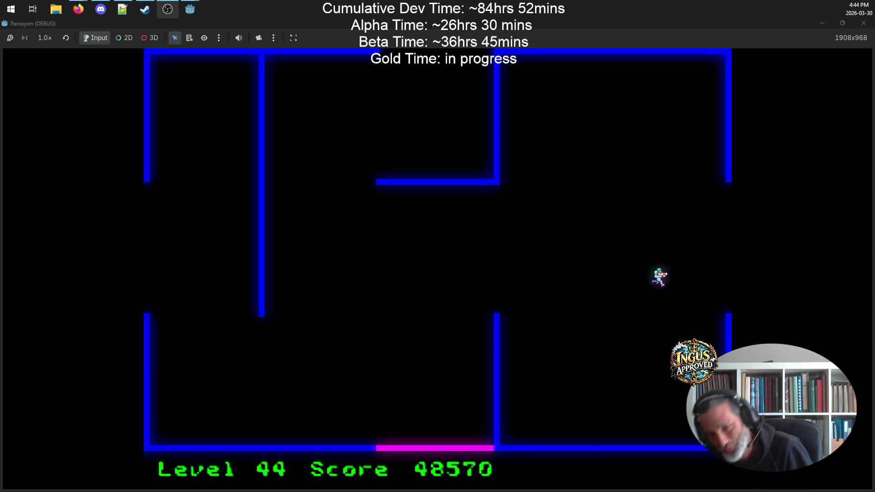
- Fight toward Level 45's top wall until the player dies at score 49260
key(Up)
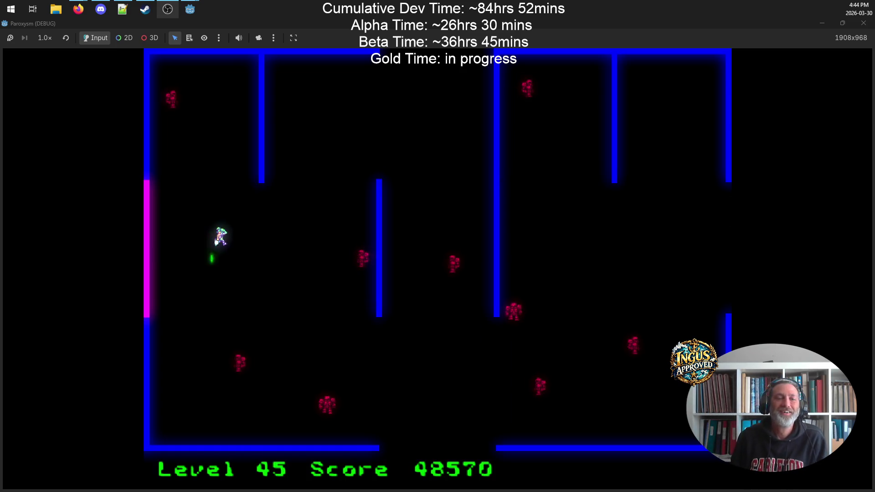
key(Right)
key(Up)
key(Left)
key(Up)
key(Right)
key(Left)
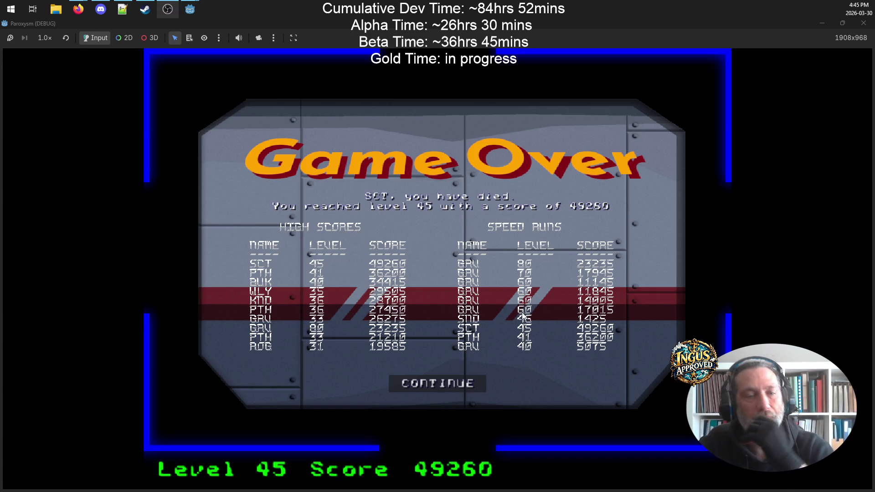
- Continue past Game Over, quit from the Credits screen, and bring up the YouTube Berzerk video
click(464, 386)
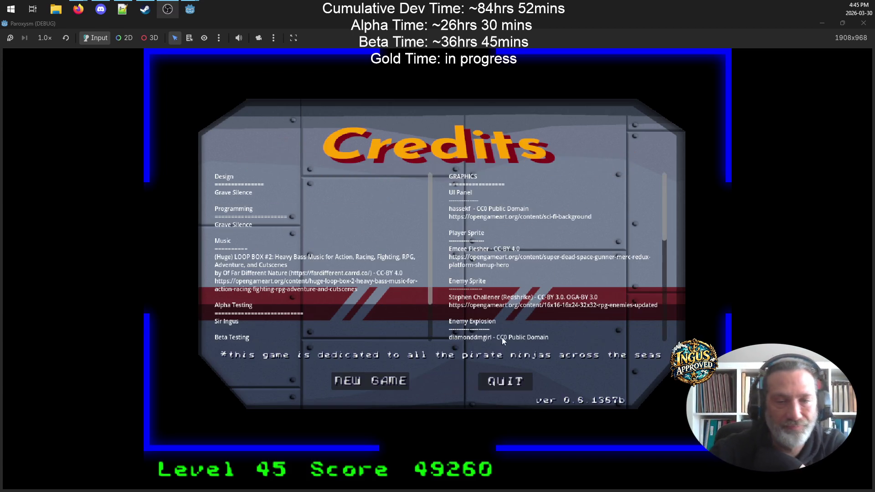
click(496, 383)
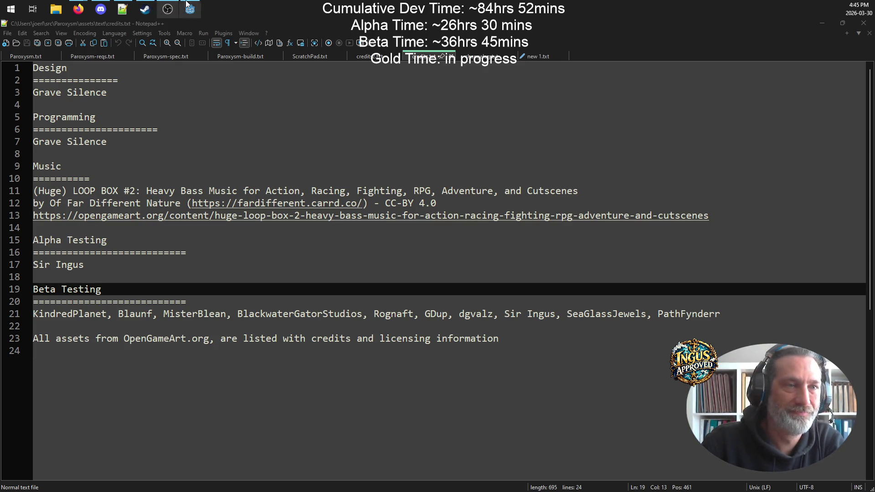
mouse_move(79, 9)
click(105, 62)
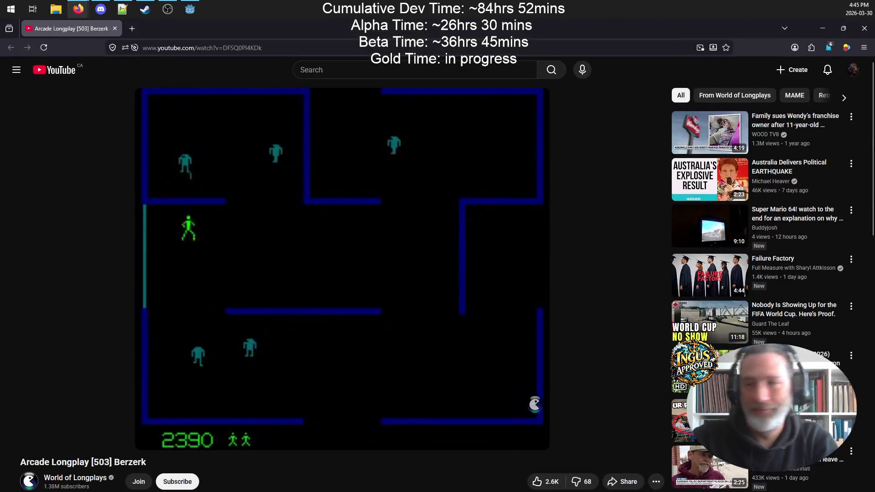
- Restore down the Firefox window, then minimize it to reveal the Notepad++ credits file
click(844, 29)
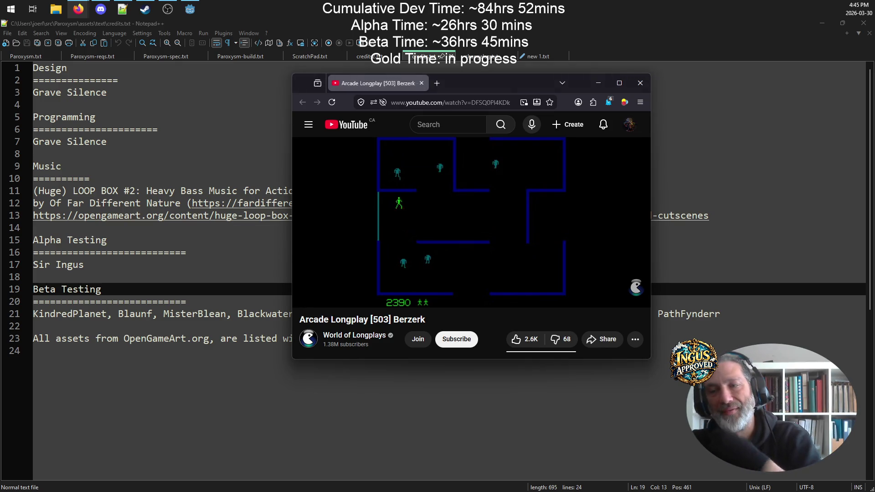
click(598, 88)
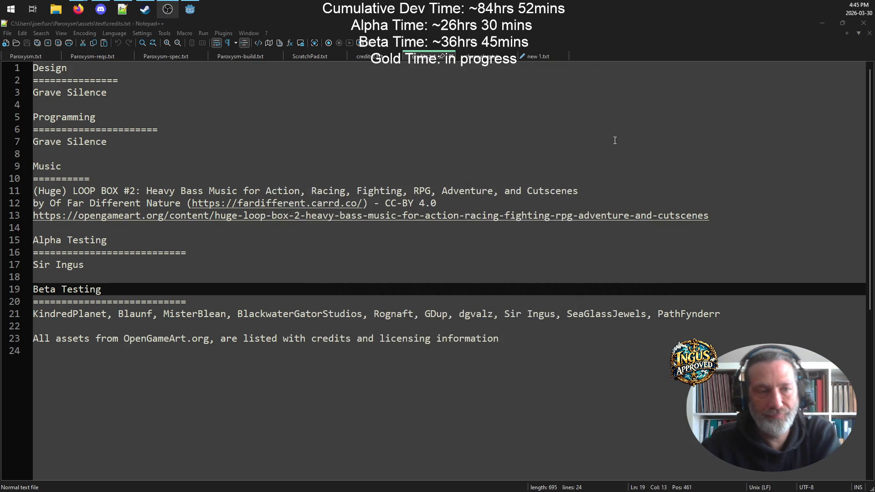
- Switch Notepad++ to credits2.txt, scroll to its SOUNDS section, and open File Explorer
click(695, 142)
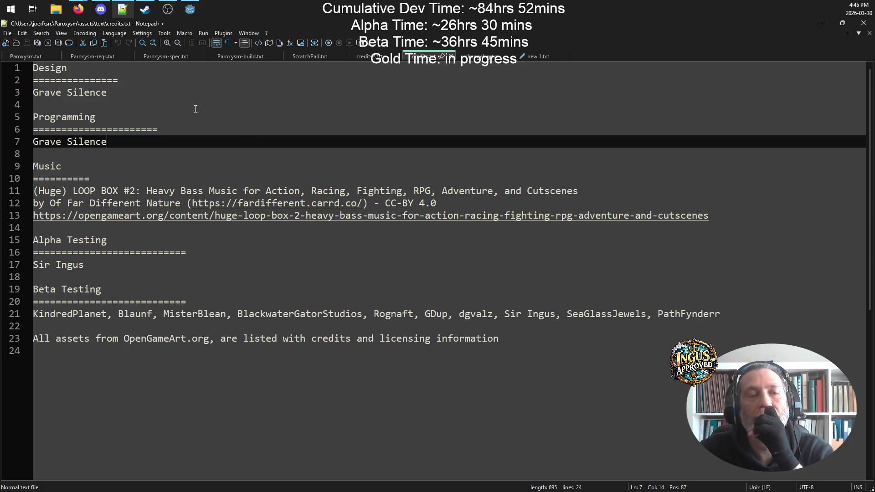
click(377, 57)
scroll(296, 187, down, 7)
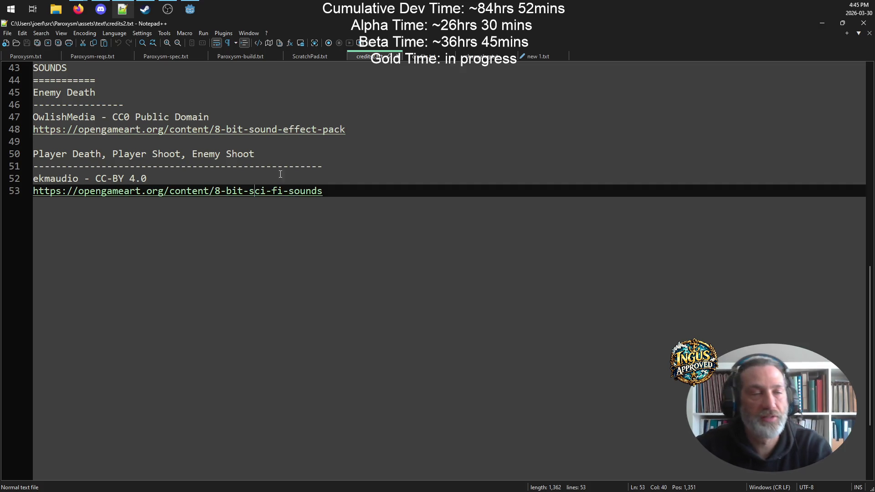
click(56, 9)
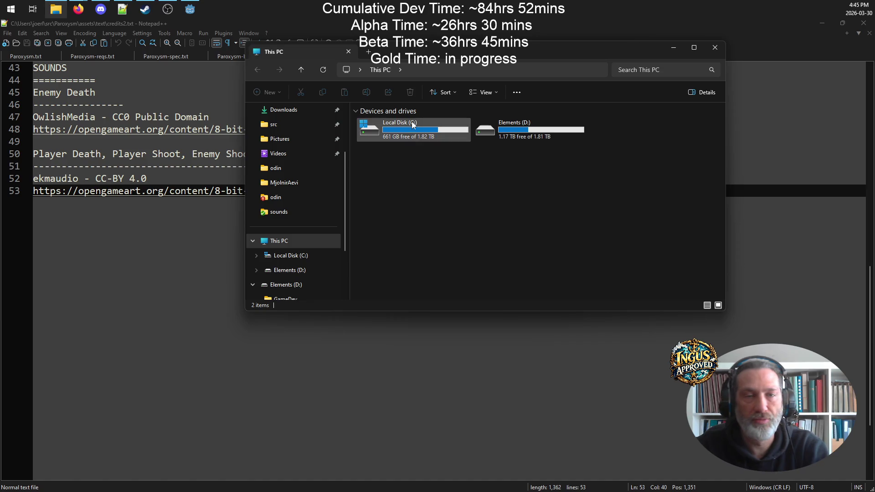
- Browse Documents > PewPew > sounds and into the Owlish sound effects folder
scroll(305, 186, up, 2)
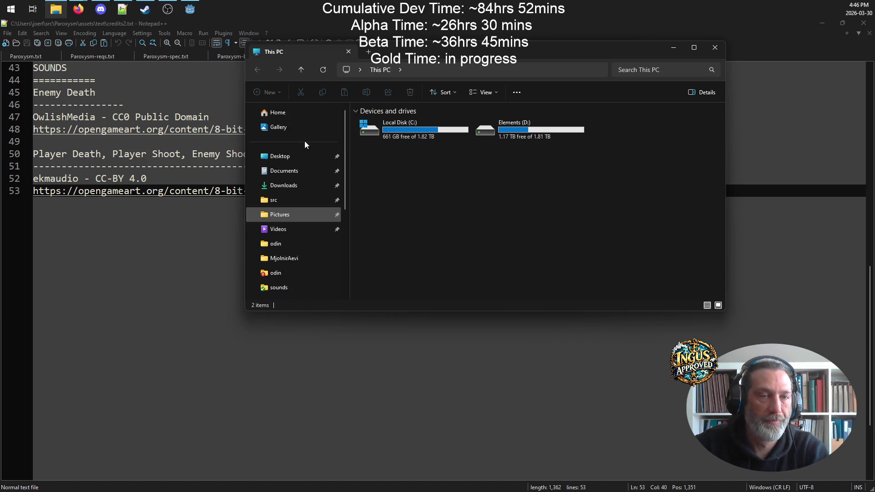
click(291, 171)
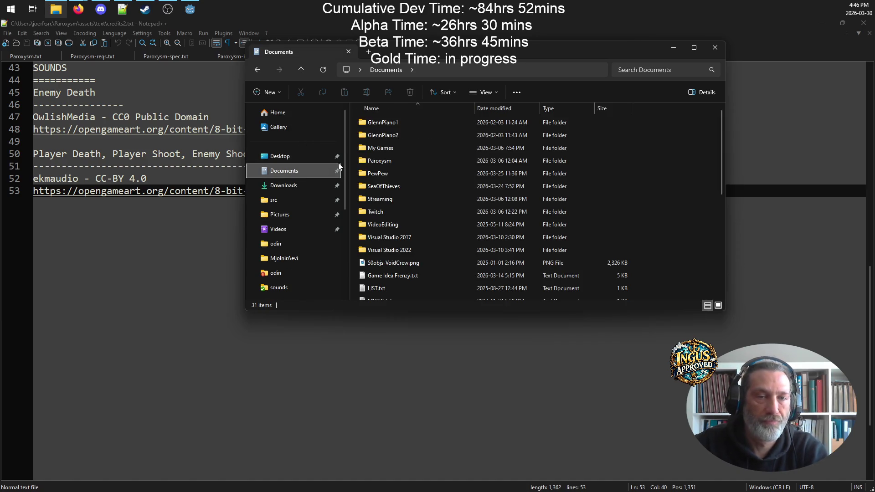
double_click(412, 172)
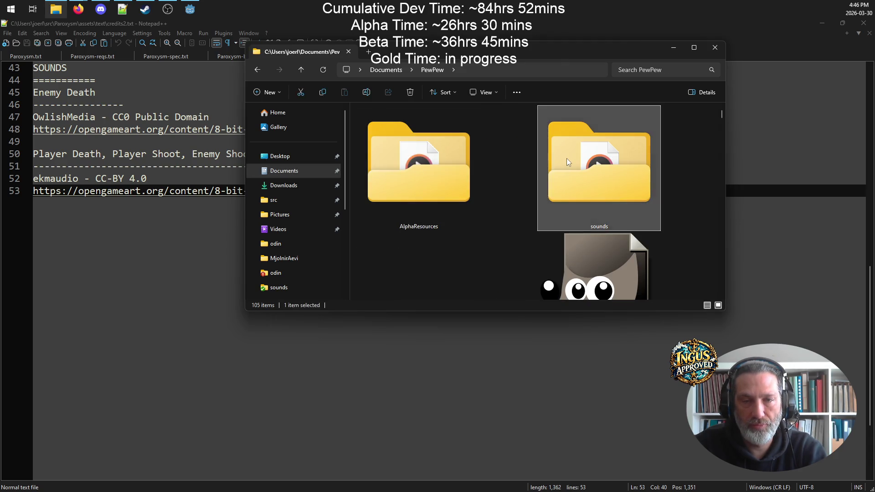
double_click(567, 157)
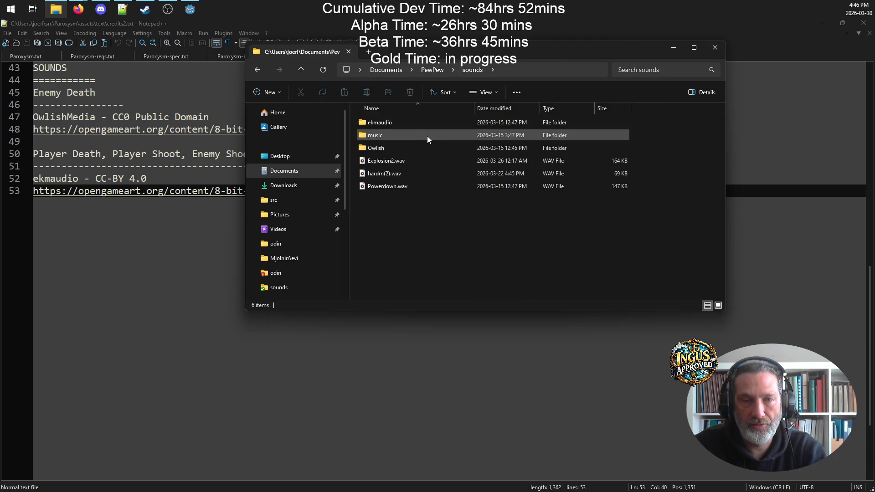
double_click(400, 150)
scroll(416, 184, down, 20)
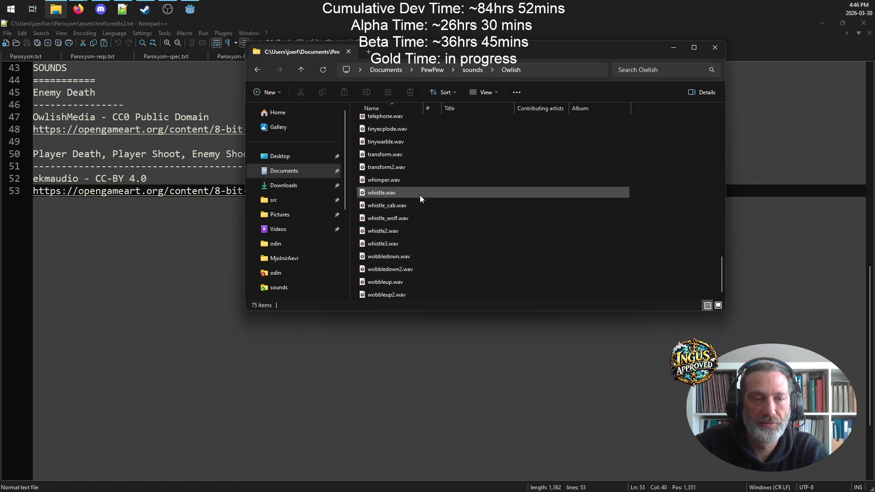
scroll(420, 196, up, 3)
scroll(420, 195, up, 6)
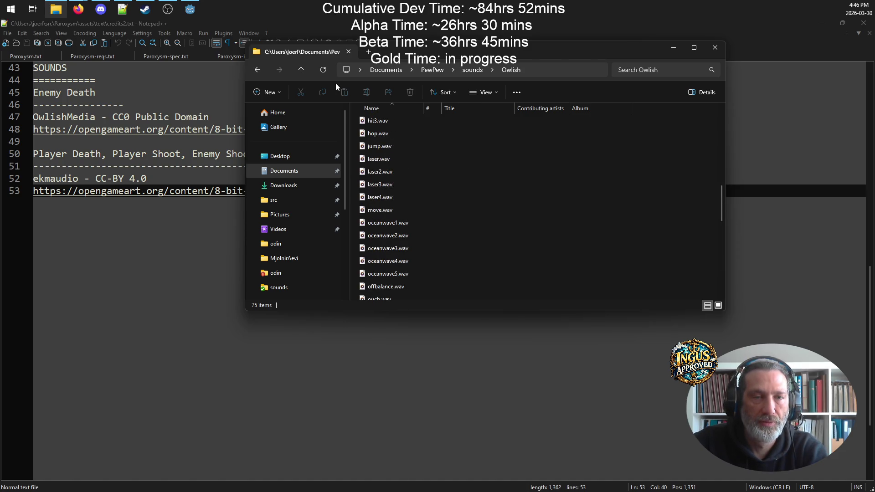
- Go back to sounds, open the ekmaudio folder, and bring the credits text forward
click(302, 67)
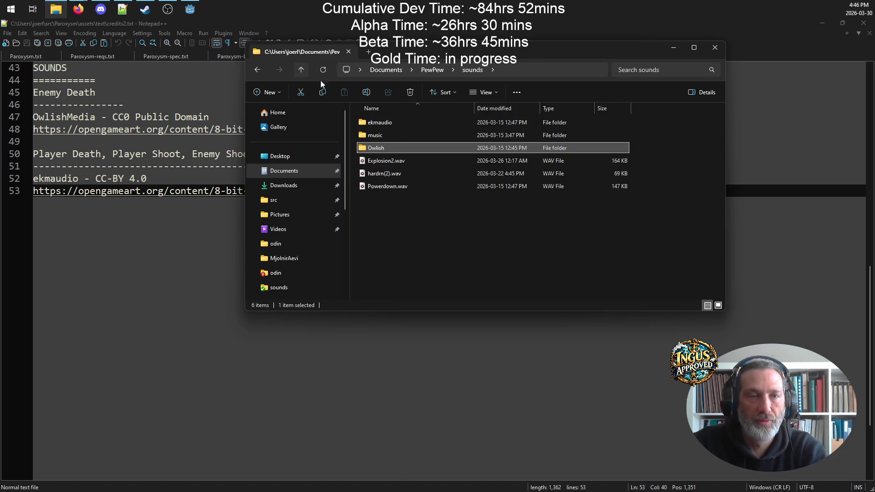
click(412, 122)
double_click(412, 122)
scroll(454, 173, down, 3)
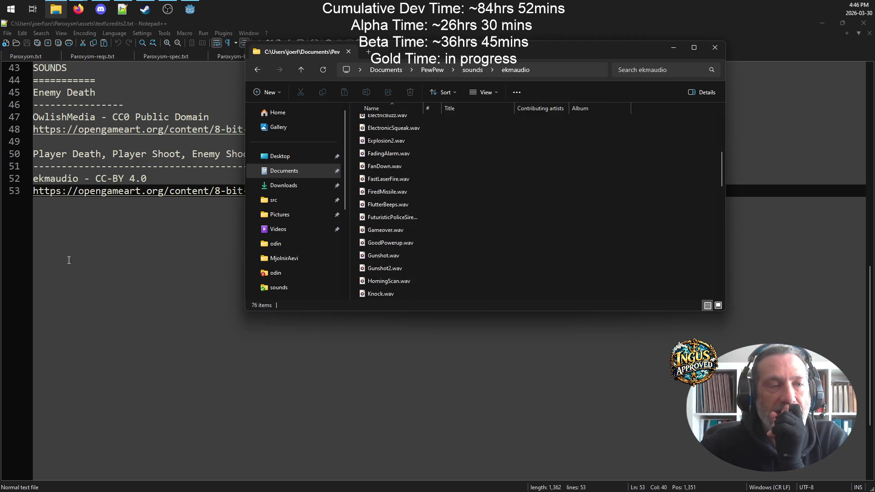
click(172, 235)
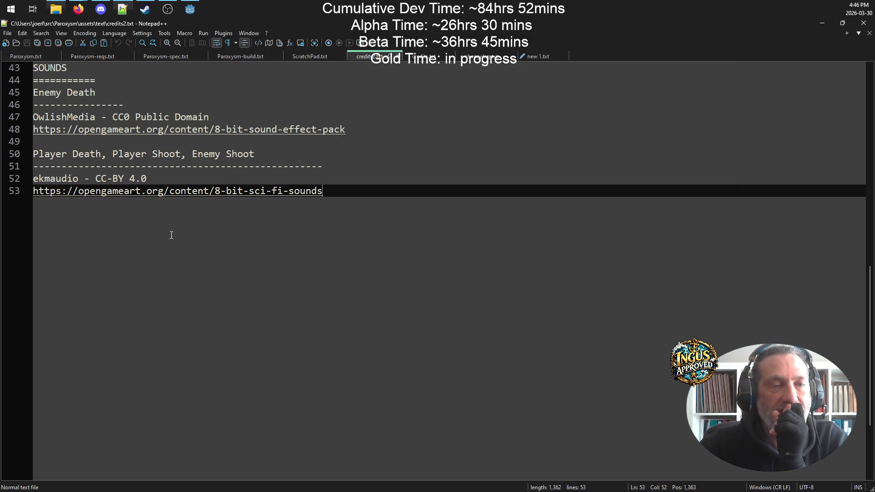
- Append ', Boss Shoot, Boss Death' to line 50, lengthen its dash underline, and save
click(274, 150)
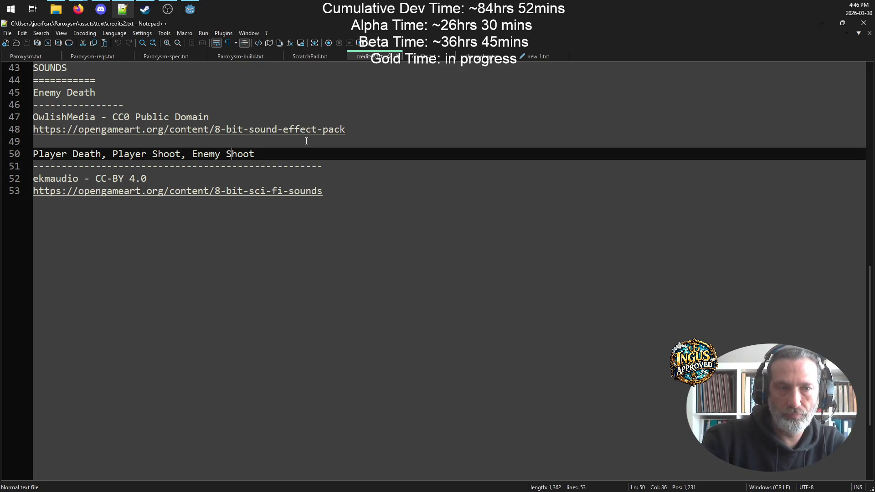
text(, Bo)
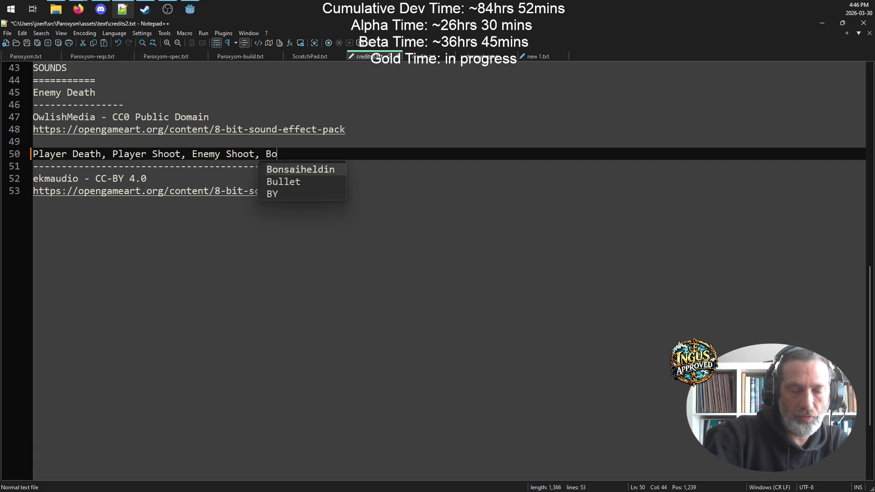
text(ss Shoot,)
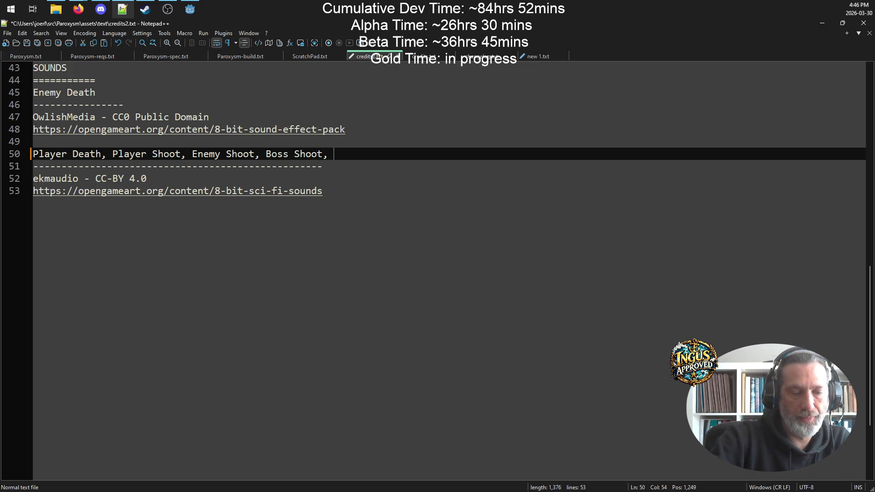
text(Boss Death)
key(Escape)
key(Down)
text(-------------)
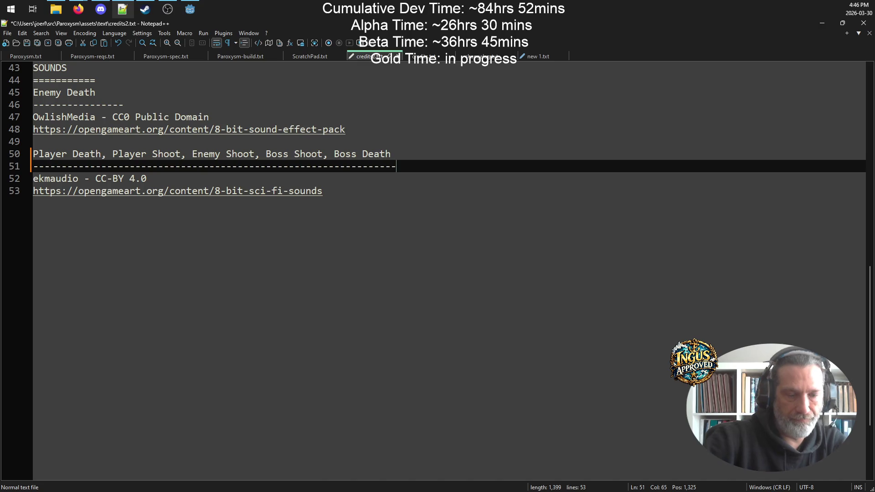
key(BackSpace)
key(ctrl+s)
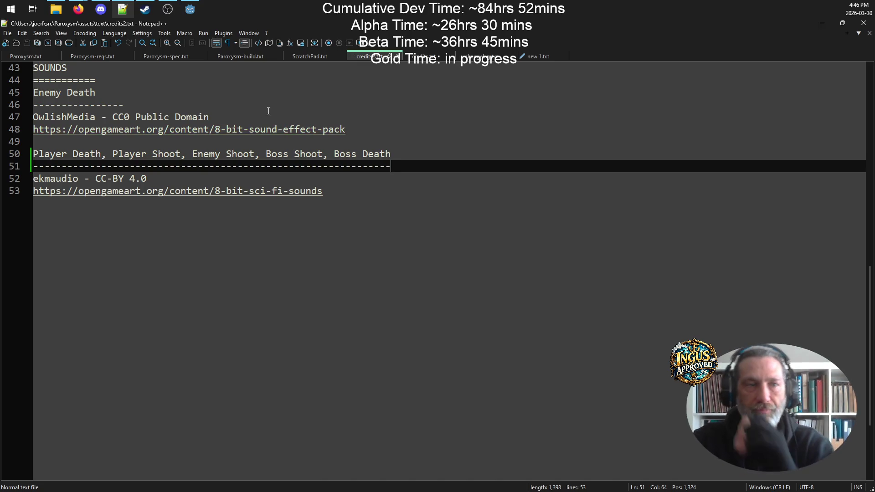
- Add ', Boss Hit Explosion' after Enemy Death, extend its underline, save, and minimize Notepad++
double_click(192, 117)
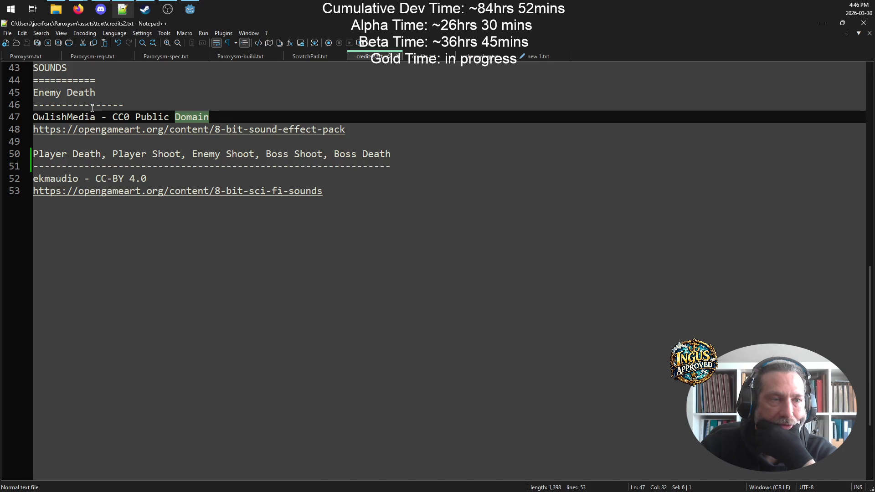
click(237, 87)
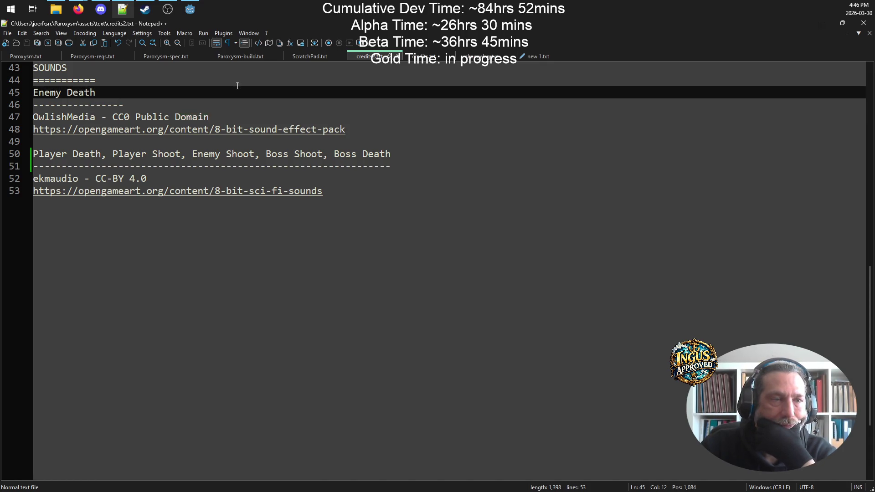
text(, )
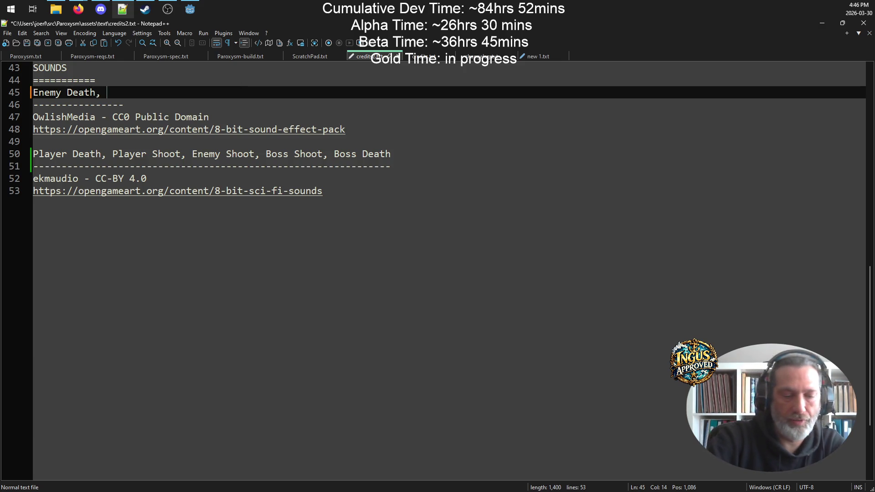
text(Boss )
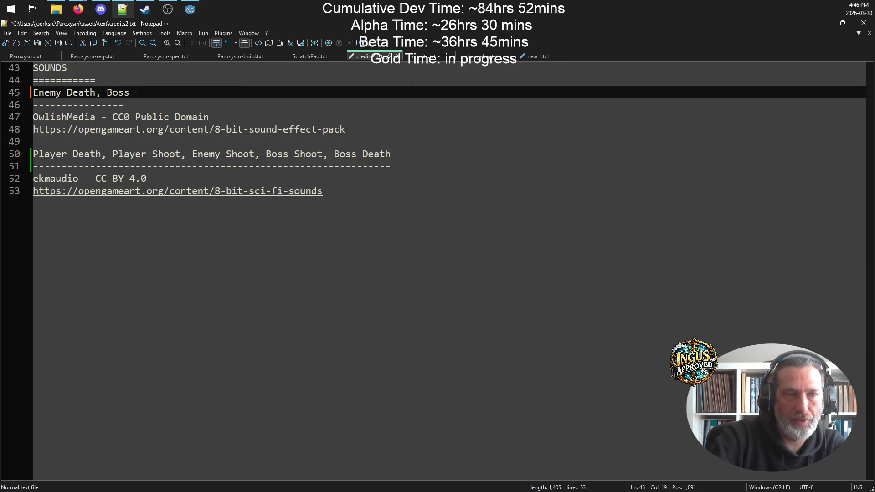
text(Hit )
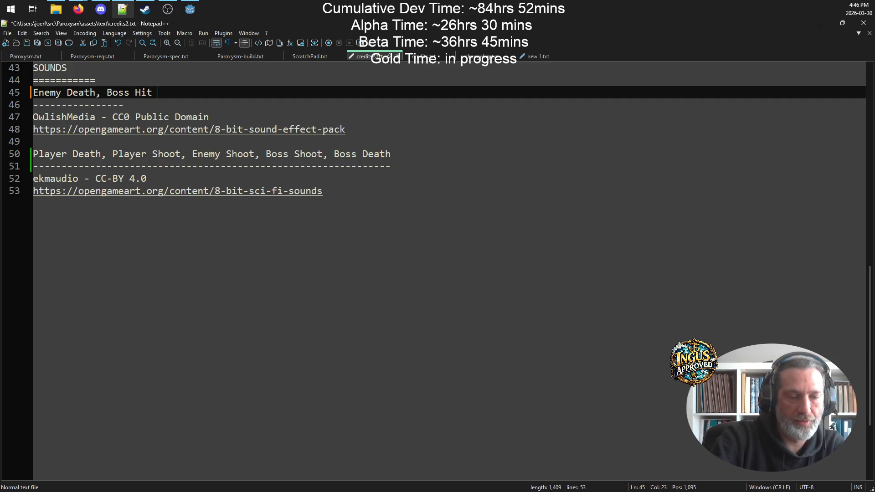
text(Explosion)
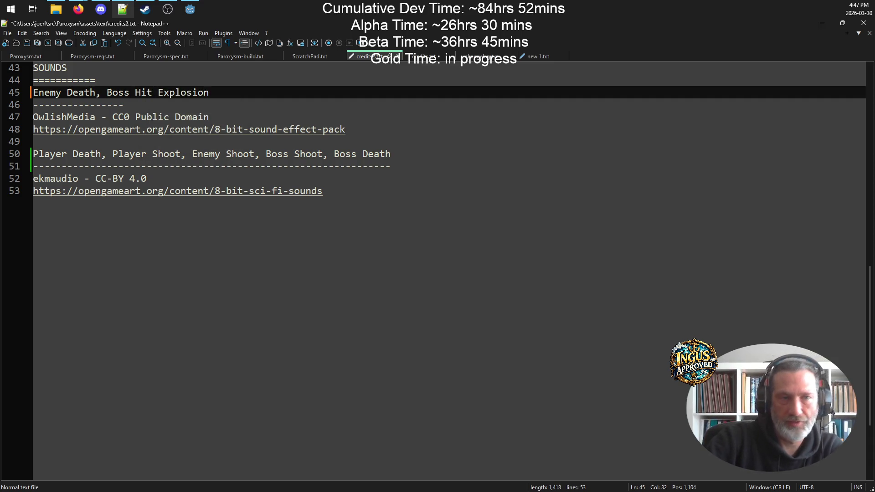
click(123, 105)
text(---------------)
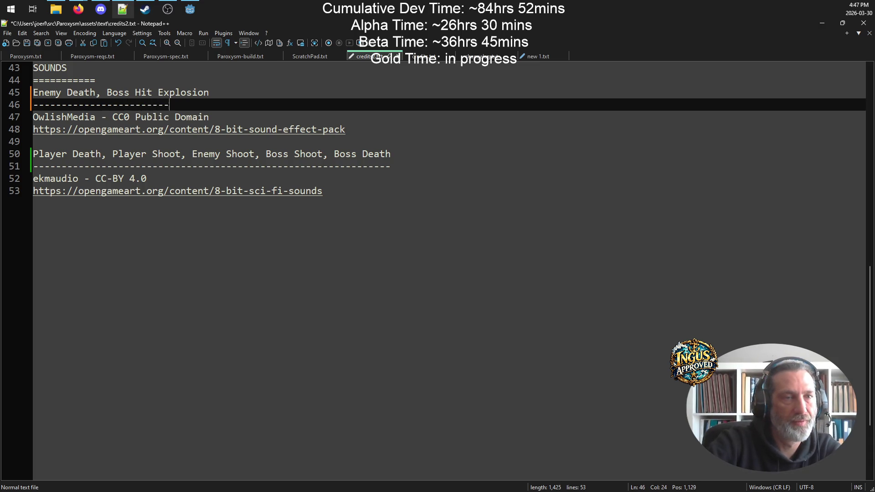
text(------------)
key(ctrl+s)
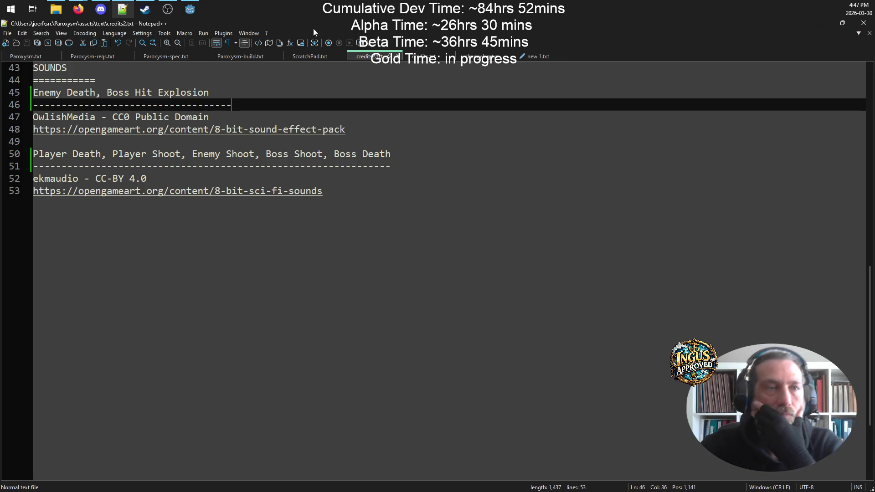
click(823, 23)
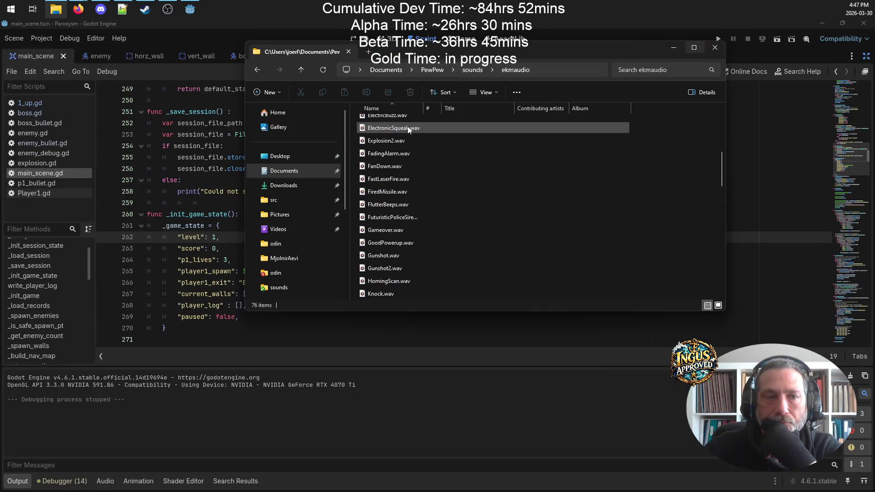
- Minimize Explorer and bring Notepad++ forward on the Paroxysm-spec.txt tab
click(670, 51)
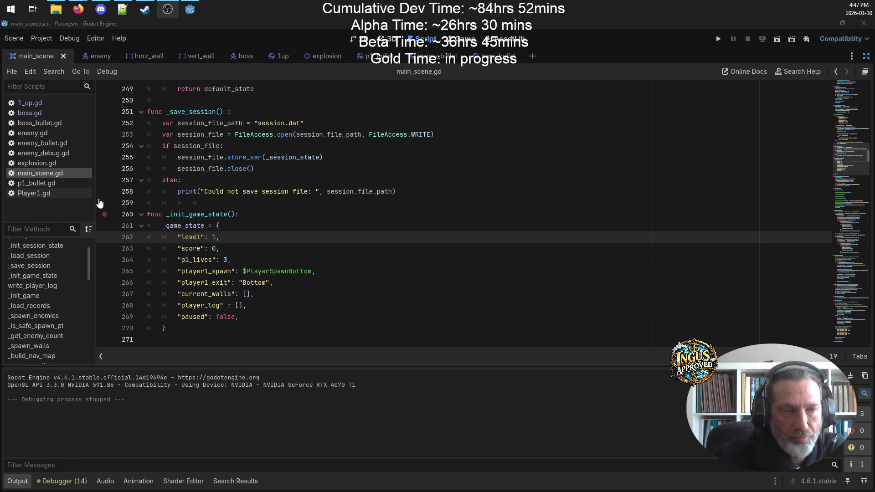
click(123, 11)
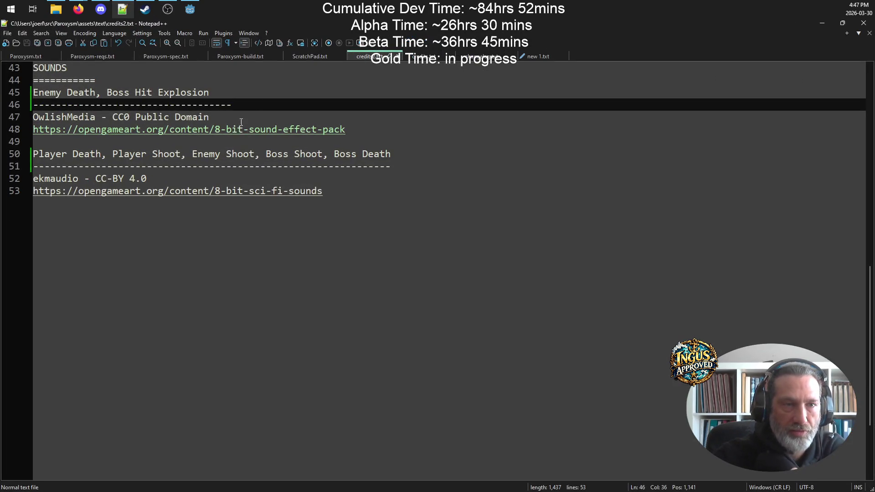
click(165, 56)
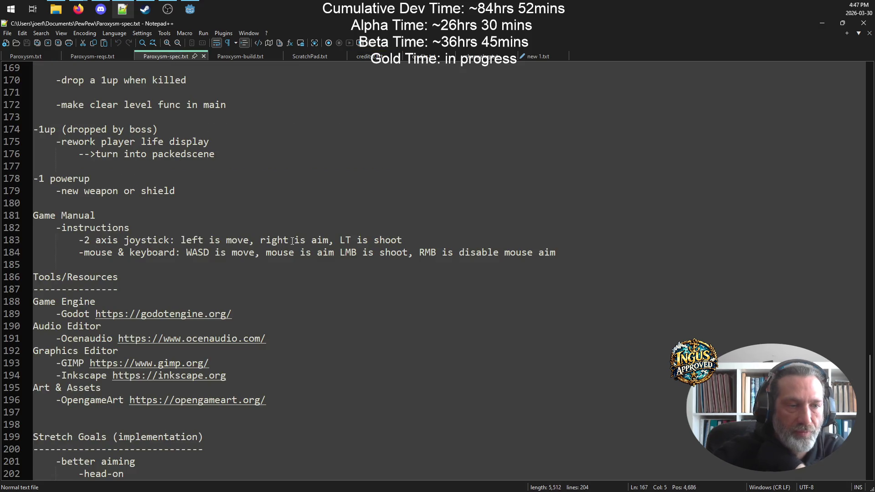
- Add a 'Spacing?' line under 'turn into packedscene' and save all documents
scroll(171, 237, up, 4)
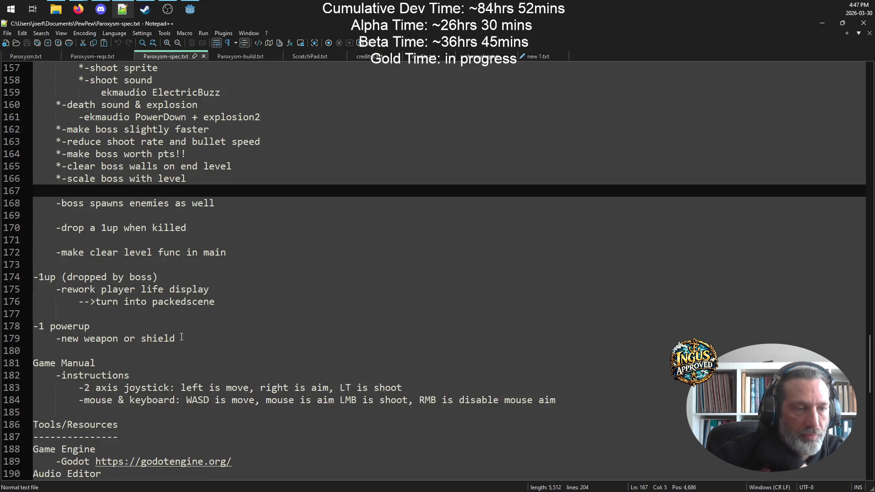
click(241, 299)
key(Return)
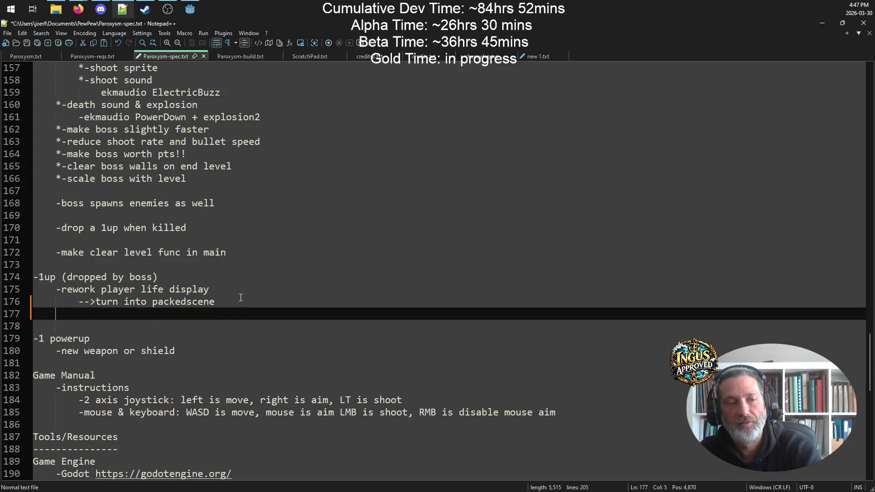
text(Spacing:)
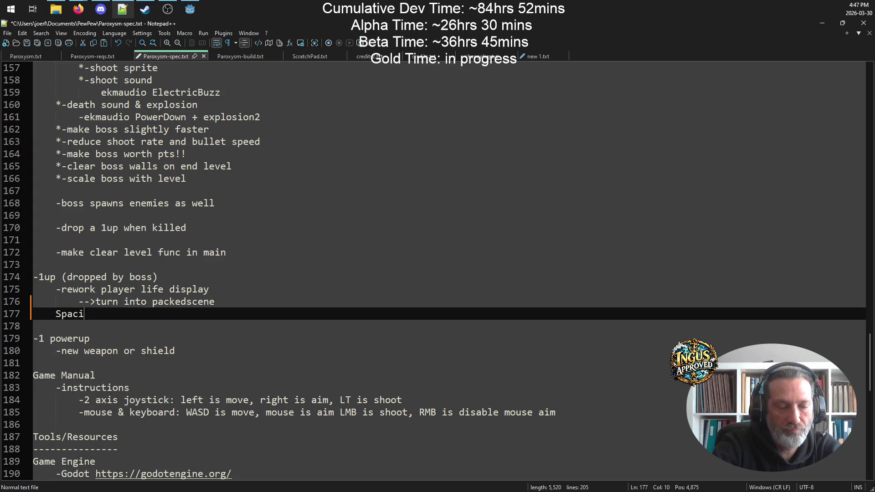
key(BackSpace)
key(Return)
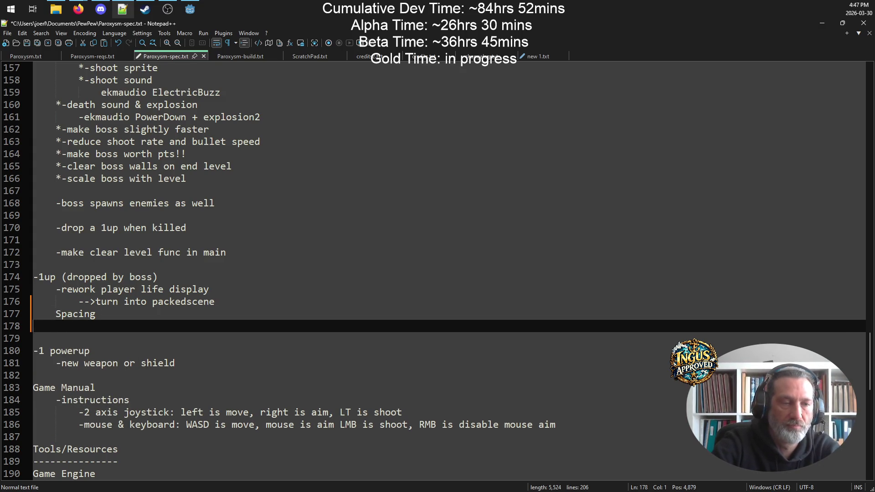
key(BackSpace)
text(?)
key(ctrl+shift+s)
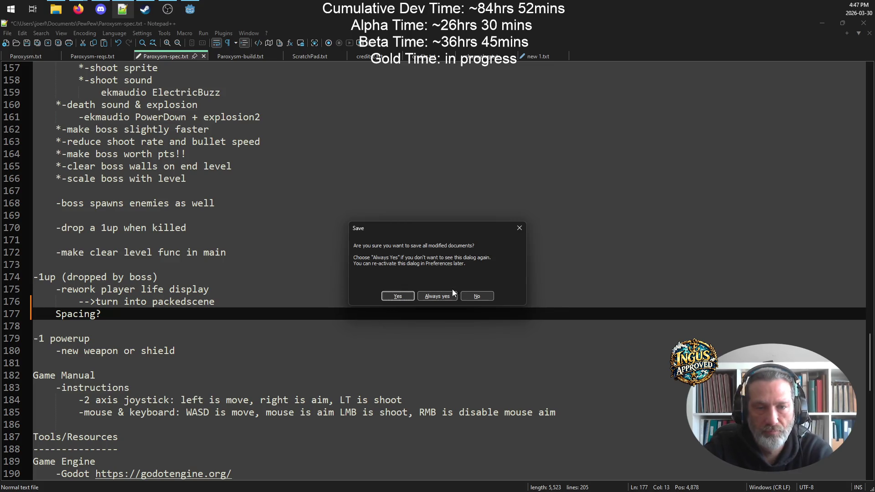
key(Return)
- Put the caret at the end of the Spacing? line and switch to Godot's main_scene.gd
key(Down)
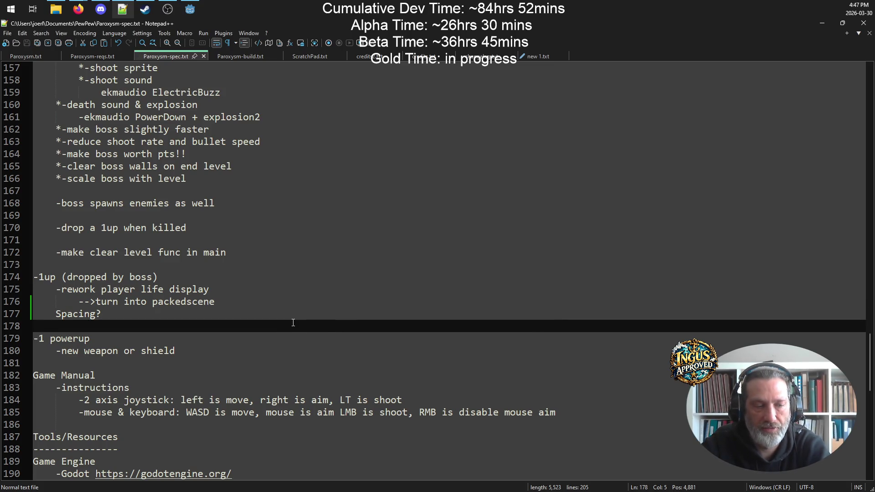
click(132, 305)
key(Down)
key(End)
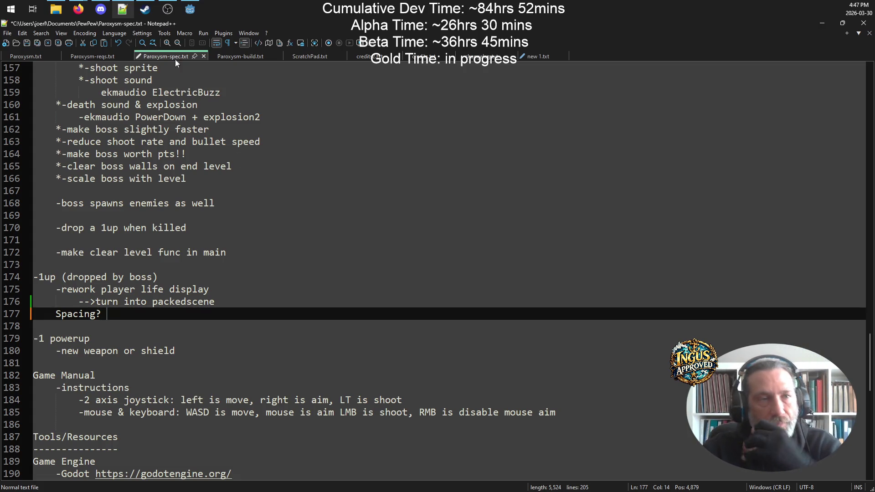
key(alt+Tab)
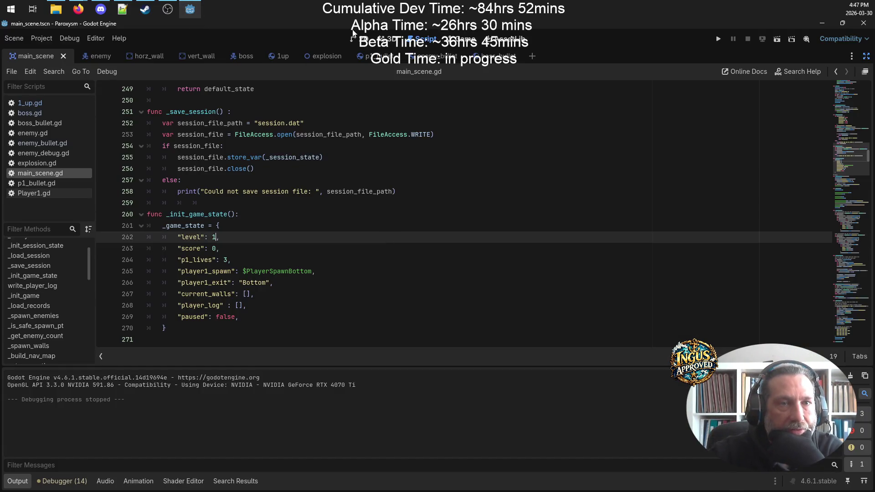
- Switch to the 2D view and exit distraction-free mode to restore the editor docks
click(360, 39)
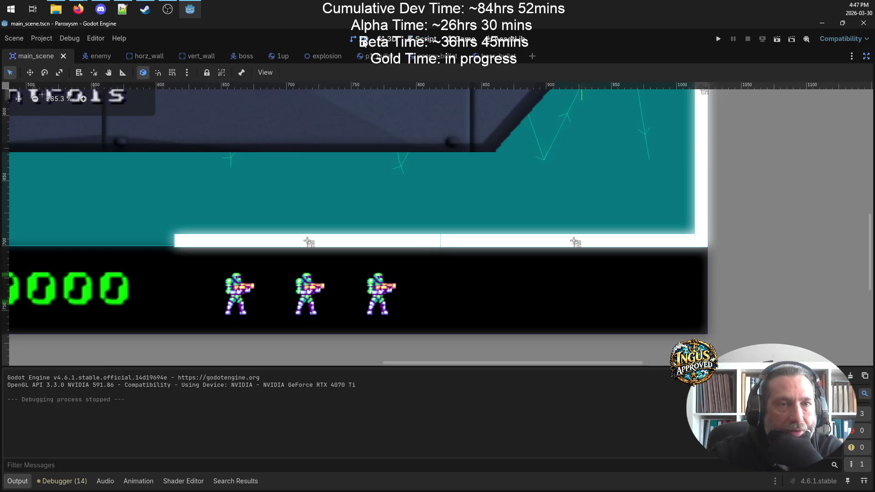
click(235, 297)
scroll(326, 289, left, 5)
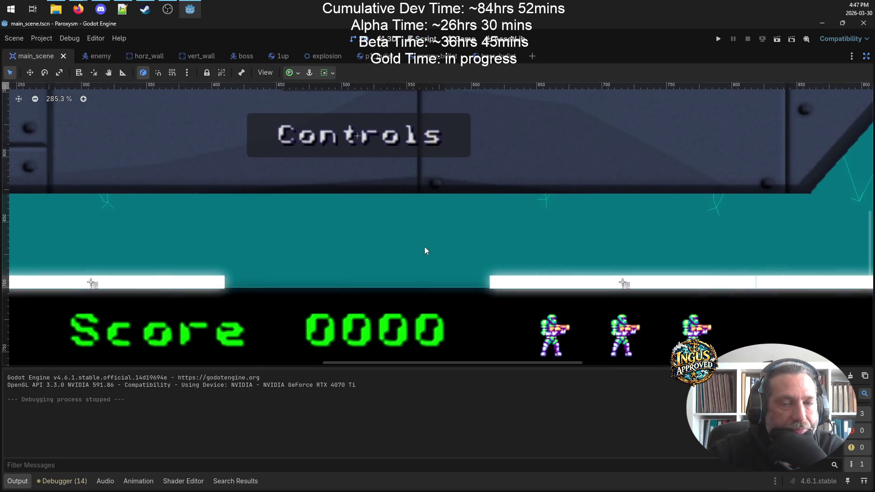
scroll(425, 251, down, 5)
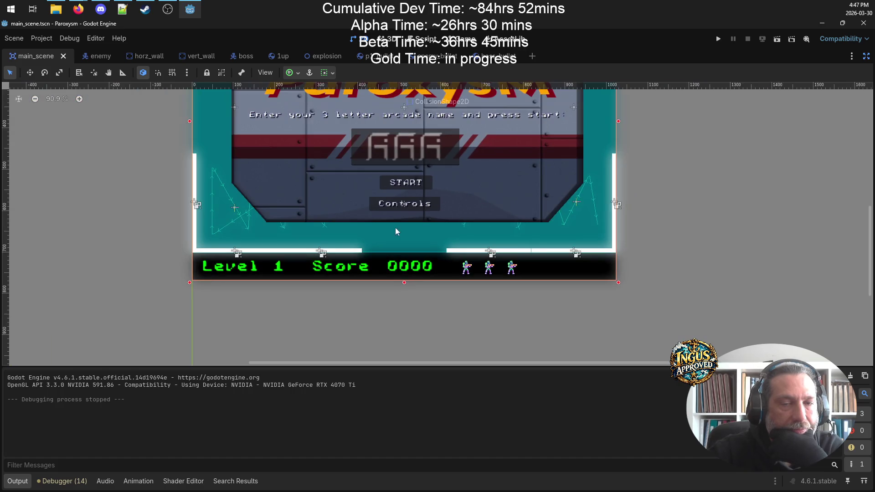
click(867, 55)
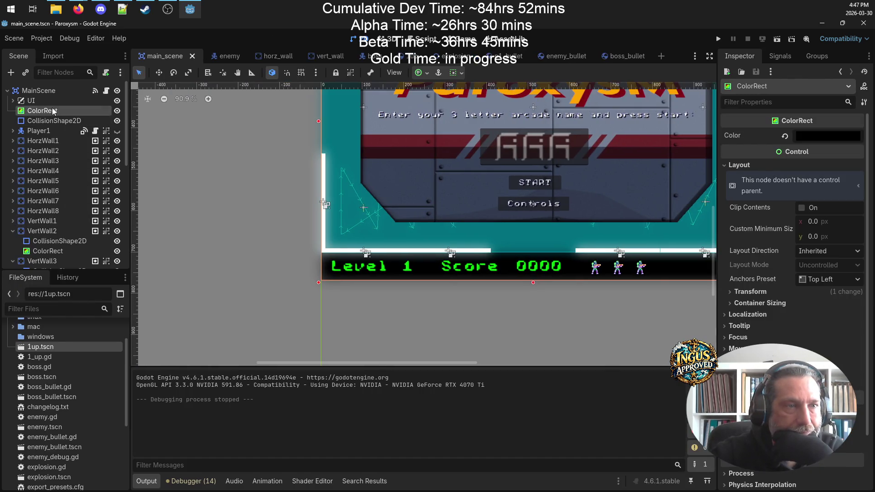
- Expand the UI node and select the 1UP sprite, confirming its position of 661, 734
click(21, 101)
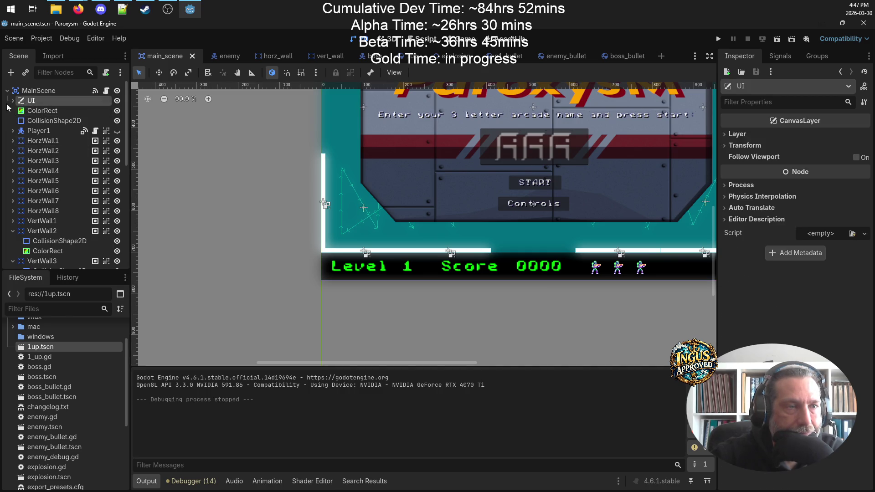
click(13, 100)
click(60, 151)
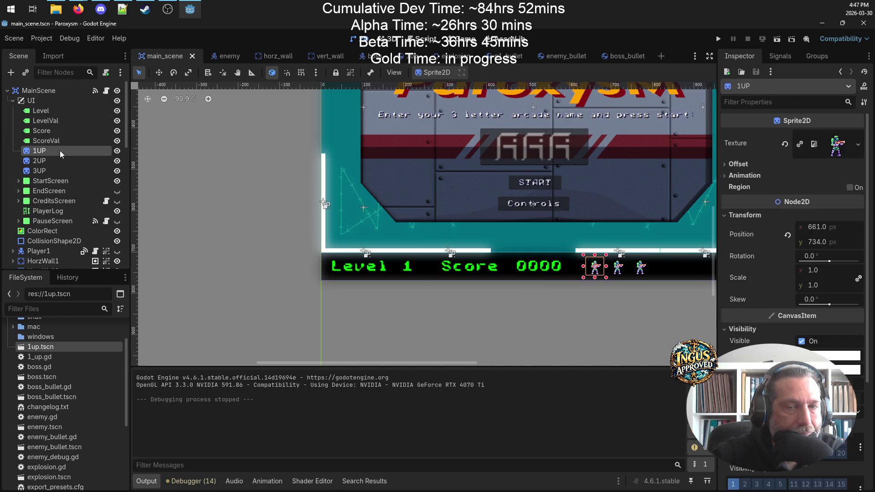
text(661)
key(Escape)
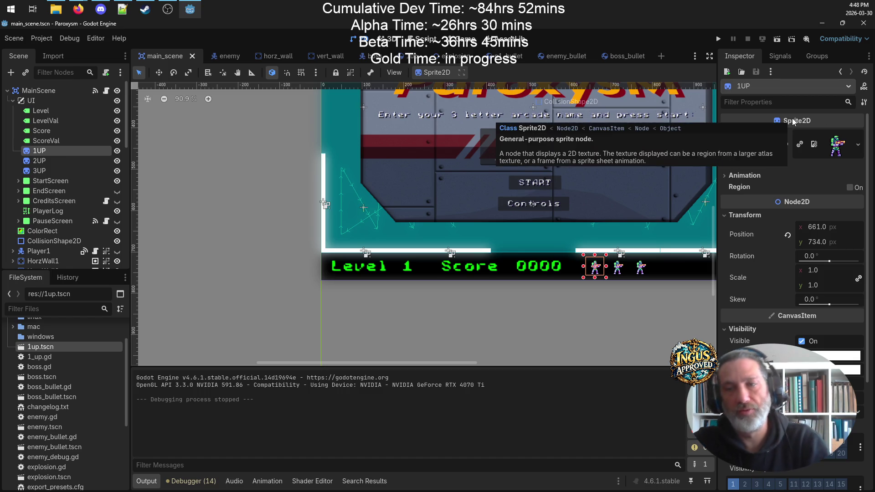
click(123, 4)
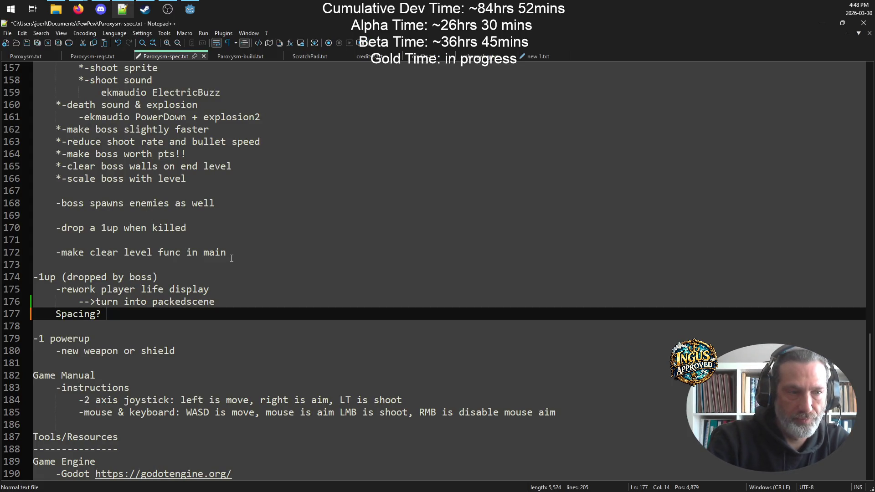
- Under Spacing?, record the 1UP sprite's position as 661,734
key(Return)
text(1)
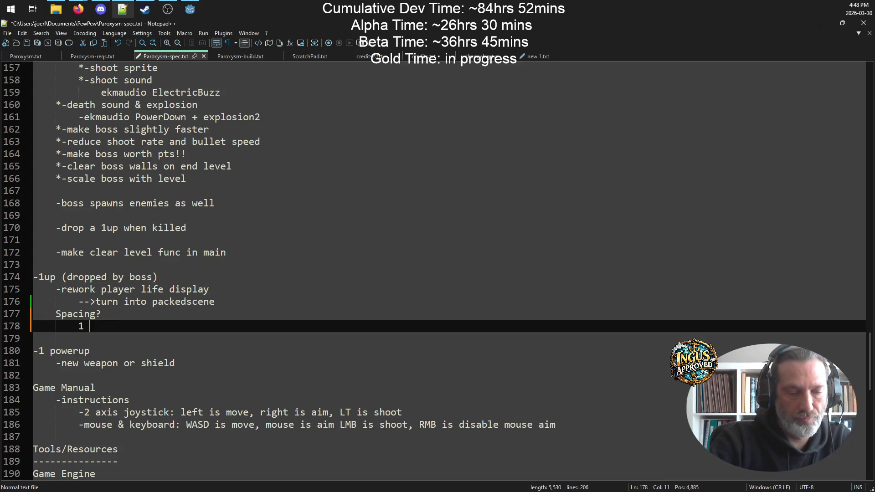
key(BackSpace)
text(664)
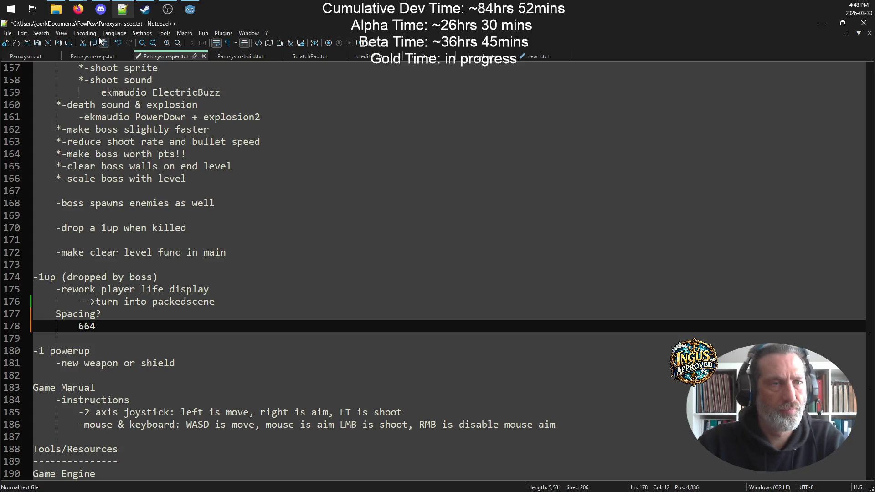
click(191, 5)
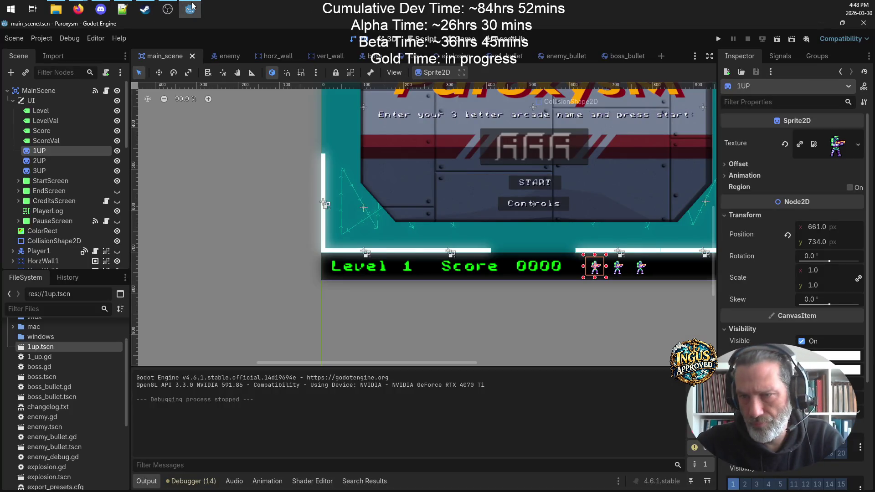
click(101, 8)
click(123, 9)
text(661,)
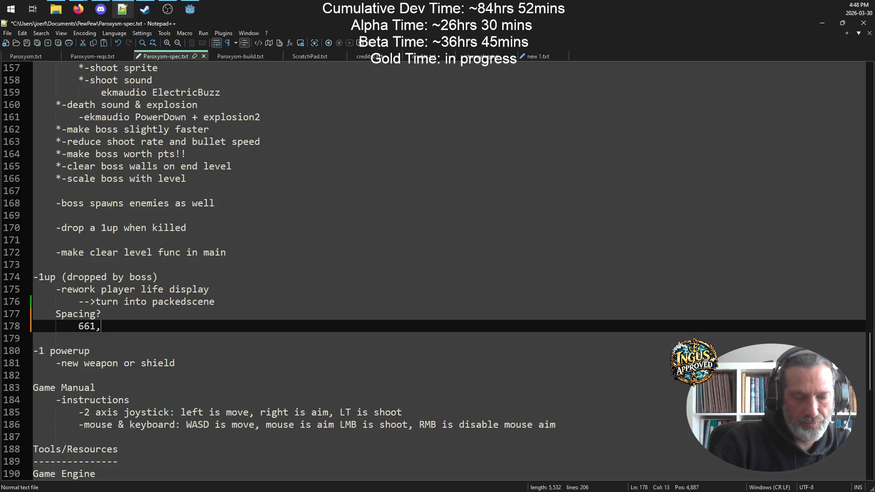
text(734)
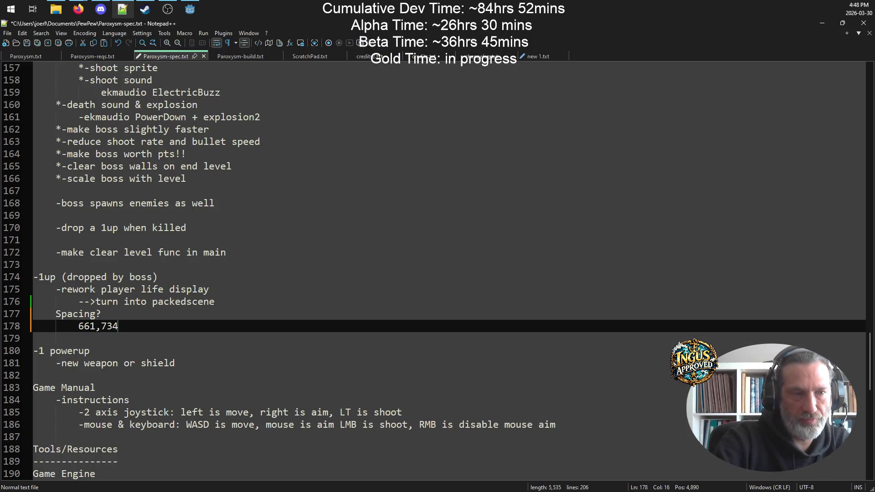
key(Return)
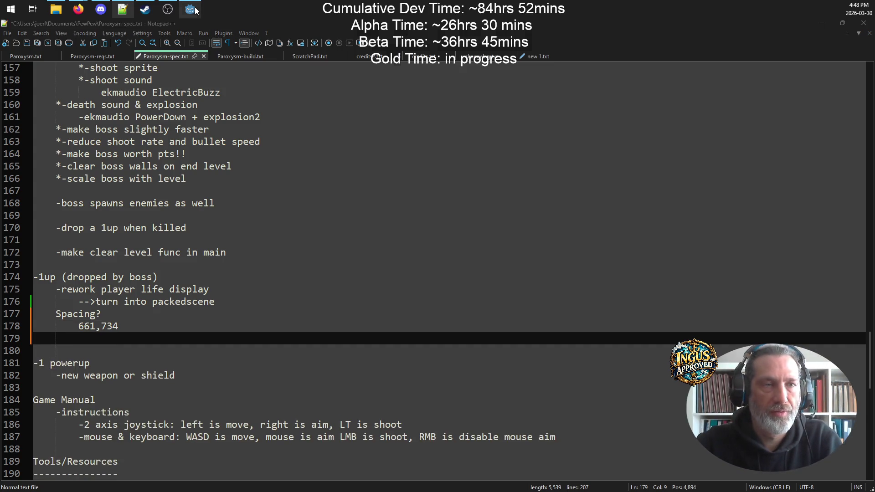
- Check the 2UP and 3UP sprites in Godot and record 715,734 and 770,743
click(190, 9)
click(65, 164)
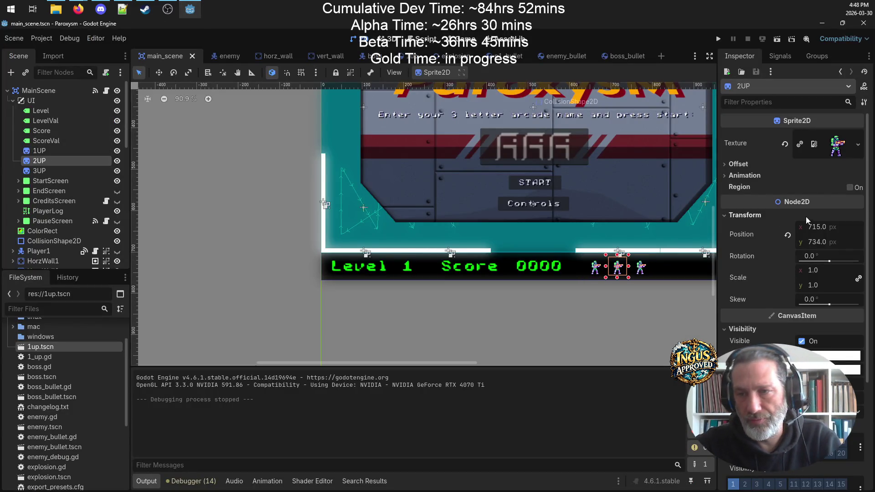
click(122, 9)
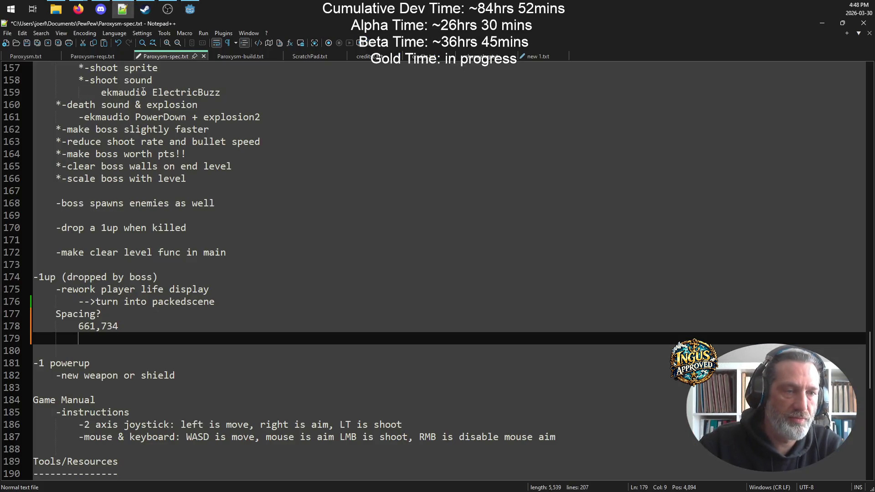
text(715,)
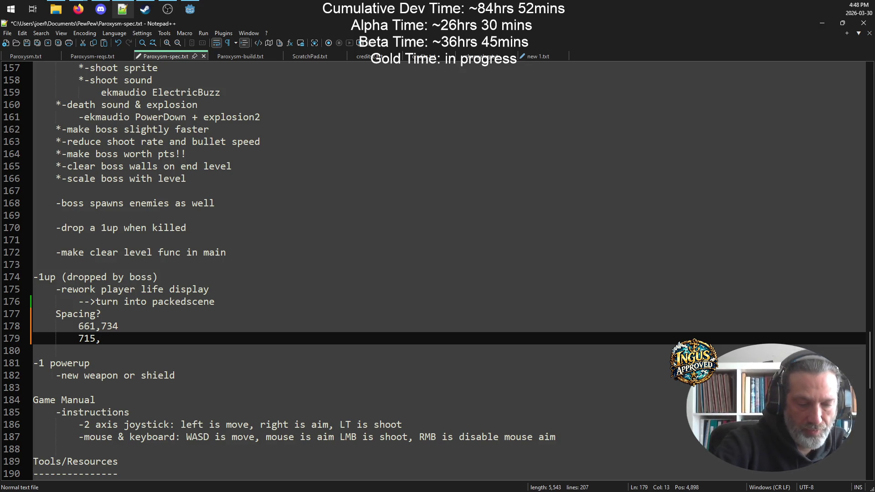
text(734)
key(Return)
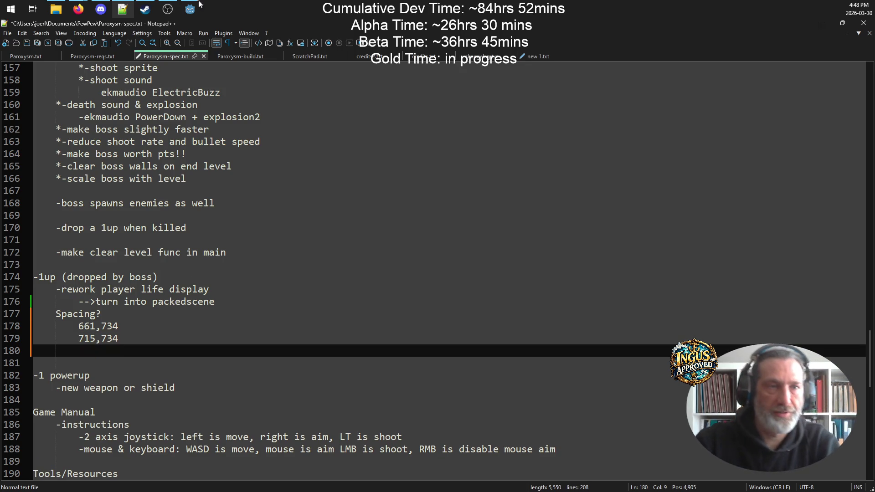
click(191, 8)
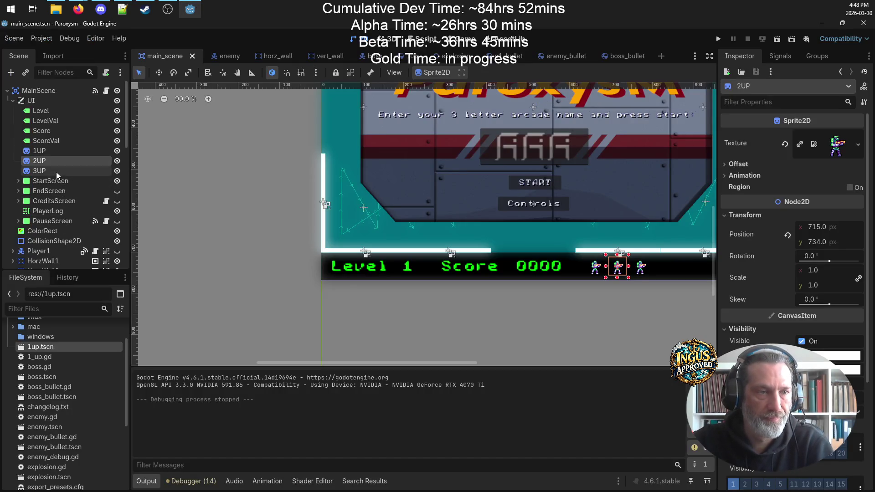
click(57, 172)
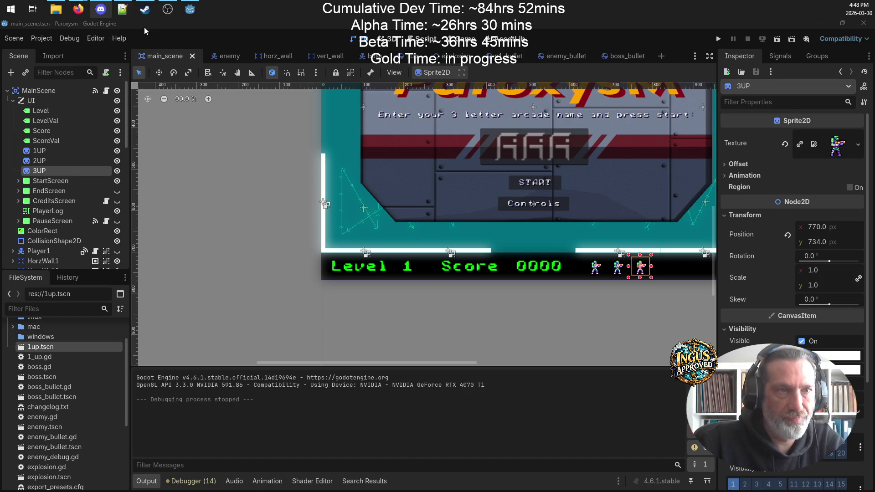
click(122, 9)
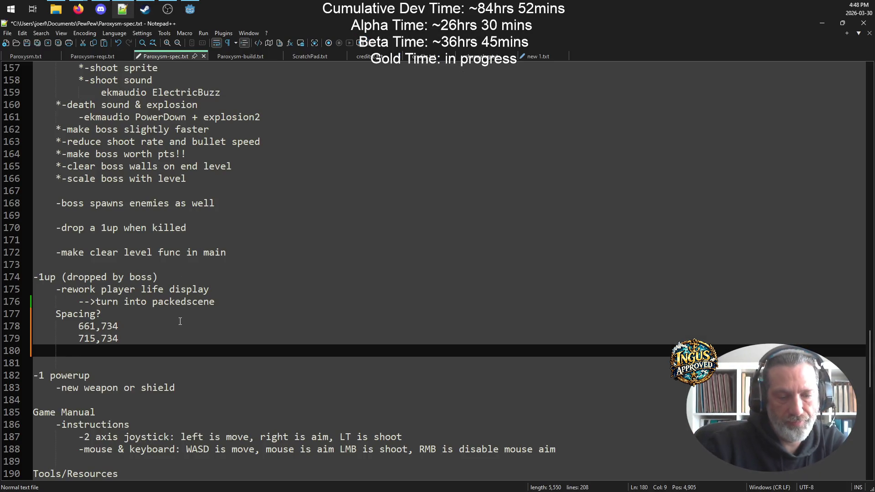
text(770,743)
key(Return)
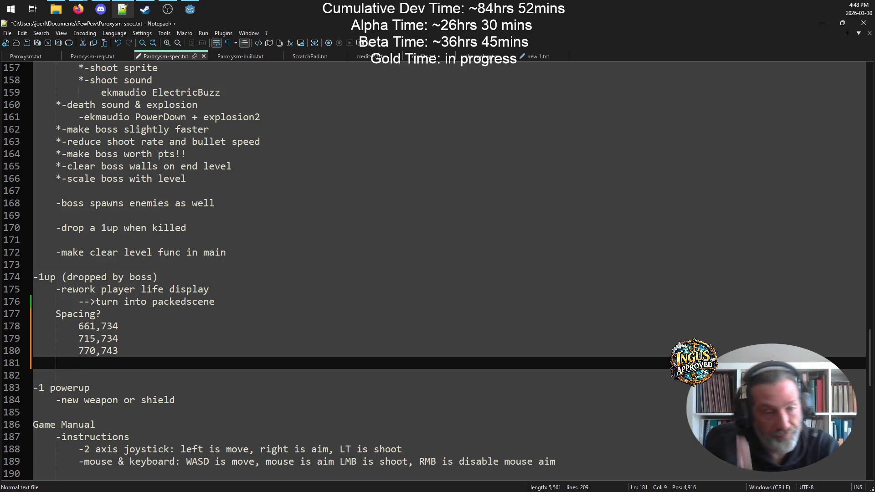
- Add the note '55px diff in X axis' and save Paroxysm-spec.txt
key(Return)
text(55p)
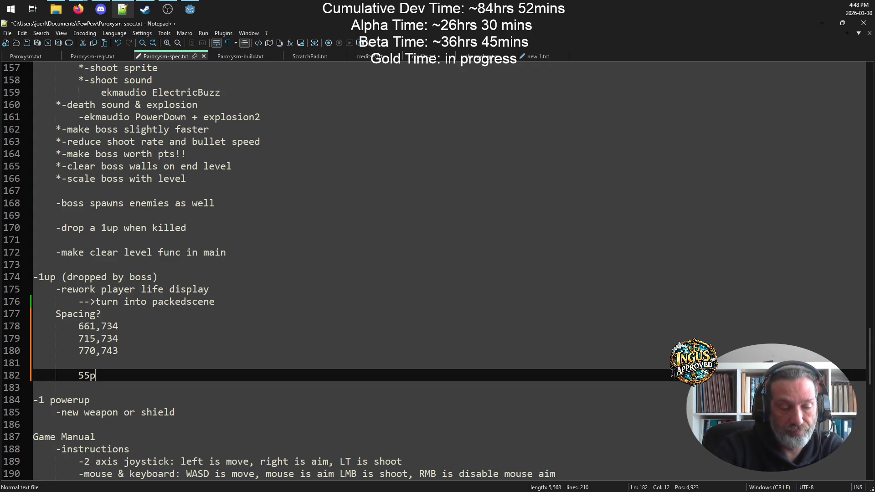
text(x diff in )
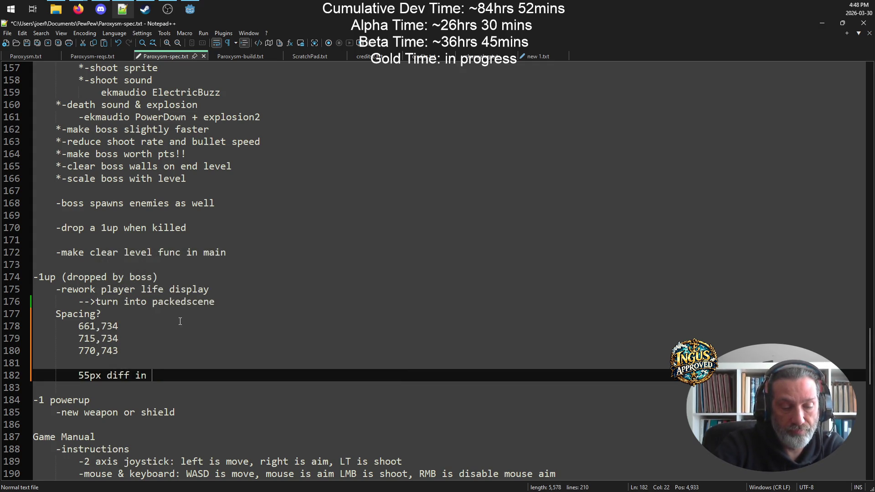
text(X zxis)
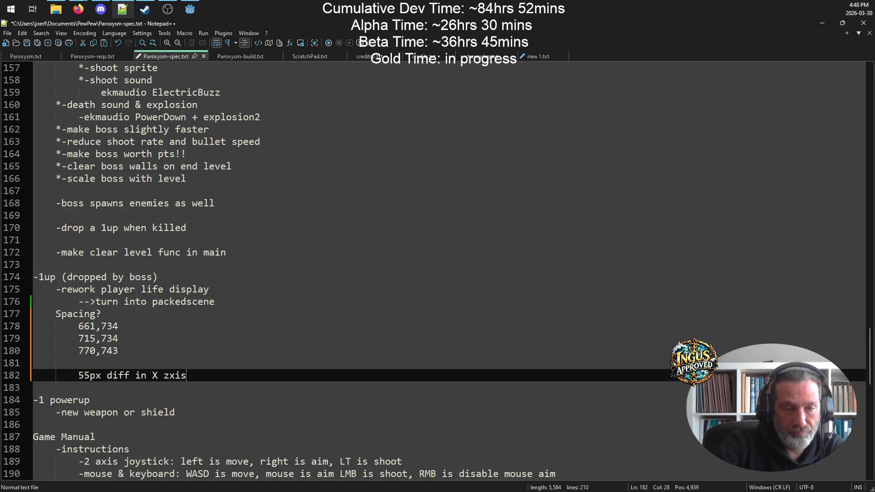
key(BackSpace)
key(BackSpace)
key(BackSpace)
text(axis)
key(BackSpace)
key(BackSpace)
key(BackSpace)
text(xis)
key(ctrl+s)
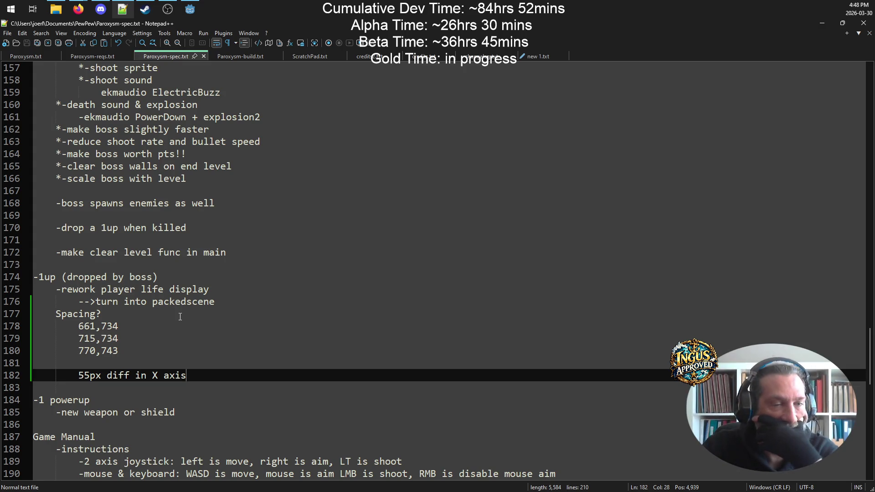
click(182, 355)
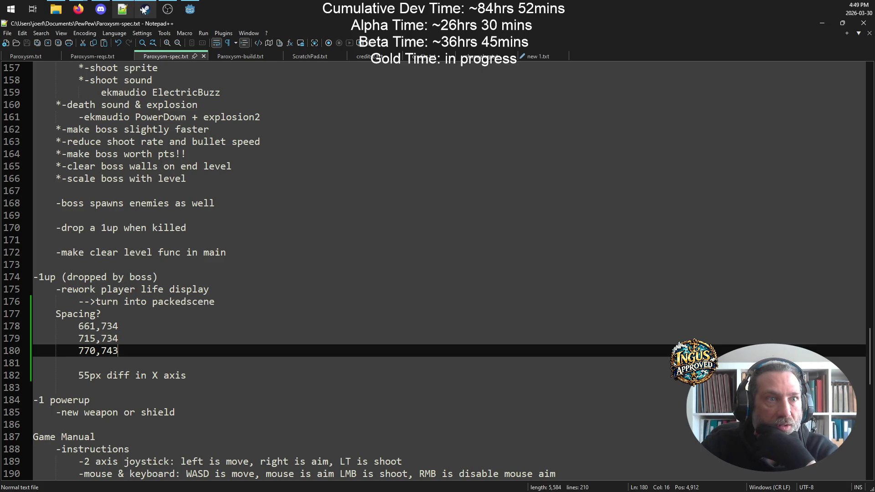
click(190, 9)
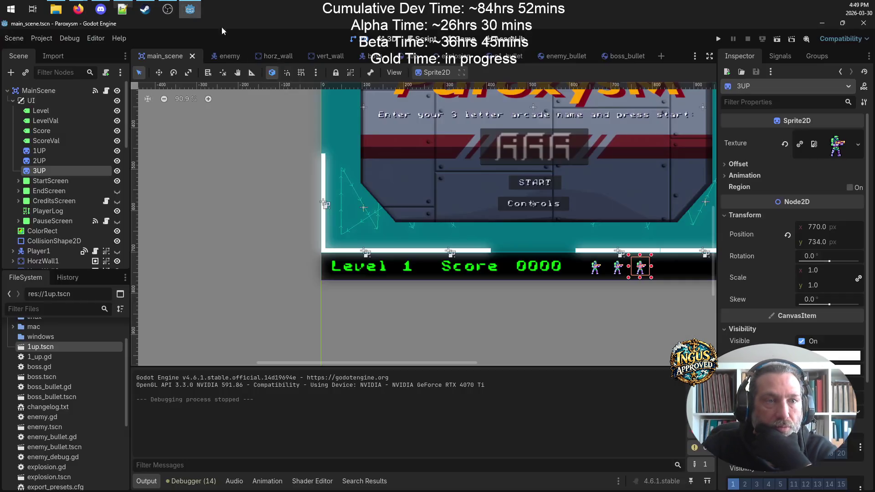
- Zoom the canvas in on the 1UP, 2UP and 3UP sprites, select ColorRect and begin adding a child node
scroll(471, 272, right, 5)
scroll(471, 272, up, 6)
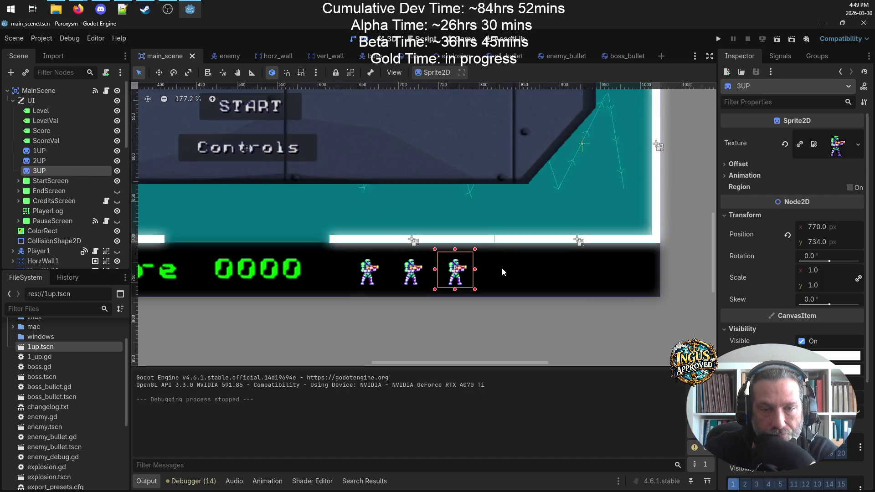
scroll(553, 251, down, 1)
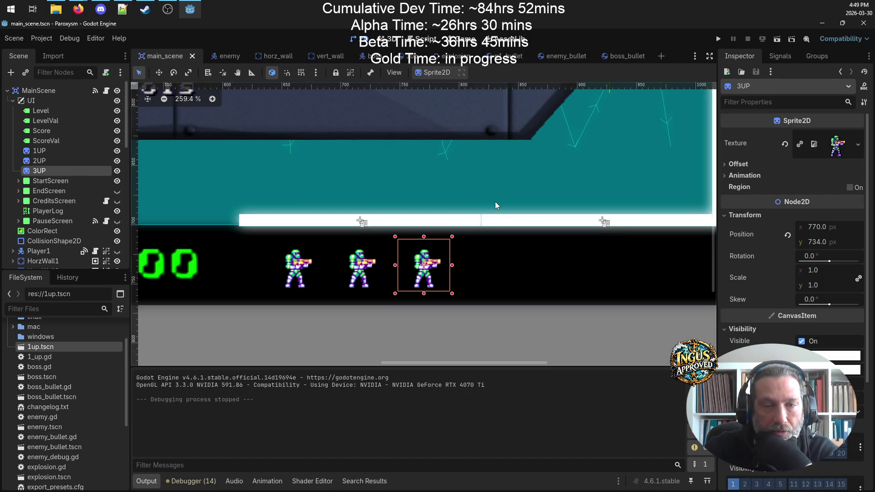
click(434, 263)
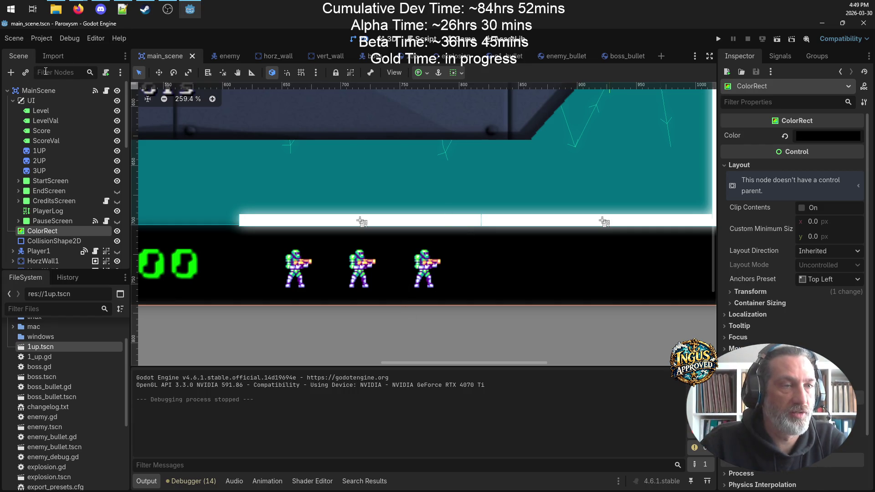
click(11, 72)
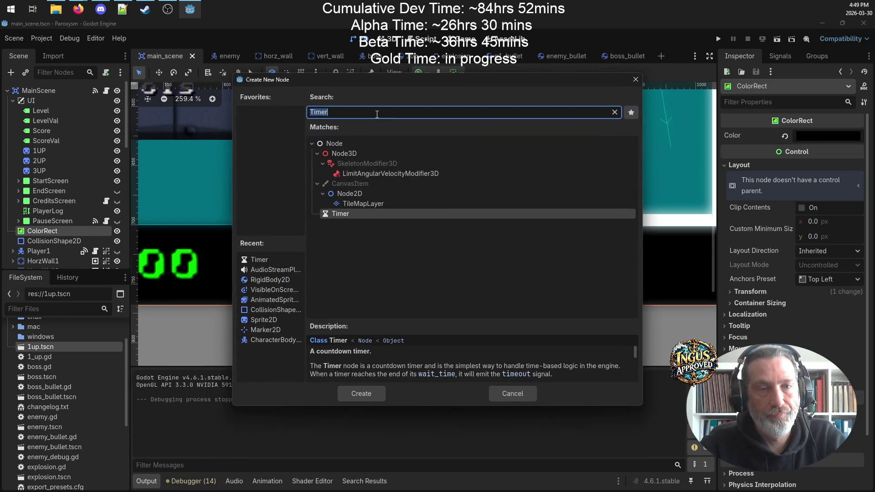
- Add a Marker2D node and move it up the scene tree under the UI node
text(mark)
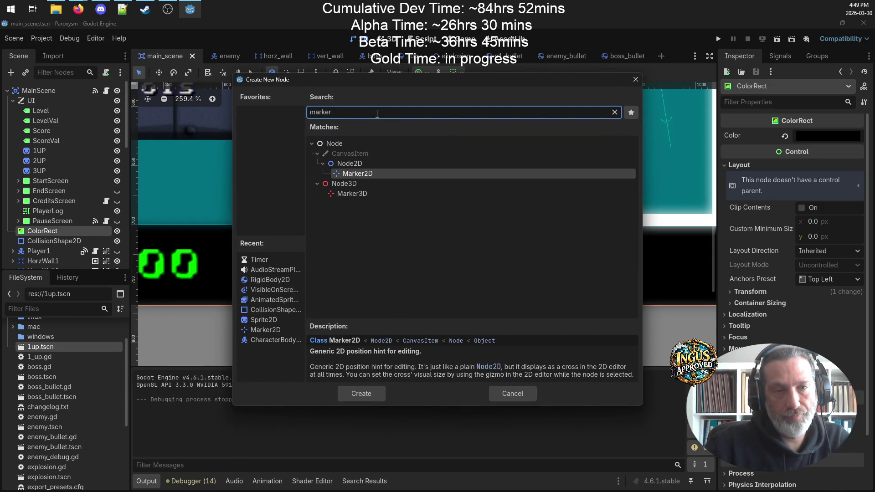
click(362, 395)
mouse_move(34, 241)
mouse_down()
mouse_move(46, 84)
mouse_move(46, 96)
mouse_up()
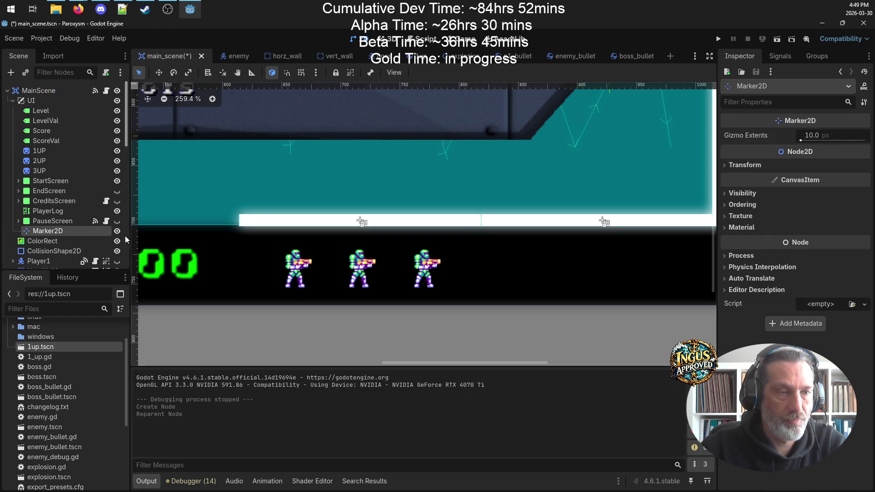
scroll(308, 140, down, 7)
scroll(307, 140, down, 5)
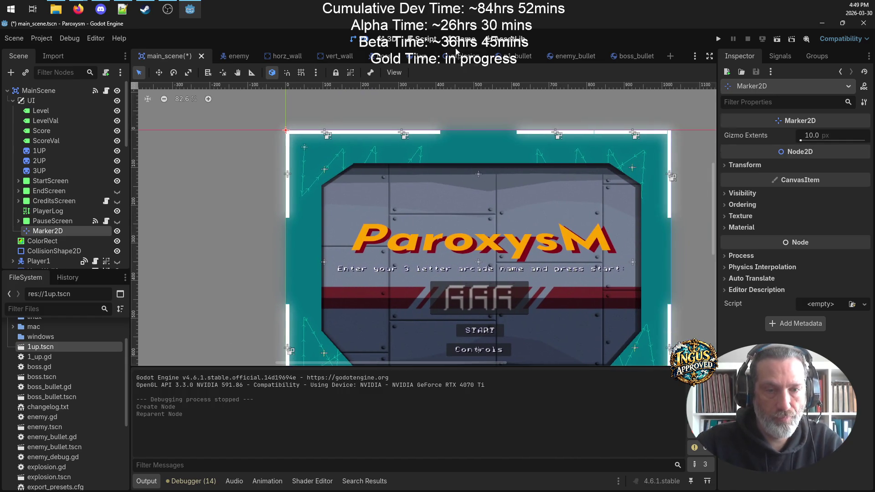
- Place the Marker2D in the HUD bar beside the life icons, at 818, 732
drag(586, 210, 535, 170)
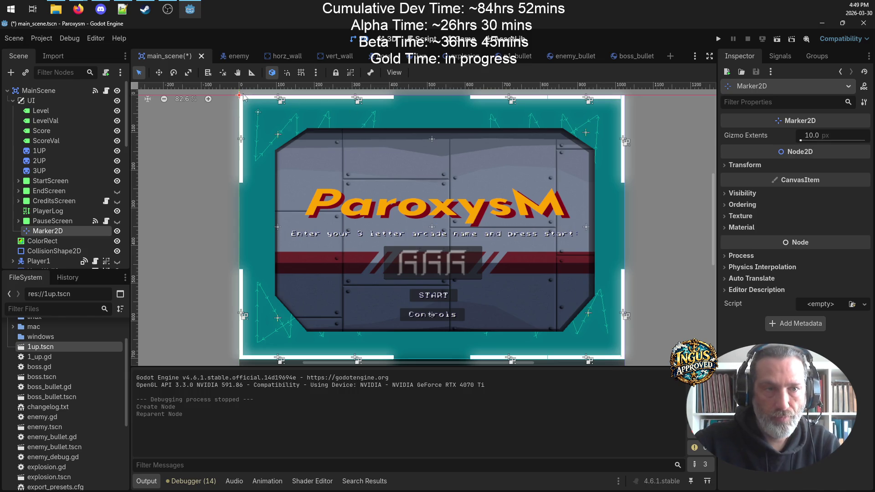
mouse_move(240, 97)
mouse_down()
mouse_move(456, 221)
mouse_move(565, 351)
mouse_up()
scroll(537, 248, up, 5)
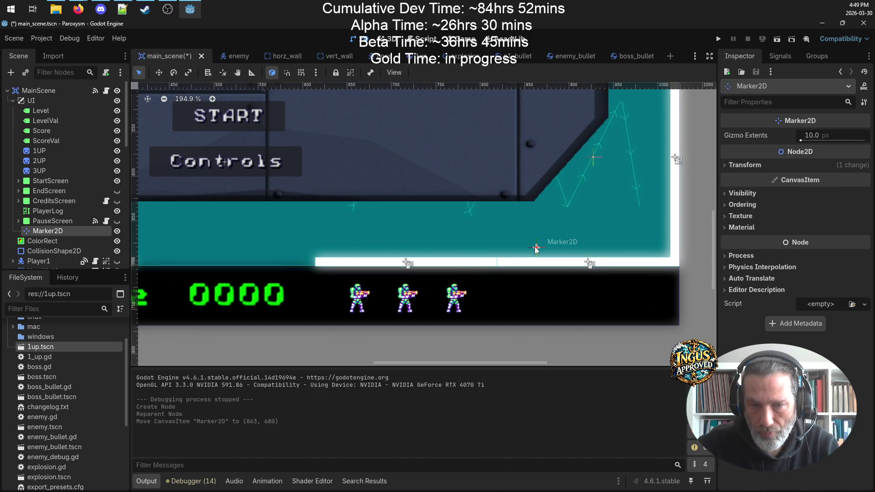
drag(537, 247, 496, 294)
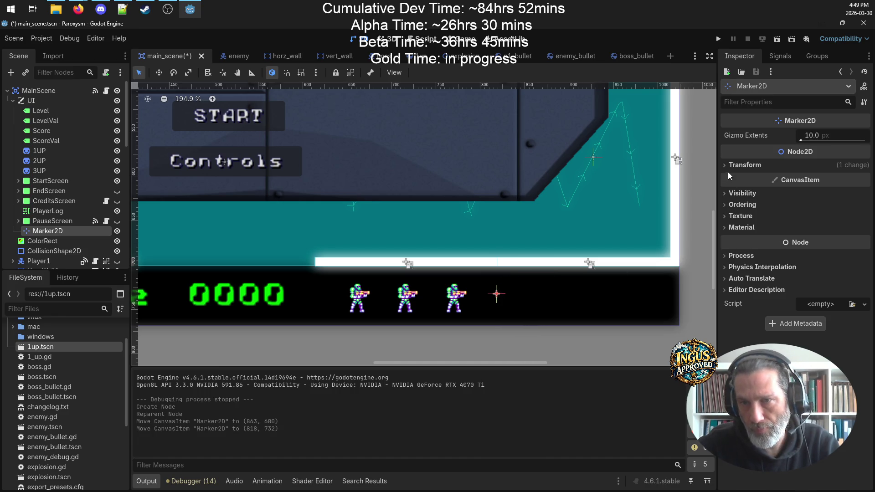
click(743, 165)
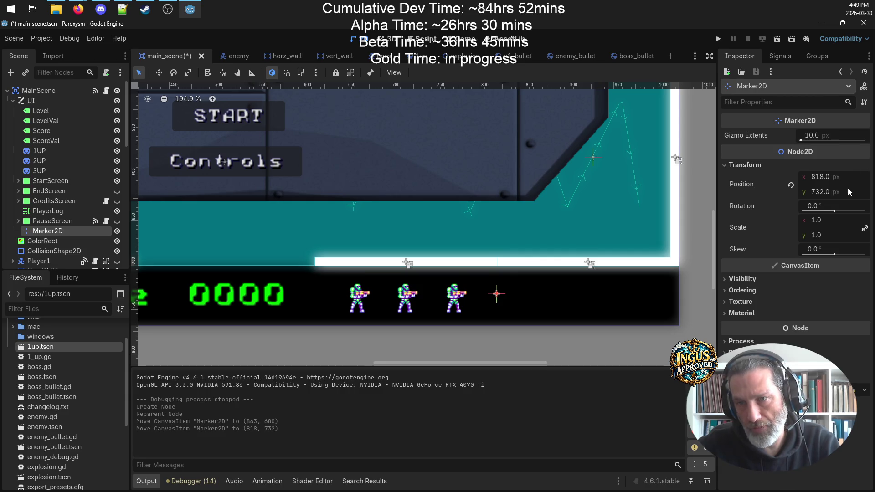
click(122, 9)
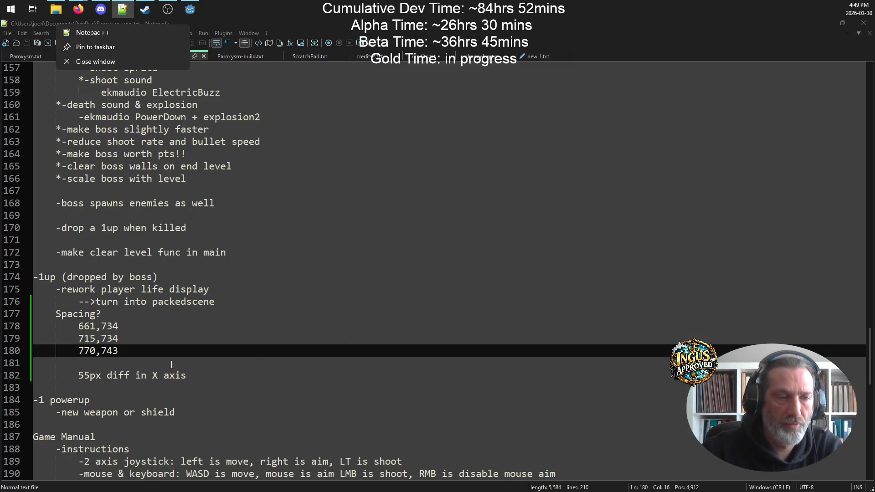
- Below the spacing figures, add the note 'Start 660px X, ends 820px'
click(220, 399)
click(165, 382)
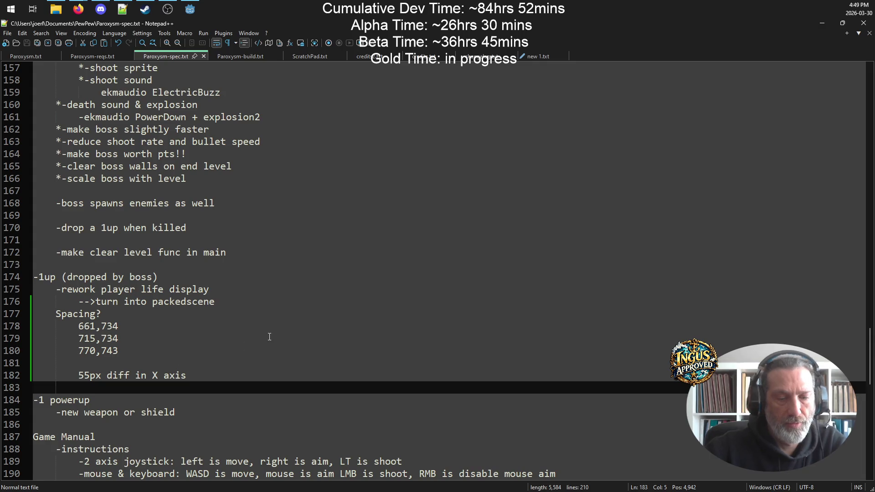
key(Return)
key(Return)
key(Up)
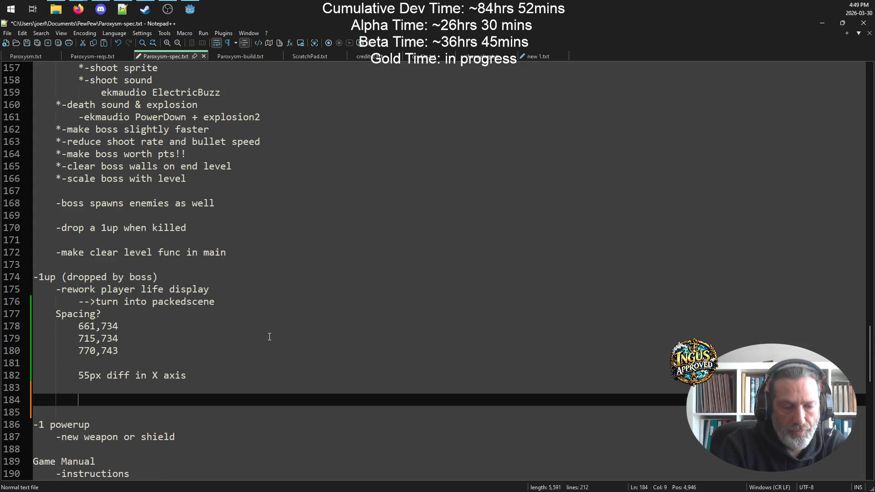
text(Start)
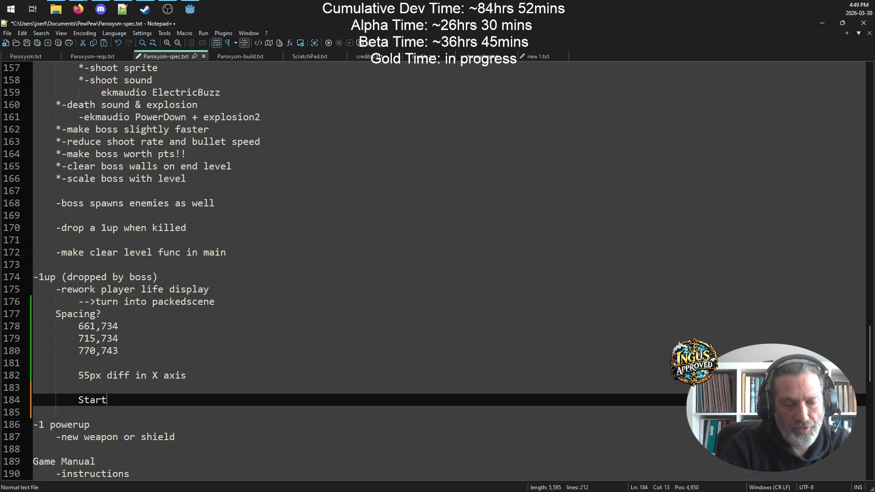
text(y 0)
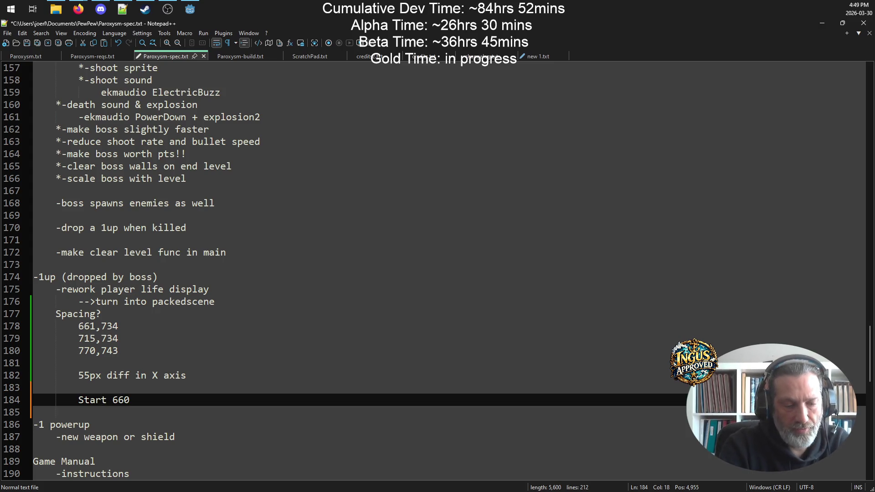
text(px X)
text(ene)
key(BackSpace)
text(ds)
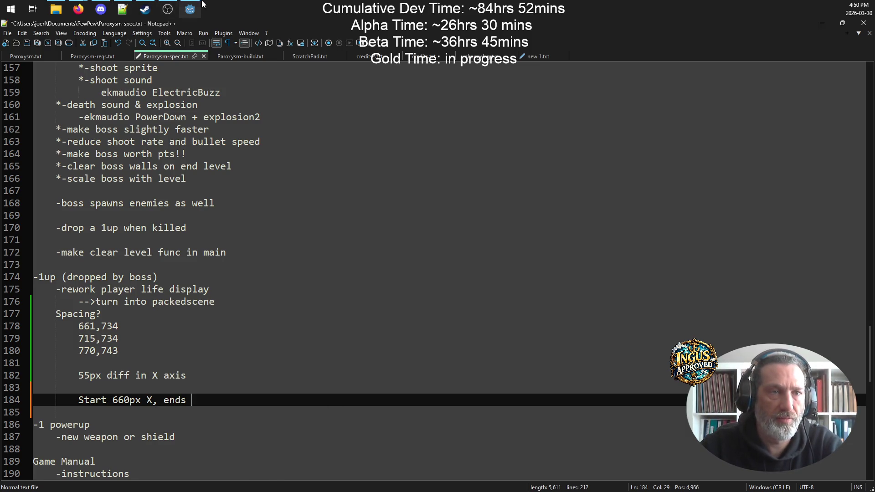
click(190, 9)
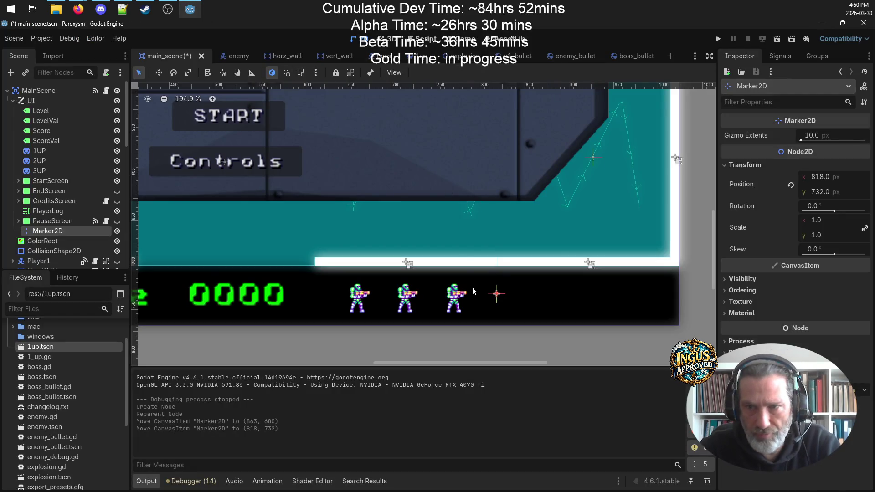
click(122, 9)
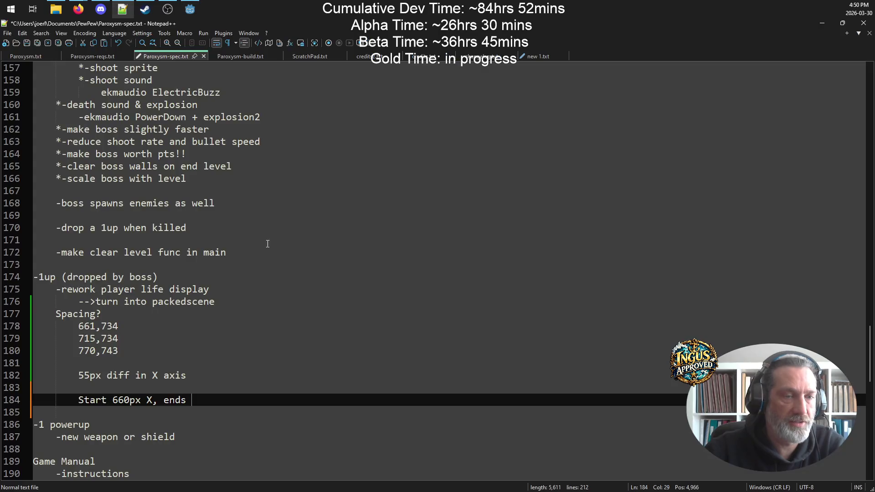
text(820)
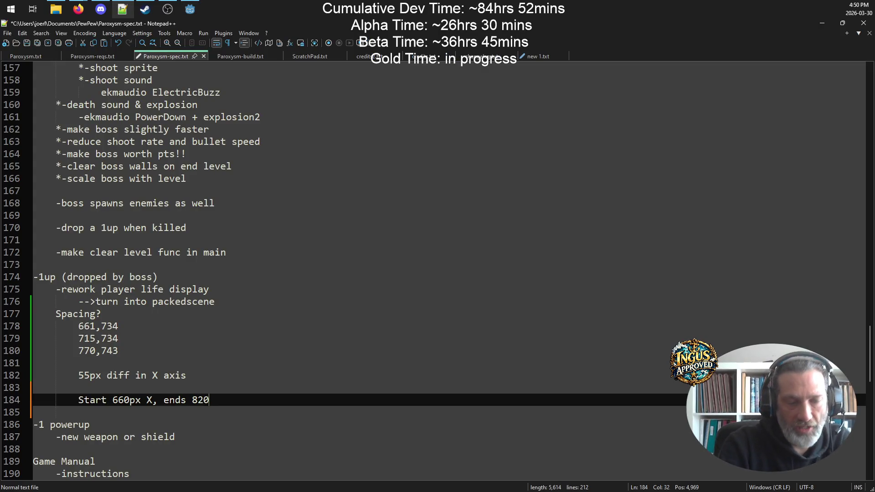
text(px)
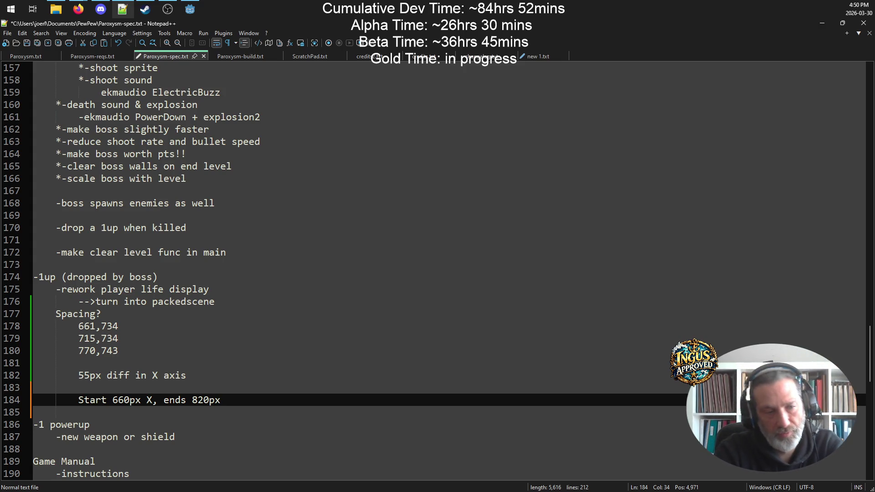
- Add 'range of 160px total' on the next line, save the notes, and minimize Notepad++
key(Return)
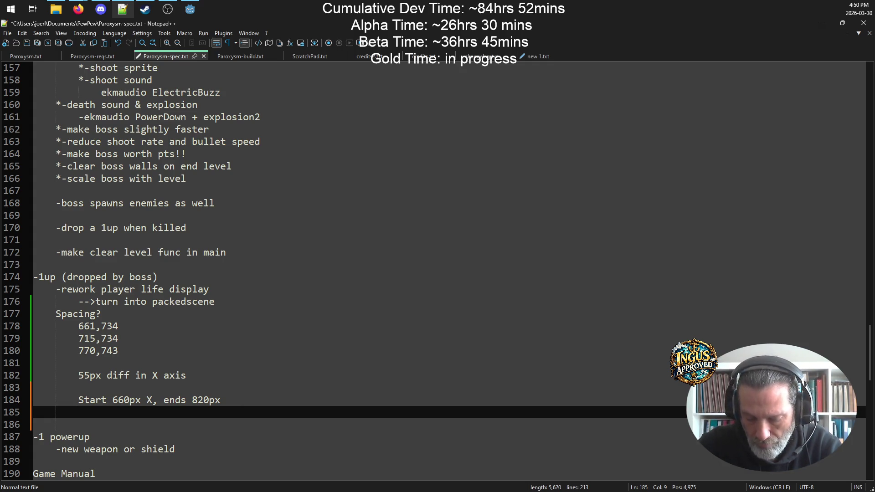
text(rangoe)
key(BackSpace)
key(BackSpace)
text(o )
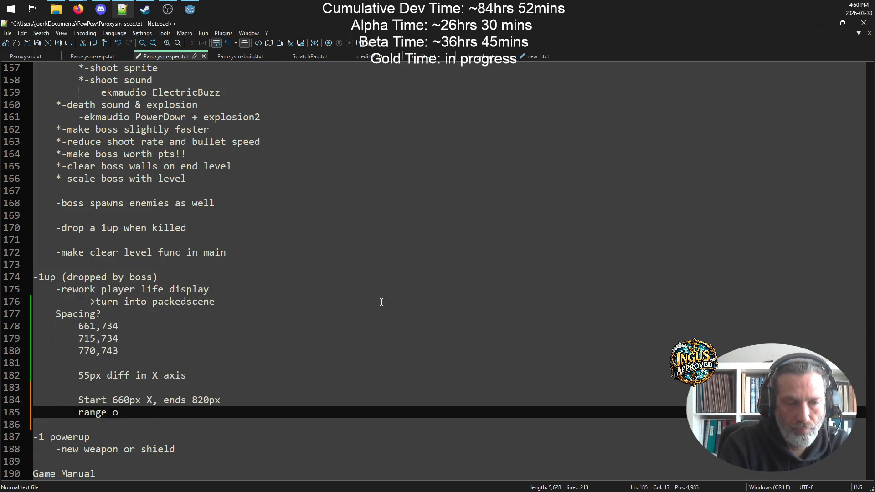
text(f 160pc)
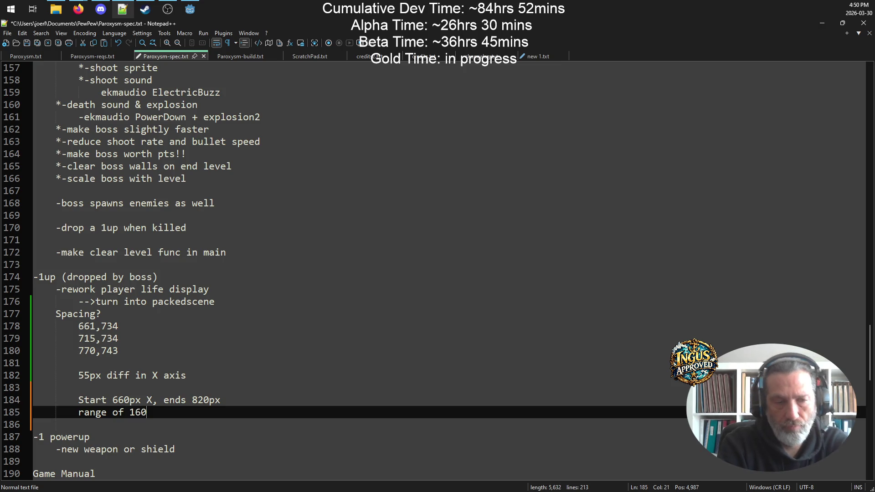
key(BackSpace)
text(x total)
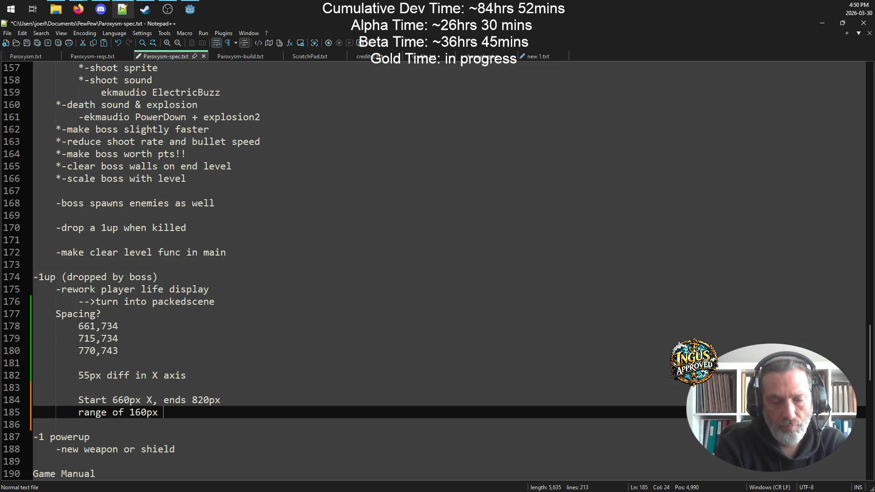
key(ctrl+s)
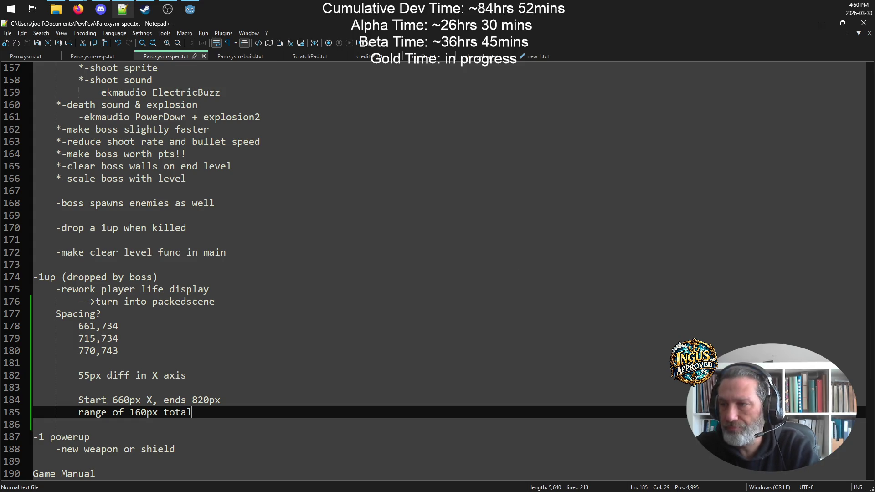
key(alt+Tab)
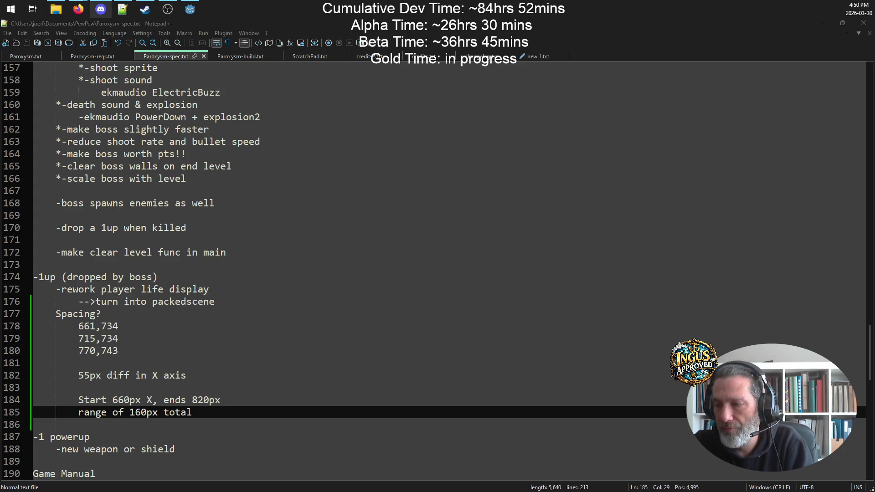
key(alt+Tab)
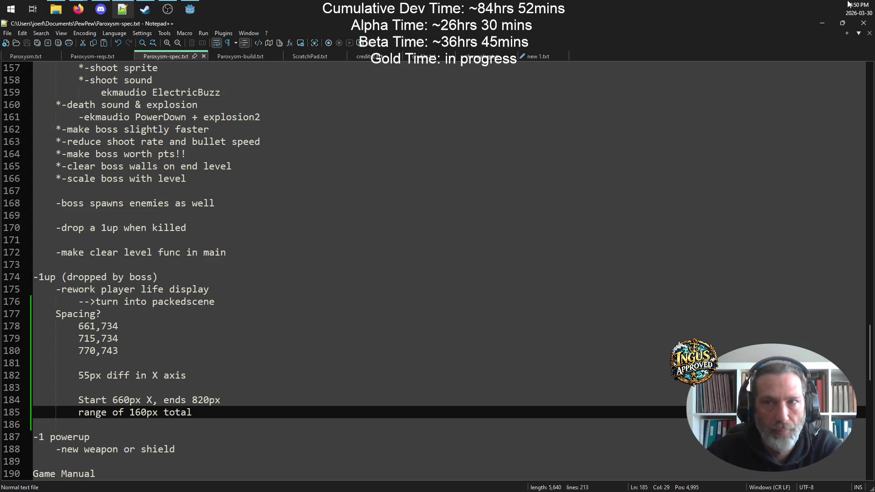
click(822, 25)
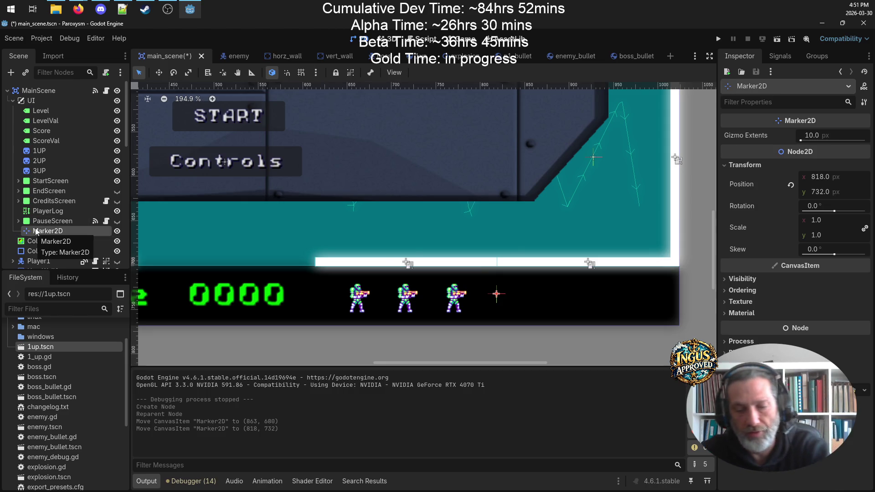
- Delete the temporary Marker2D, select the 1UP sprite at 661, 734, and bring Firefox forward
key(Delete)
click(428, 254)
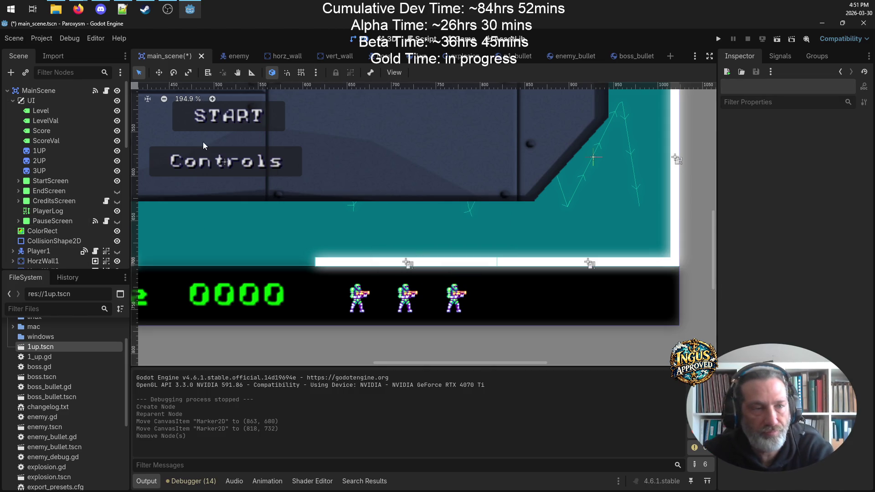
click(72, 151)
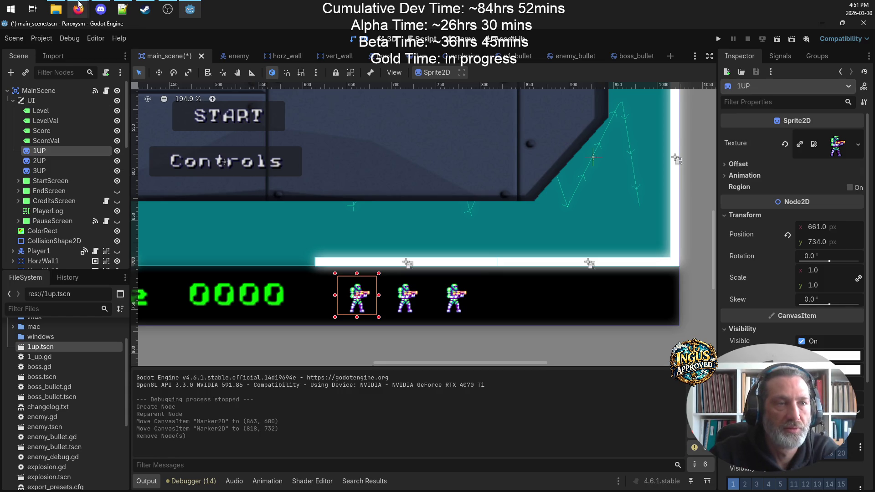
mouse_move(78, 9)
click(109, 48)
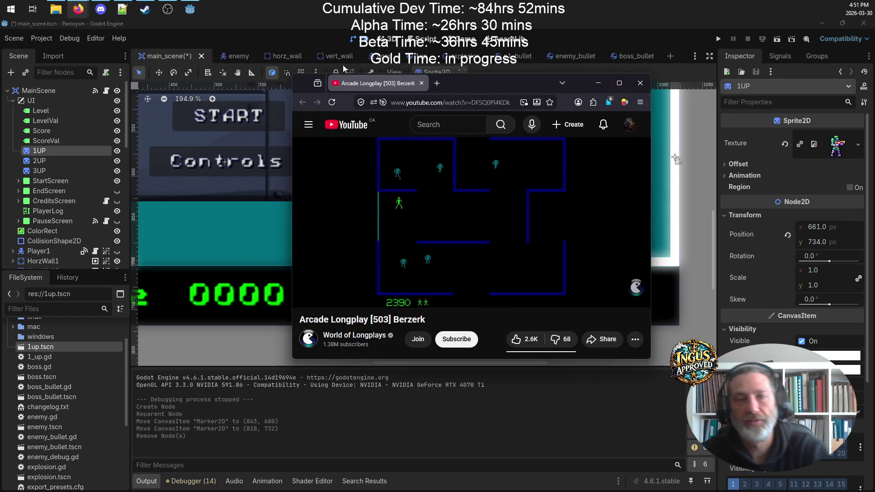
- Search Google in a new tab for 'Godot instantiate and add a Sprite2D in code'
click(441, 84)
text(insta)
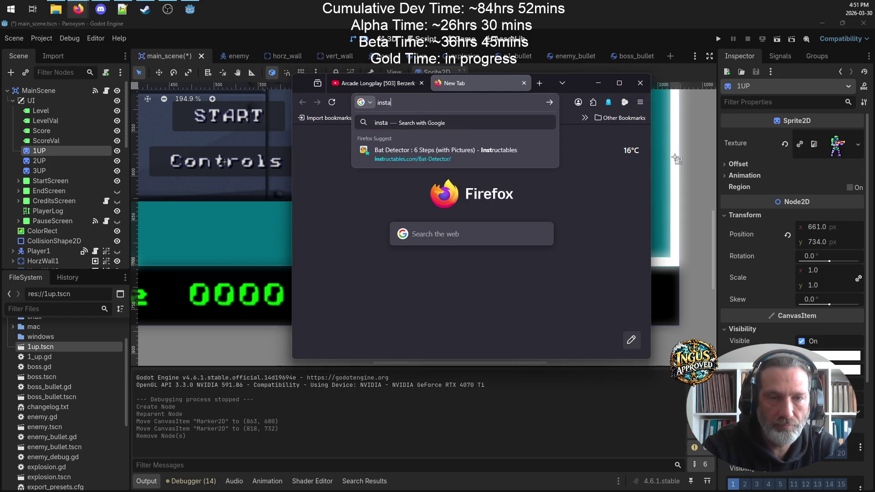
key(BackSpace)
key(BackSpace)
key(BackSpace)
text(Godot instant)
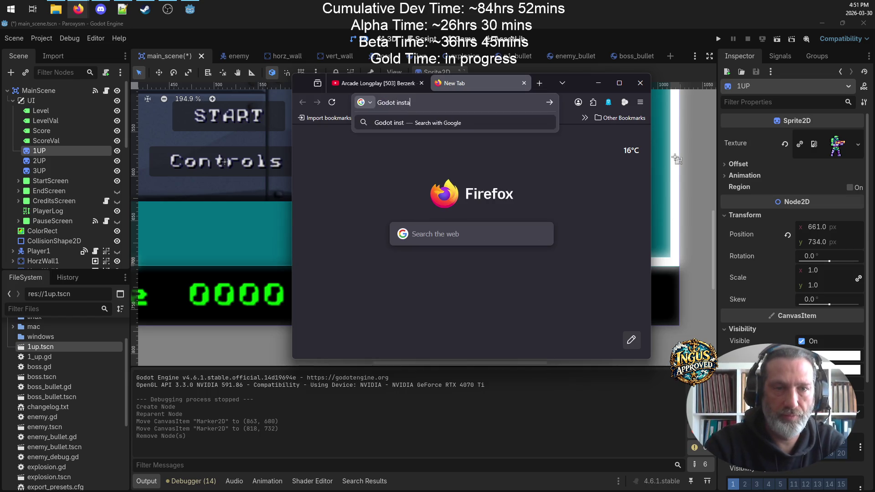
text(ia)
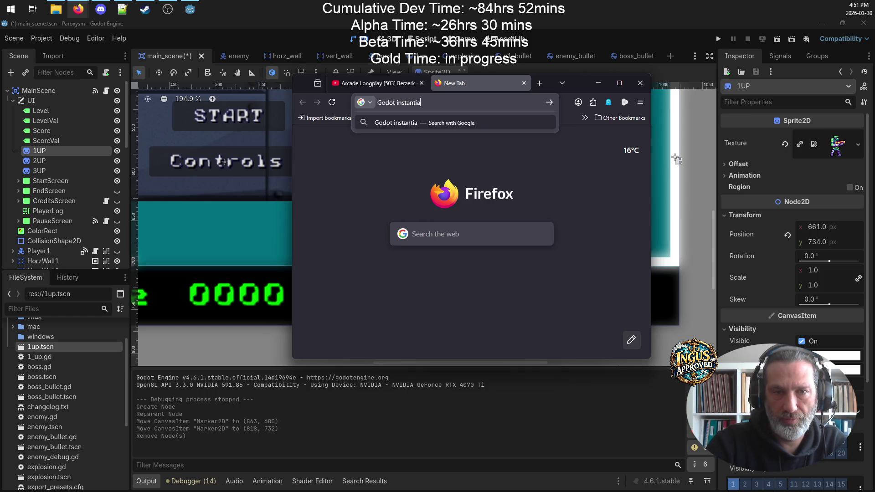
text(te and add )
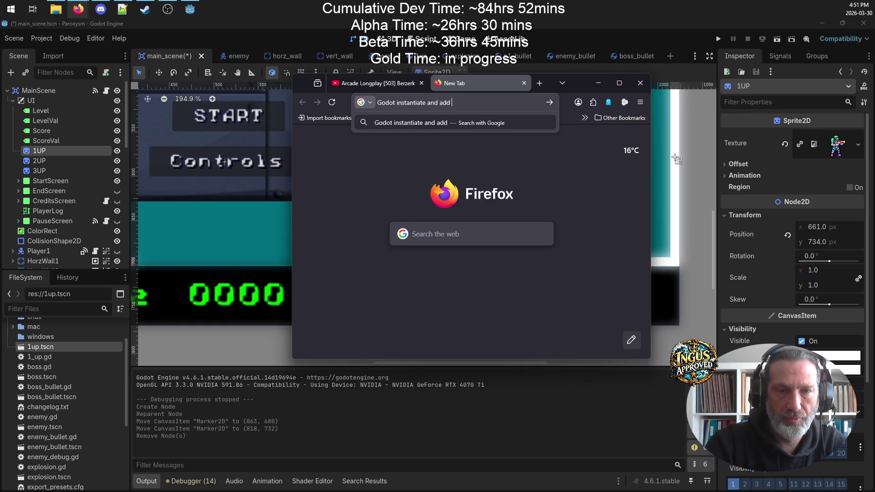
text(a Sprite)
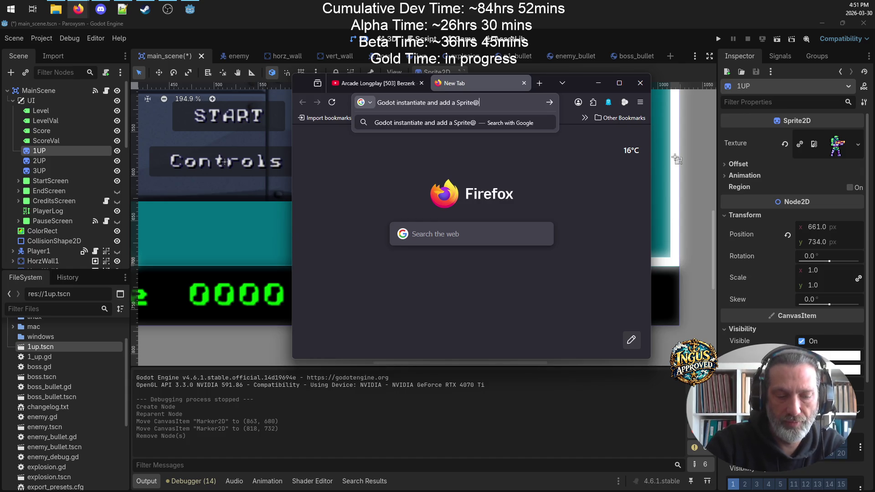
text(2)
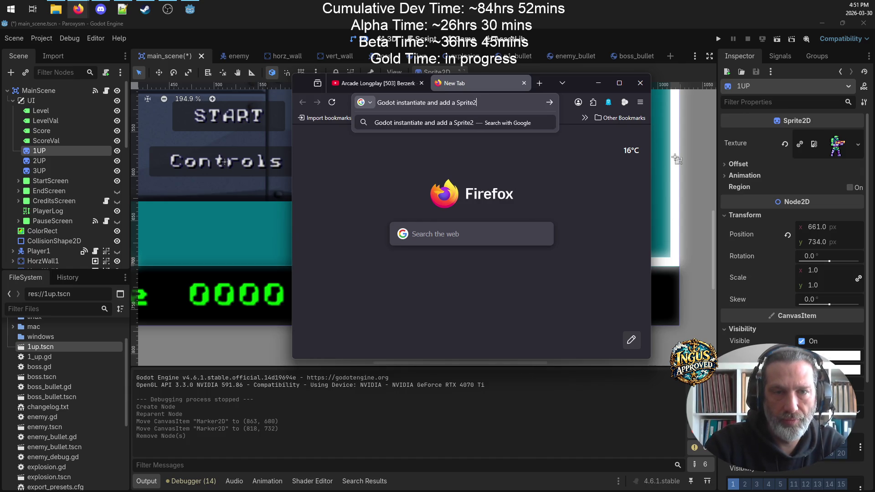
text(D in code)
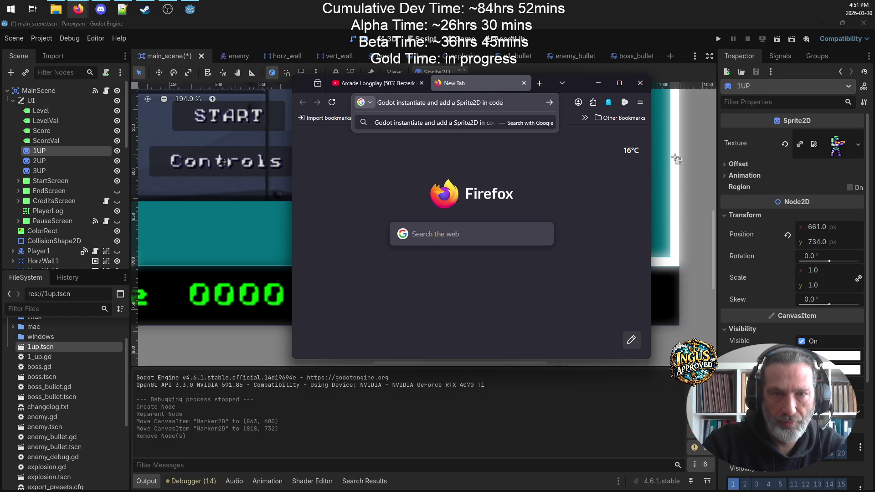
key(Return)
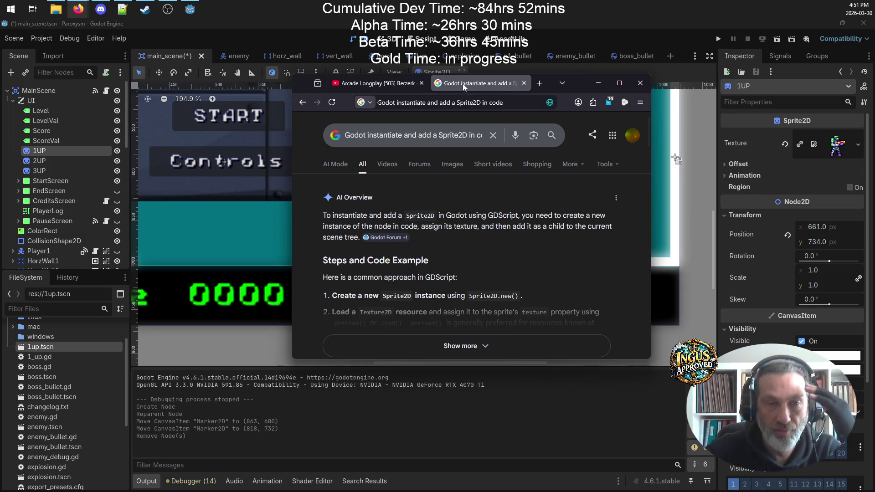
- Copy the Sprite2D code example from the expanded AI Overview, then close the search tab
click(620, 83)
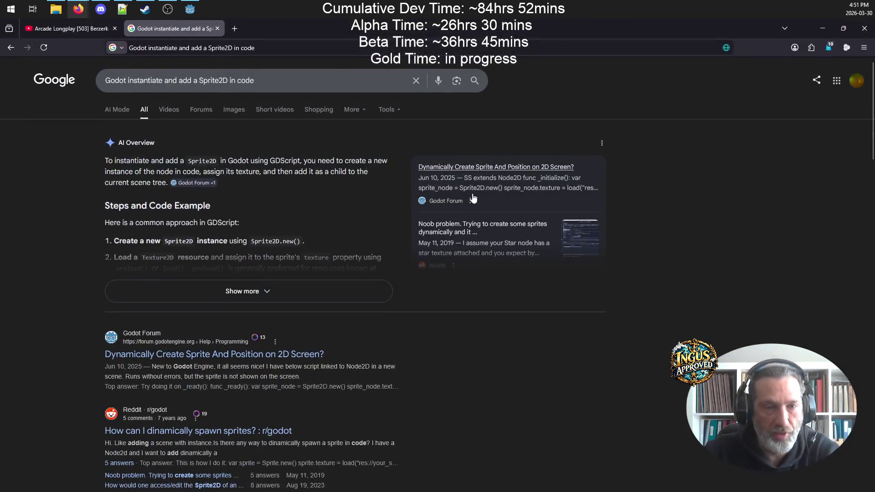
click(242, 301)
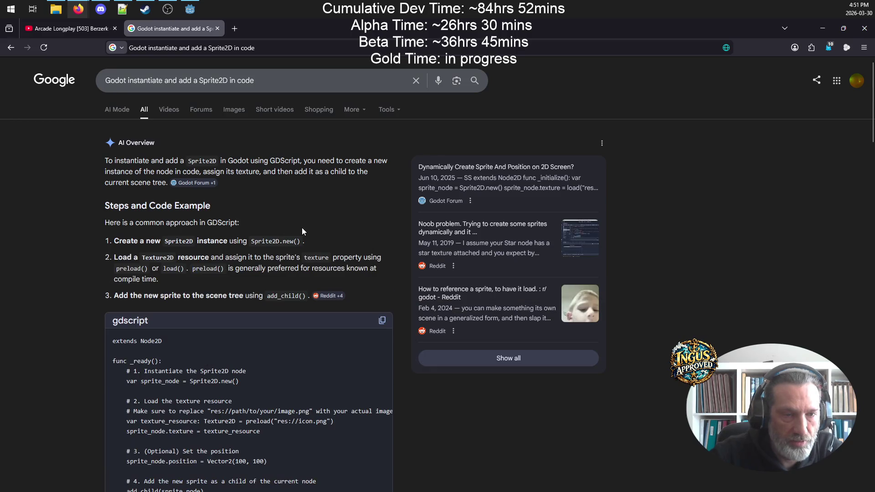
scroll(225, 294, down, 1)
scroll(225, 294, down, 3)
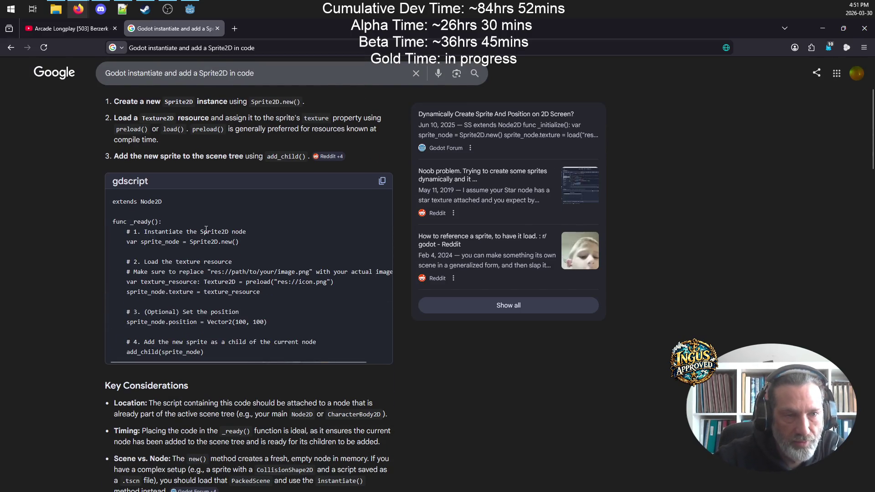
scroll(209, 229, up, 3)
scroll(209, 229, down, 10)
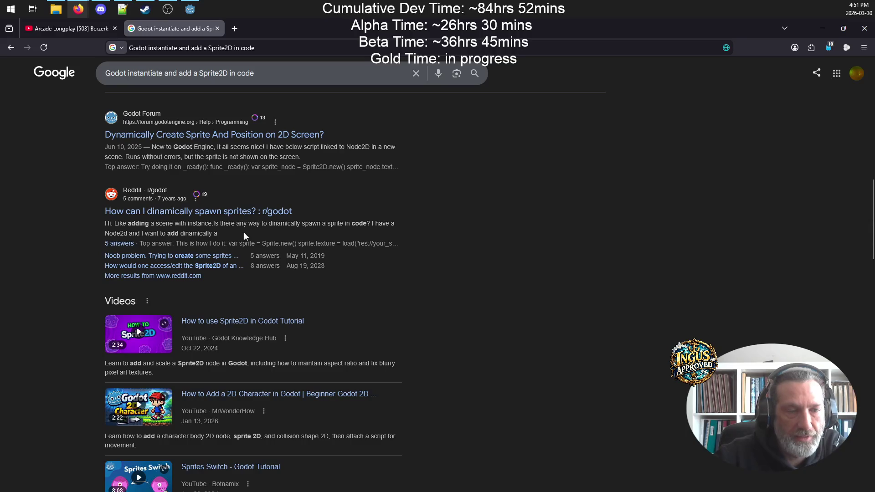
scroll(244, 232, up, 6)
scroll(263, 185, up, 4)
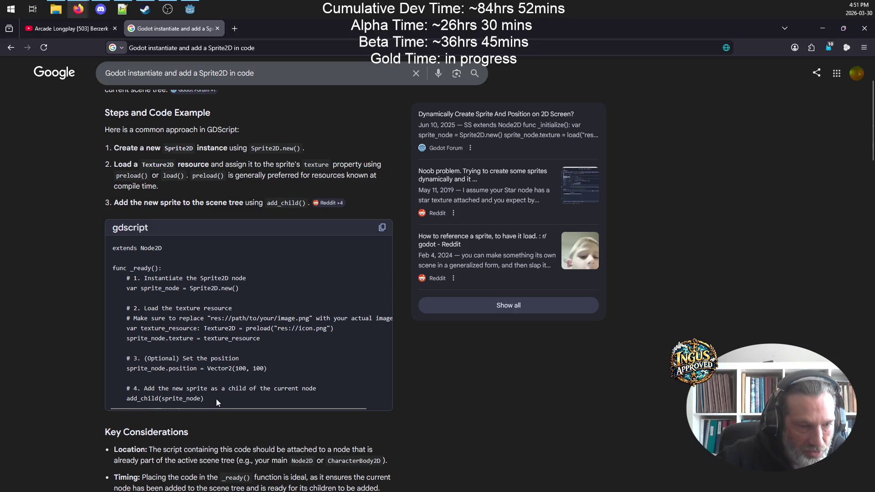
mouse_move(214, 402)
mouse_down()
mouse_move(117, 333)
mouse_move(106, 291)
mouse_move(113, 281)
mouse_up()
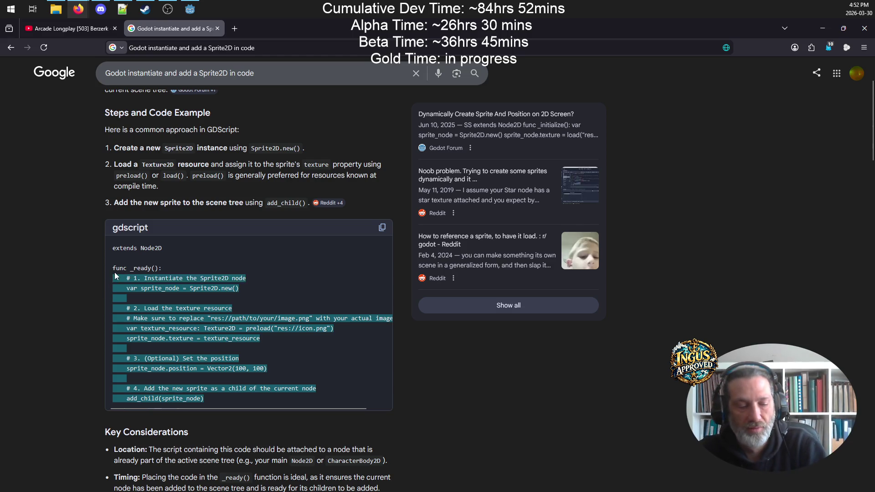
click(219, 27)
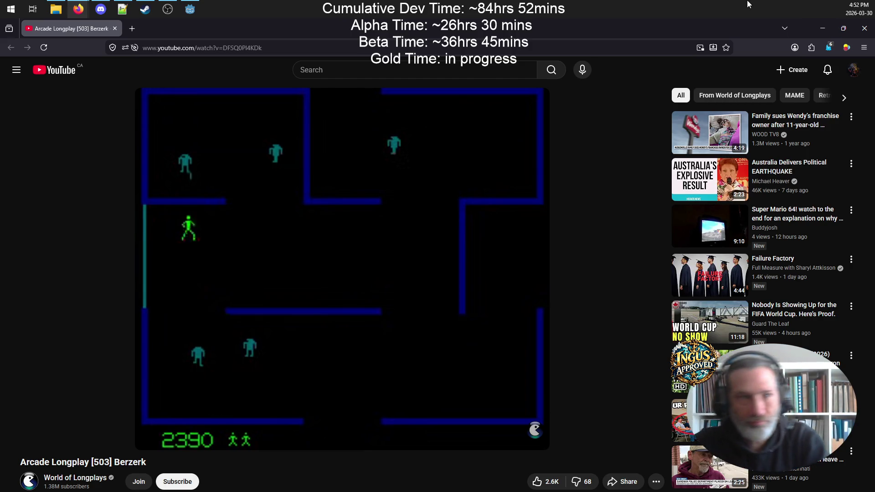
click(122, 9)
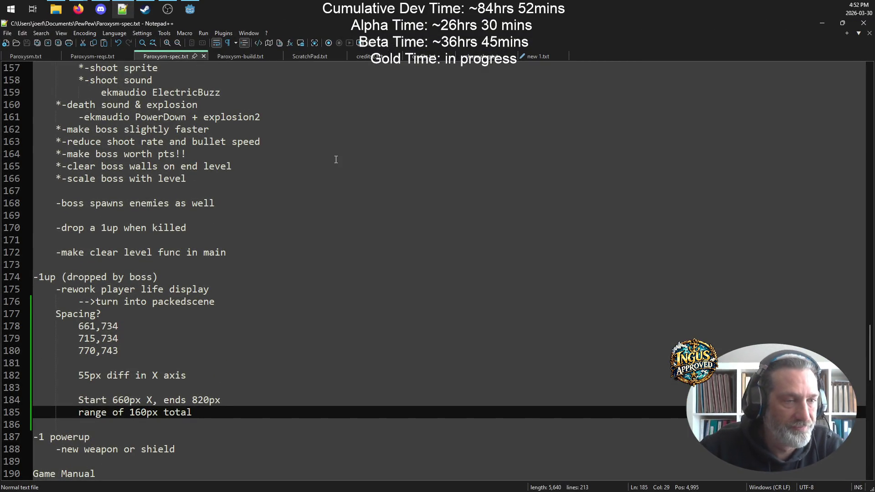
- In ScratchPad.txt, add blank lines and a dashed separator row under Code Snippets
click(311, 56)
scroll(168, 203, down, 5)
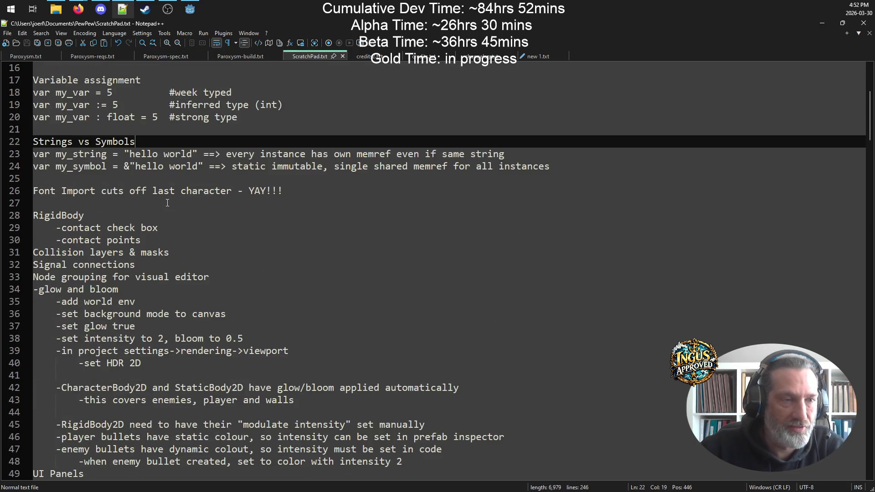
scroll(162, 204, up, 5)
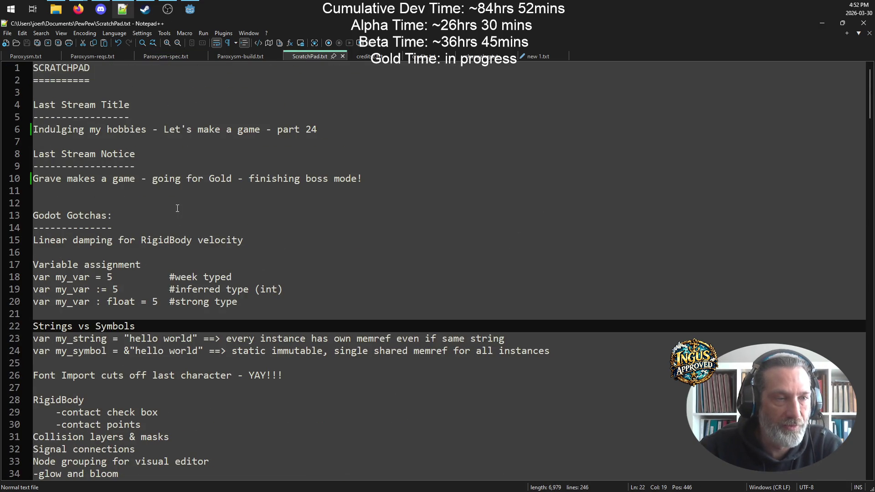
scroll(177, 209, down, 20)
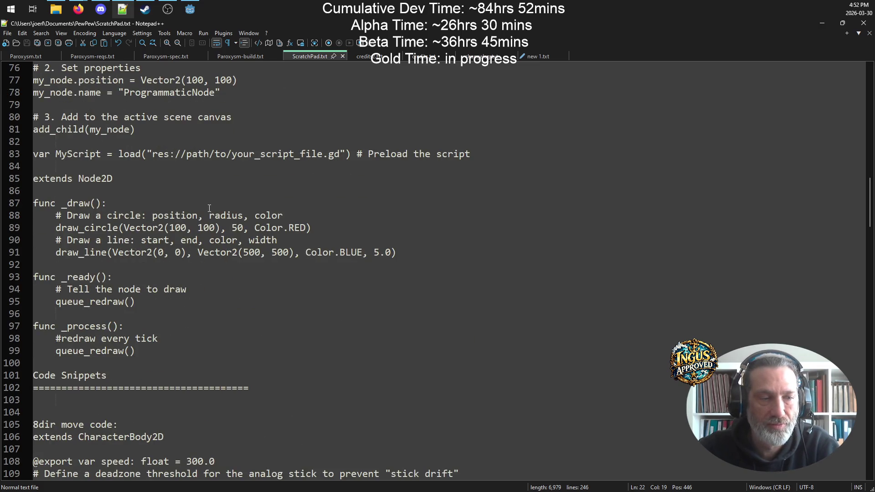
scroll(209, 208, down, 10)
scroll(91, 163, up, 6)
click(110, 255)
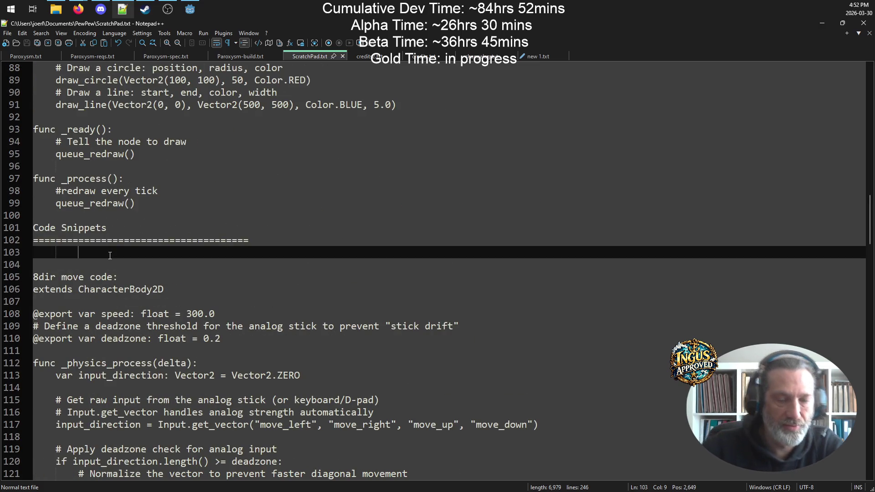
key(Return)
key(Return)
key(Return)
key(Up)
key(Up)
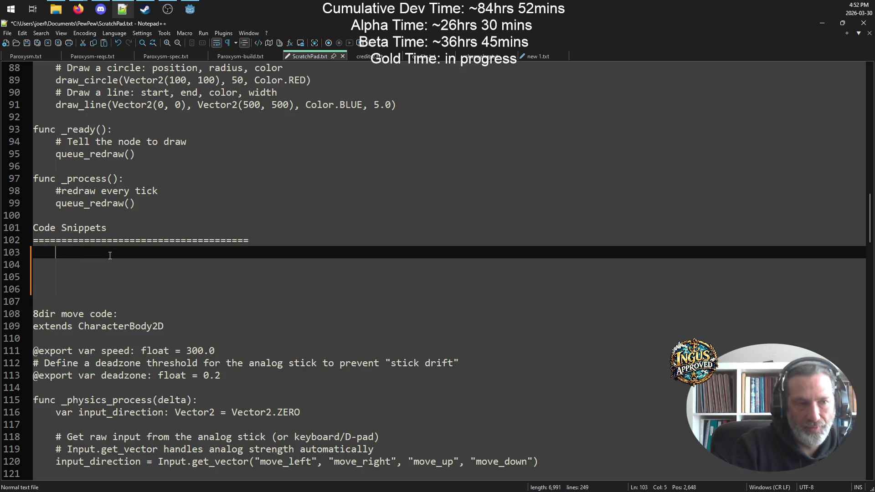
key(Down)
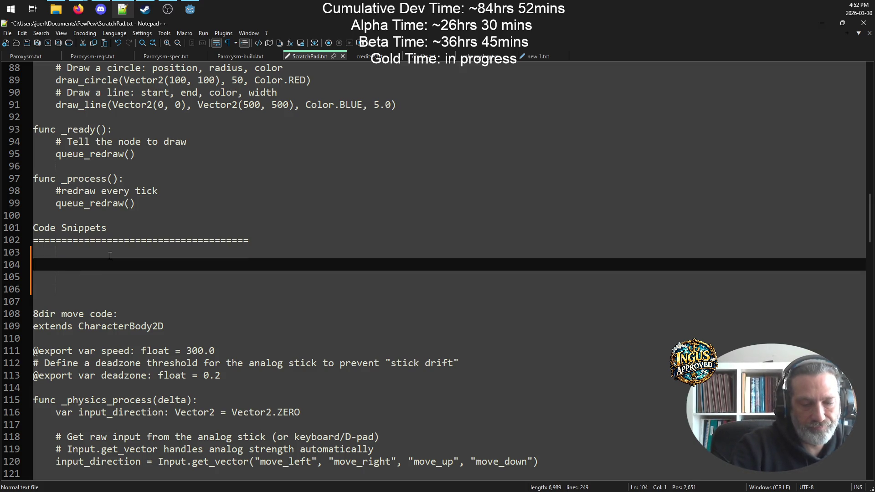
key(Return)
key(Return)
text(-----------------------------------------------)
- Paste the Sprite2D creation code above the separator and fix its indentation
key(Up)
key(Up)
key(ctrl+v)
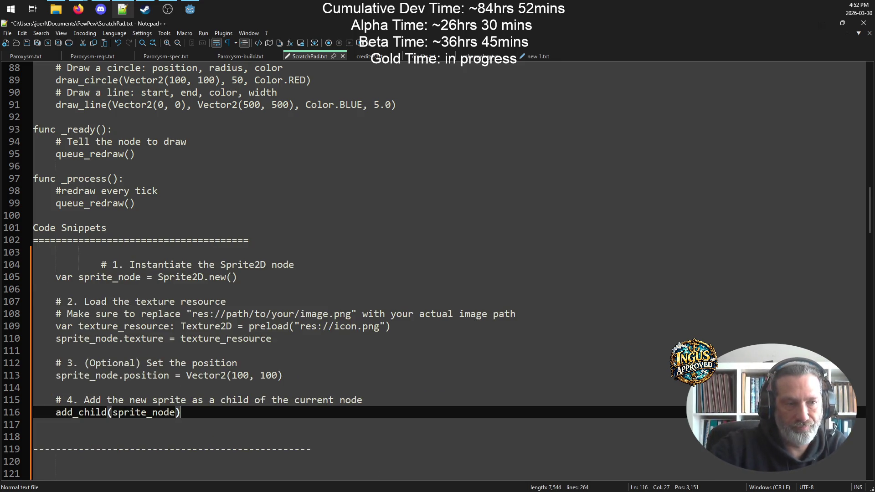
click(104, 263)
key(BackSpace)
key(BackSpace)
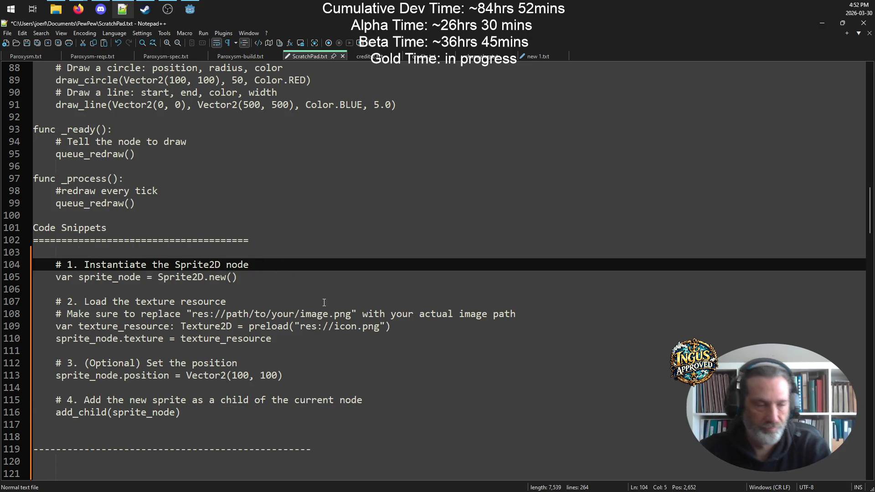
click(265, 364)
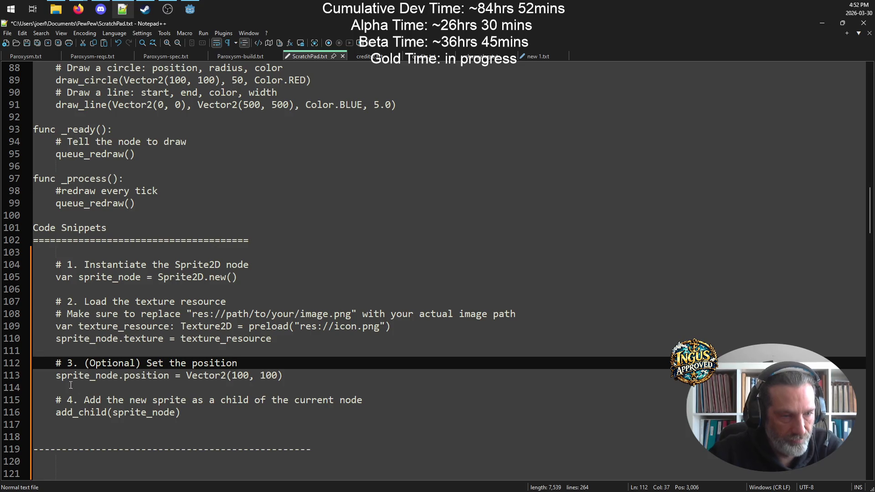
click(181, 411)
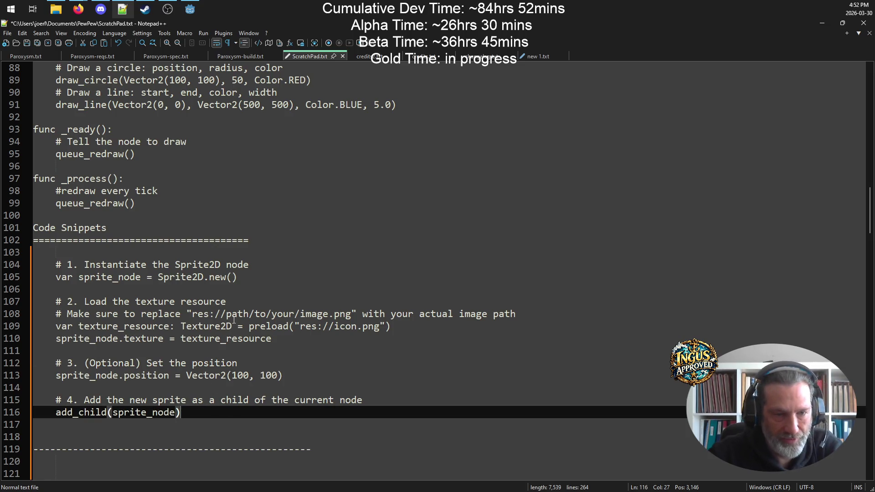
click(107, 356)
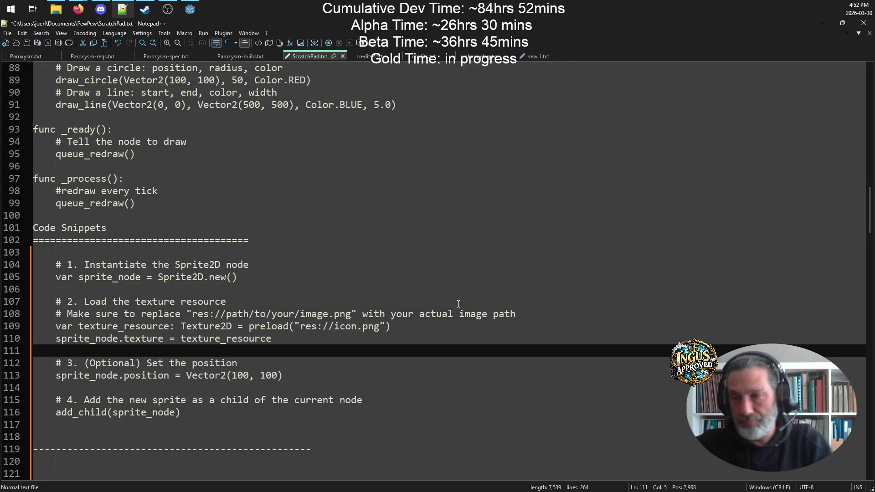
mouse_move(183, 410)
mouse_down()
mouse_move(110, 412)
mouse_move(34, 252)
mouse_up()
key(ctrl+c)
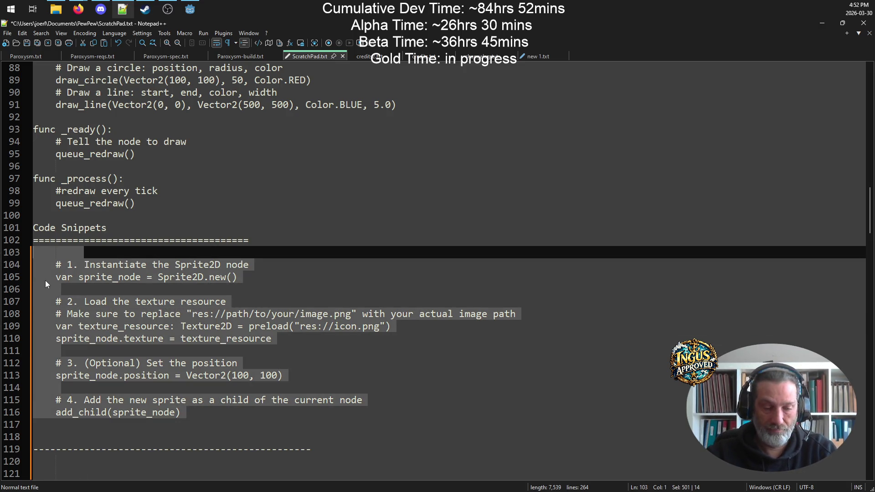
click(190, 9)
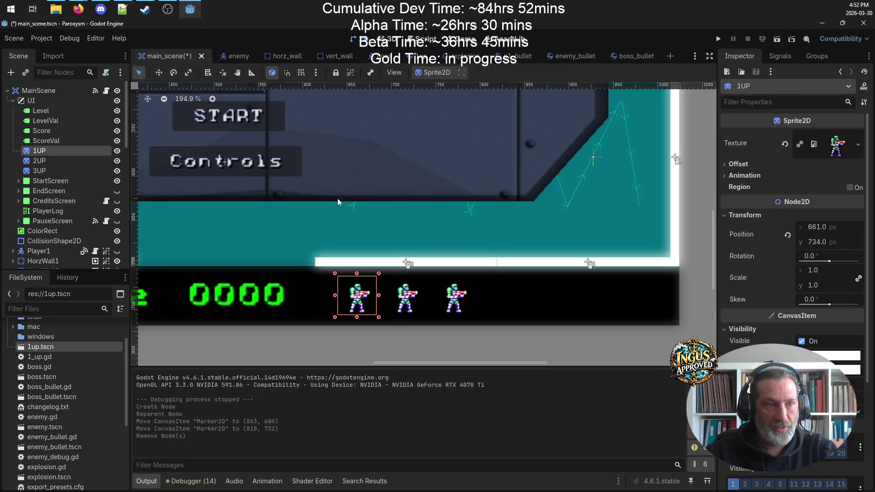
- Save the main scene and open main_scene.gd in the script editor
scroll(579, 225, up, 3)
scroll(578, 225, left, 4)
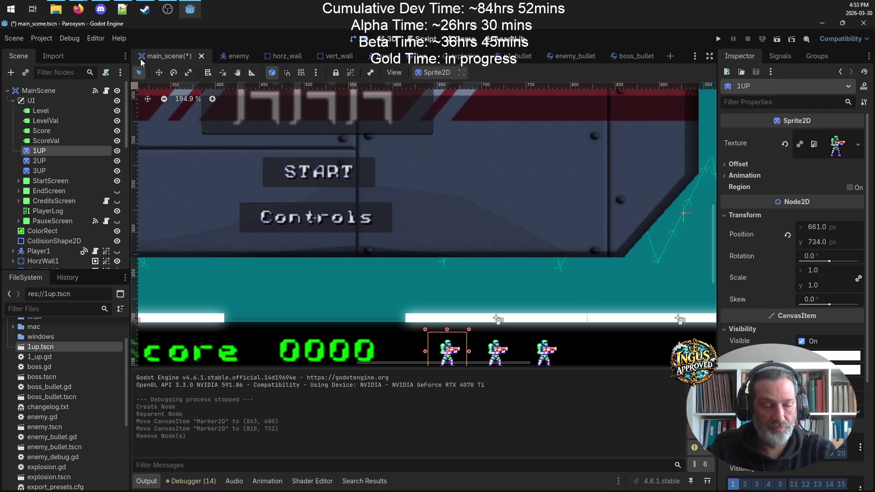
key(ctrl+s)
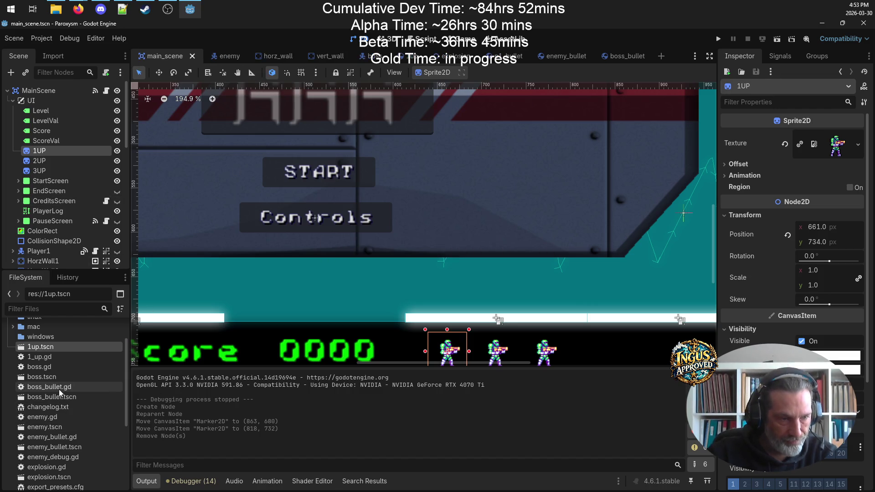
scroll(80, 418, down, 5)
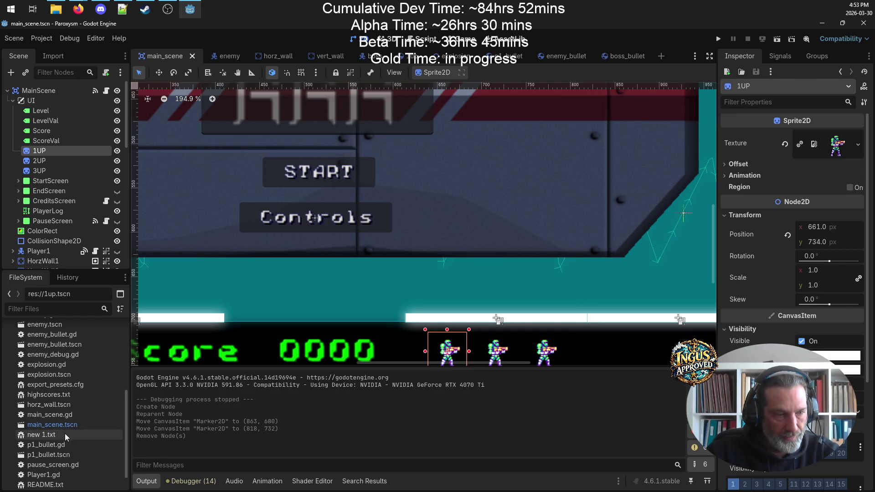
click(64, 415)
double_click(64, 414)
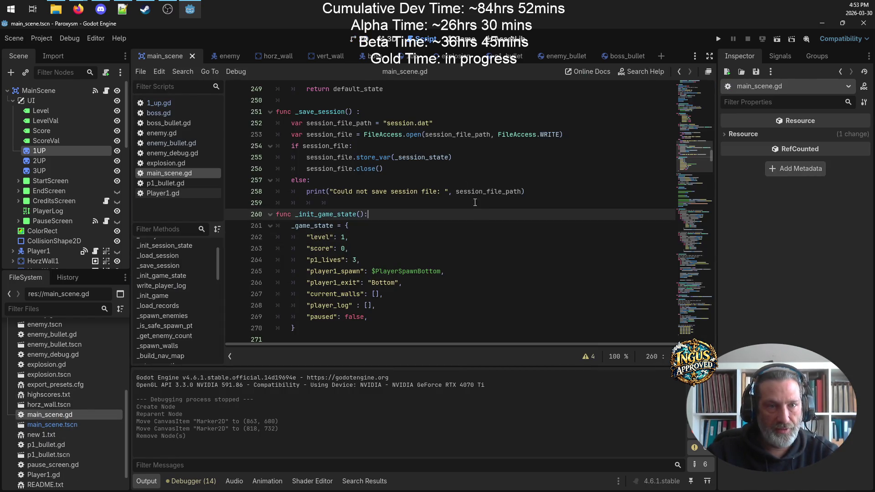
- Paste the Sprite2D example code into _update_life_counters after its comment lines
scroll(182, 269, down, 1)
scroll(182, 269, down, 5)
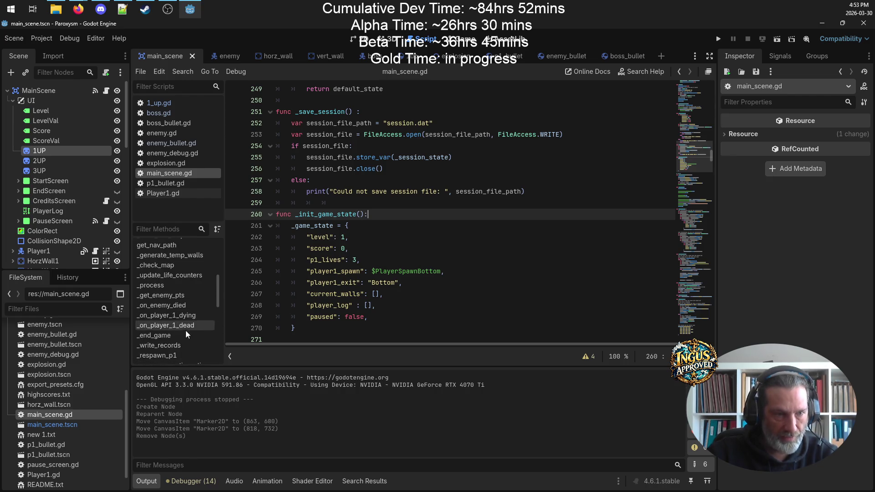
click(176, 276)
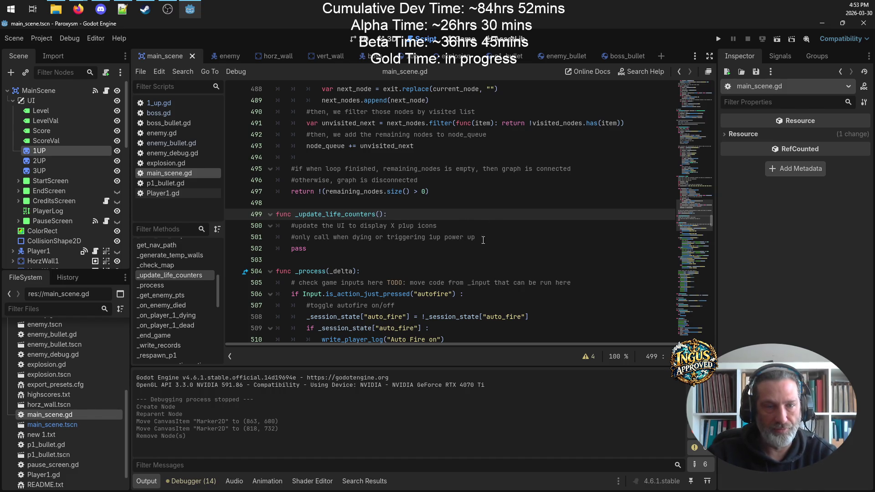
click(540, 235)
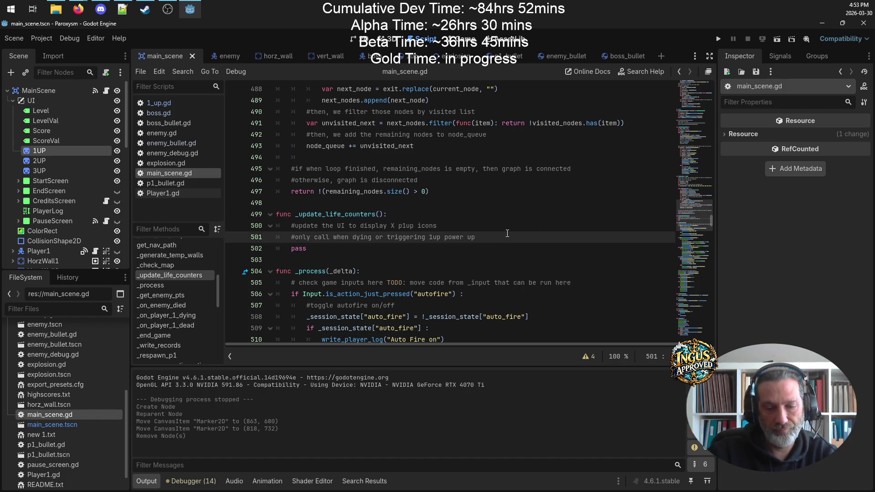
key(Return)
key(Return)
key(ctrl+v)
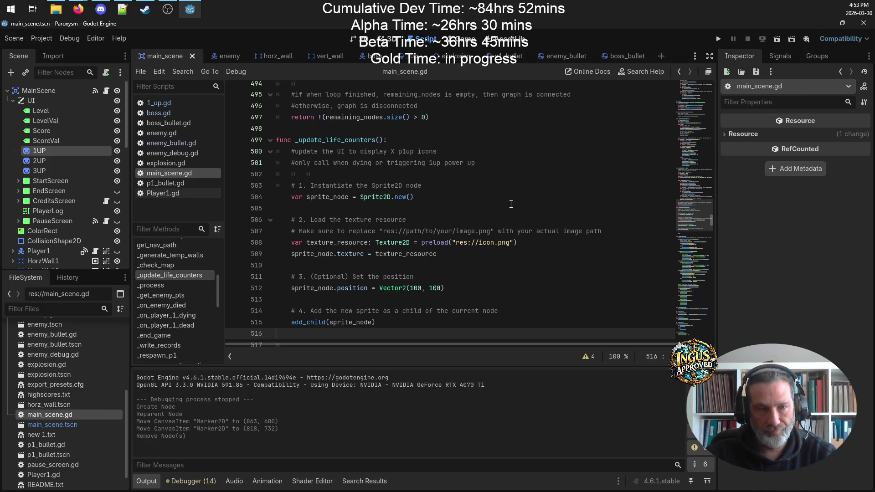
- Delete the pasted numbered comment lines, the position comment and the old pass line
scroll(511, 204, down, 2)
scroll(457, 214, up, 3)
mouse_move(456, 226)
mouse_down()
mouse_move(365, 225)
mouse_move(278, 203)
mouse_move(237, 203)
mouse_up()
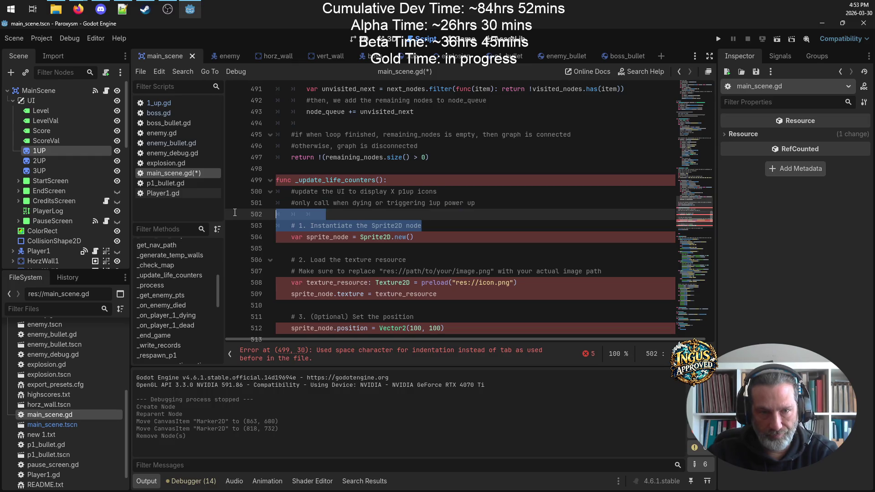
text(\)
key(BackSpace)
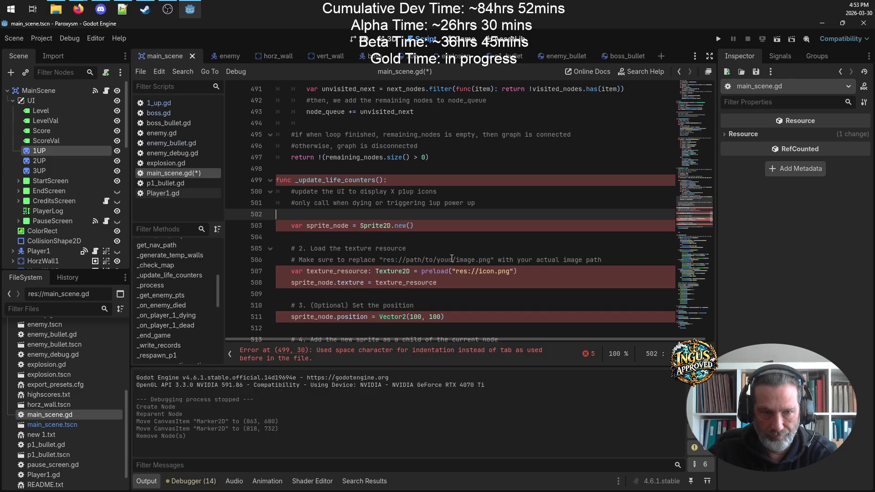
drag(609, 261, 276, 249)
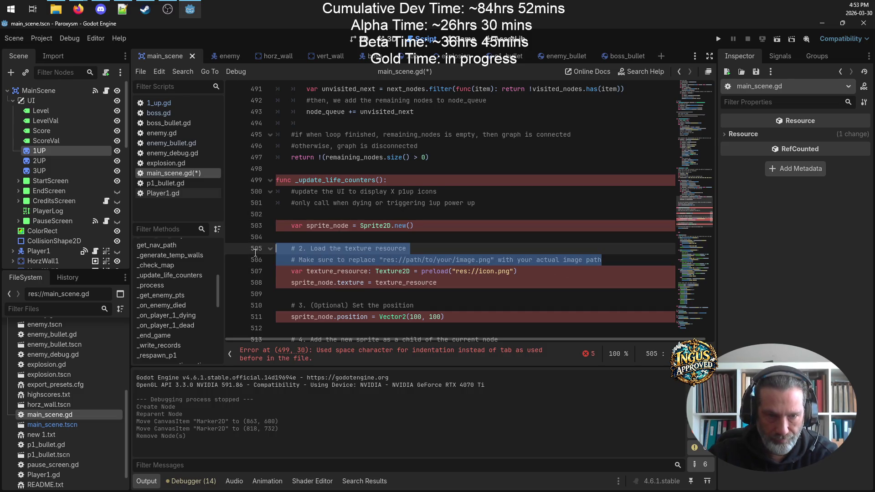
key(BackSpace)
key(BackSpace)
drag(413, 282, 241, 273)
key(BackSpace)
scroll(475, 271, down, 1)
drag(498, 271, 247, 268)
key(BackSpace)
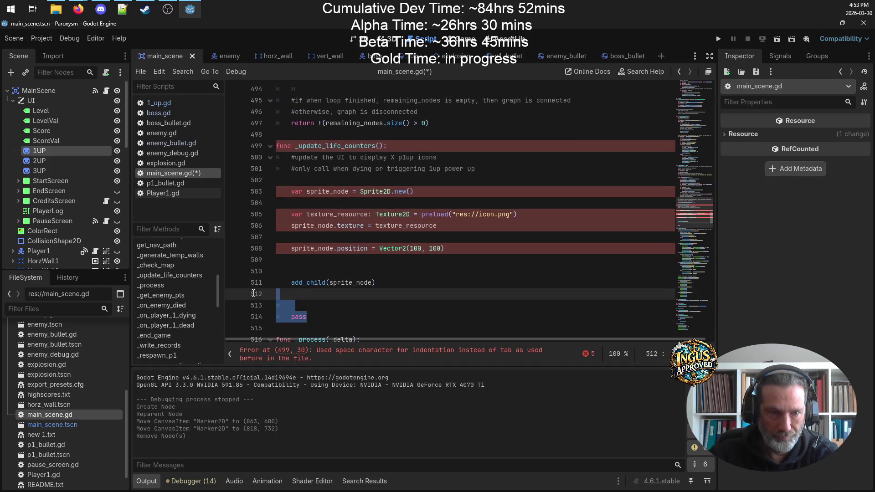
scroll(350, 308, up, 2)
scroll(350, 307, down, 2)
- Prefix add_child with $UI. on line 510 so the sprite joins $UI, and save
click(388, 271)
click(390, 257)
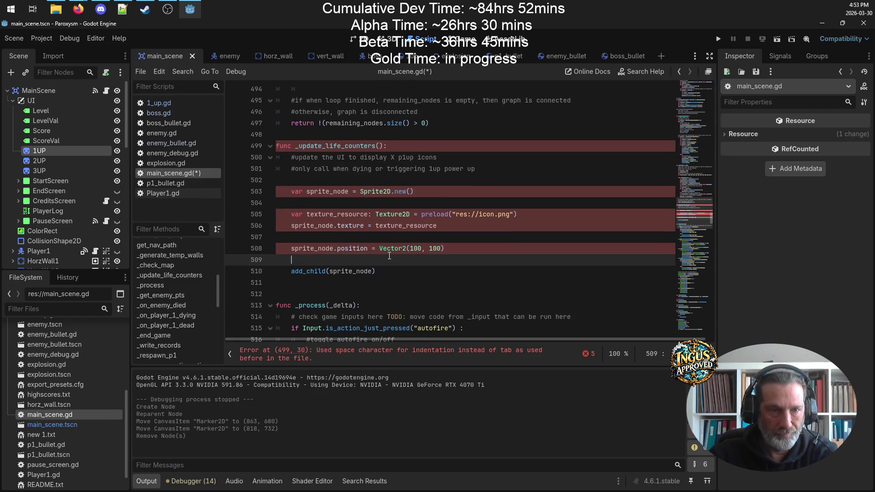
double_click(308, 270)
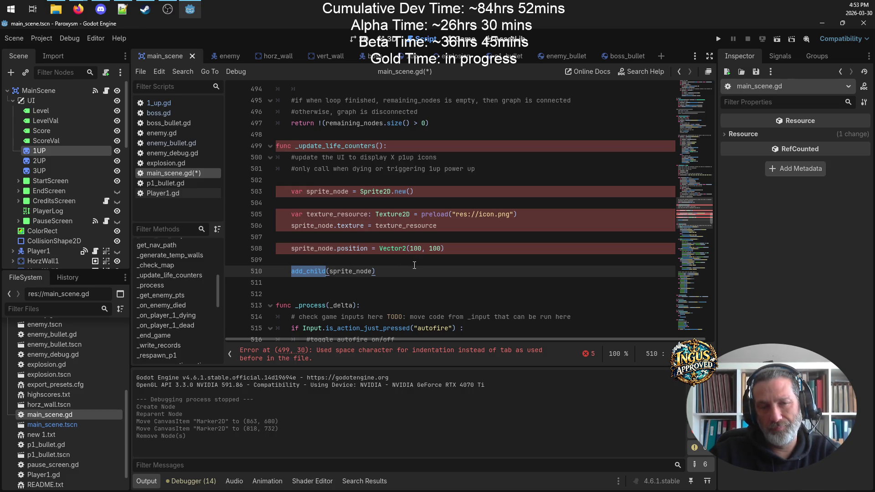
click(289, 272)
click(387, 259)
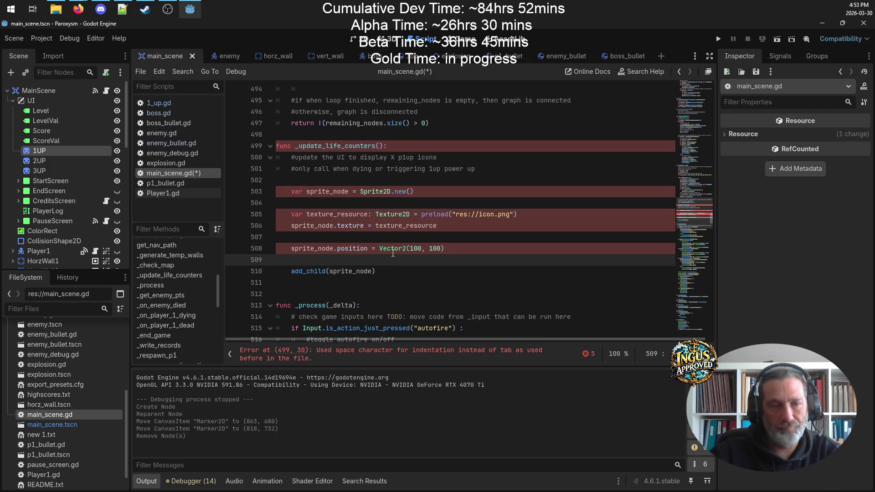
click(289, 273)
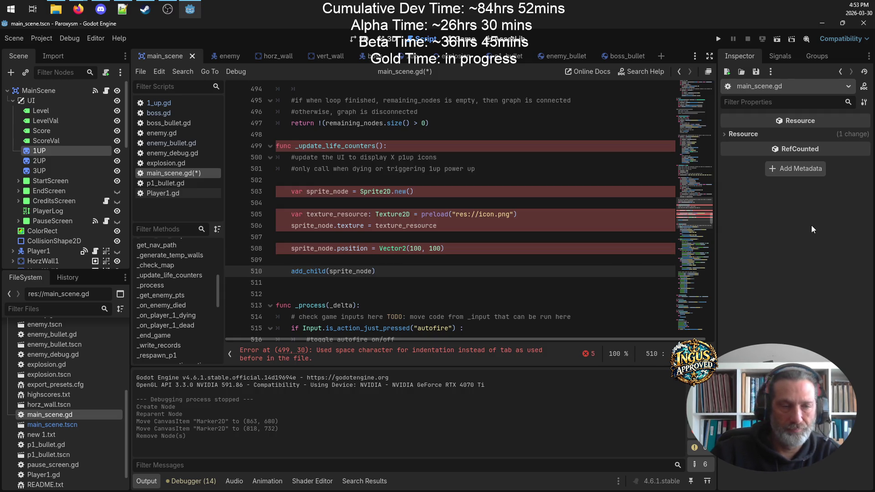
text($UI.)
key(ctrl+s)
click(633, 255)
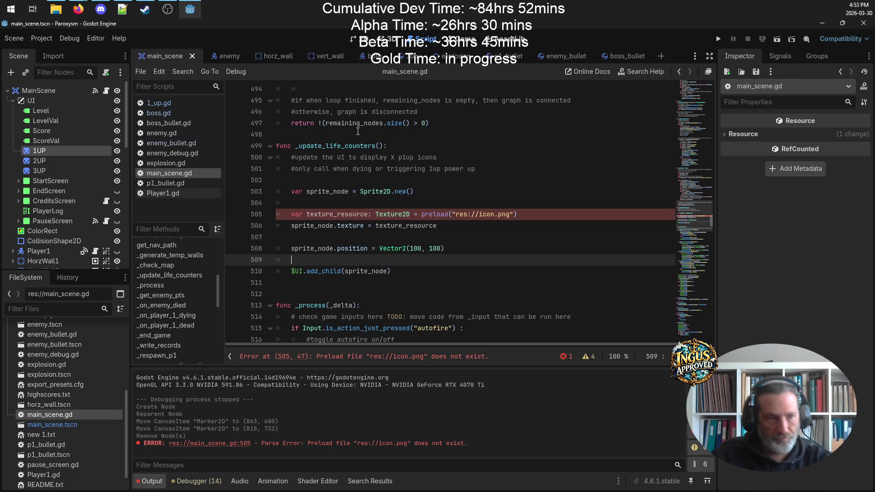
- Replace icon in the preload path with the res://assets/graphics/p1_1up.png suggestion, removing the duplicate .png
scroll(90, 348, up, 5)
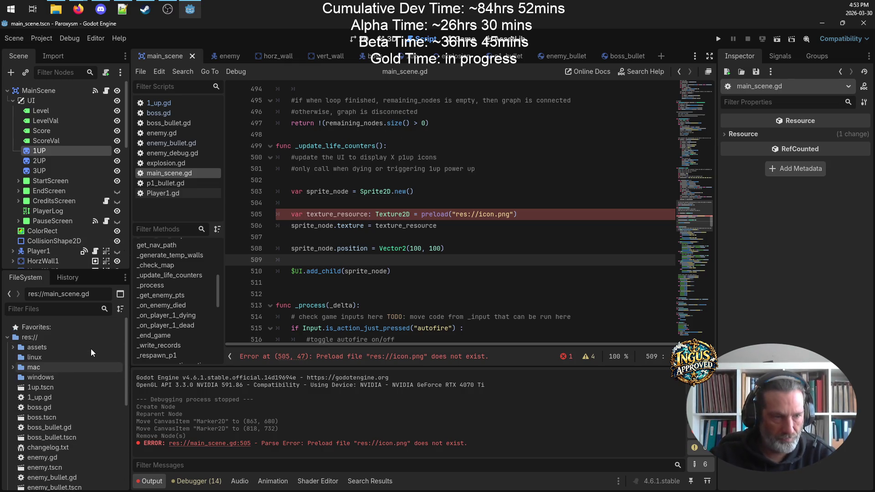
click(14, 348)
click(19, 366)
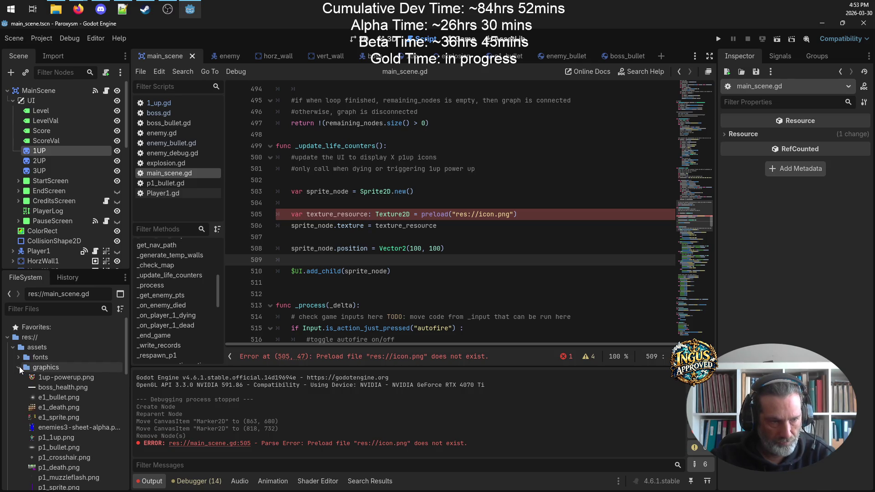
mouse_move(79, 439)
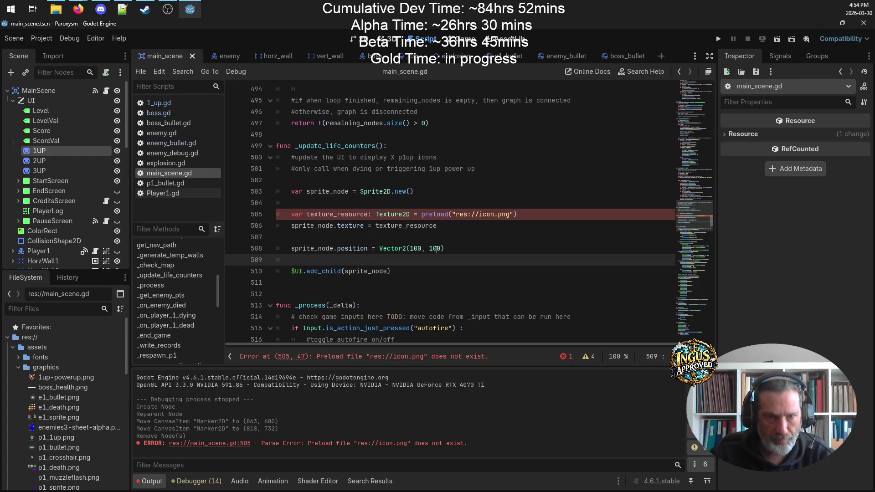
drag(495, 214, 480, 215)
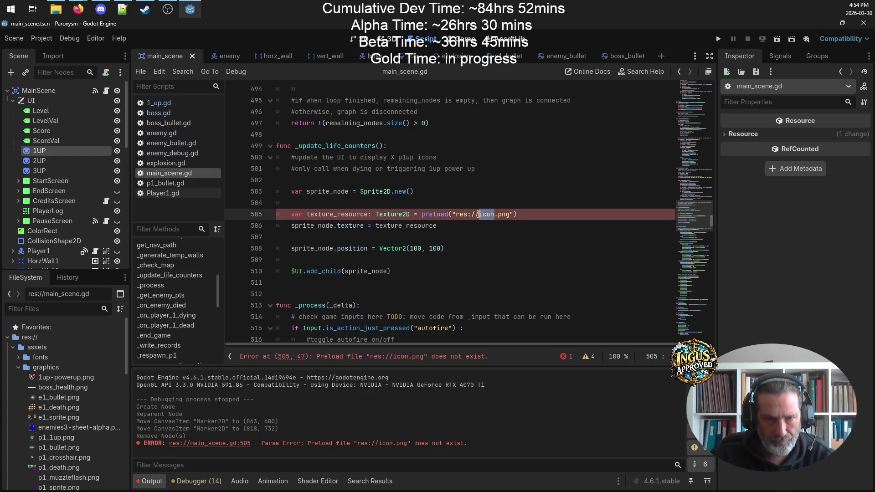
text(graphics/)
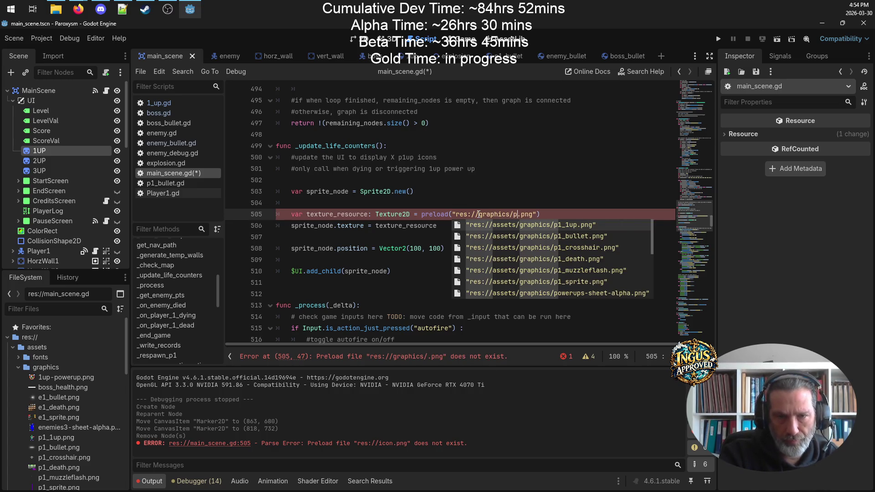
text(p1)
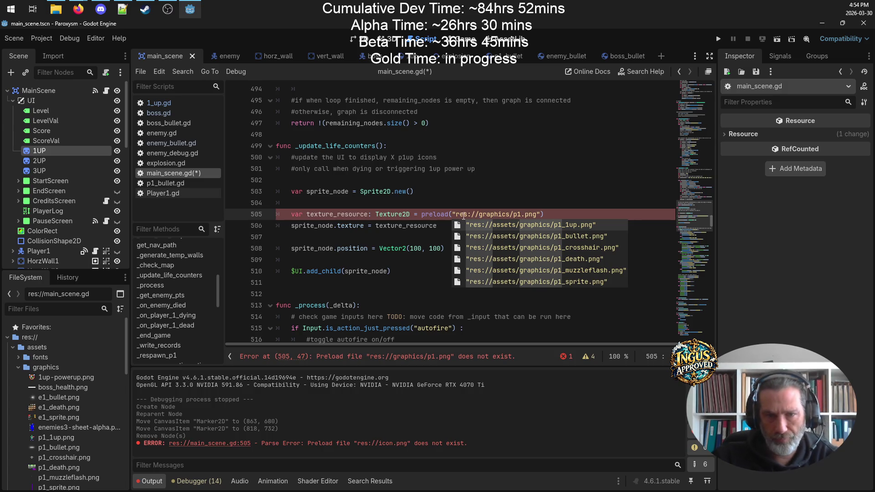
click(521, 226)
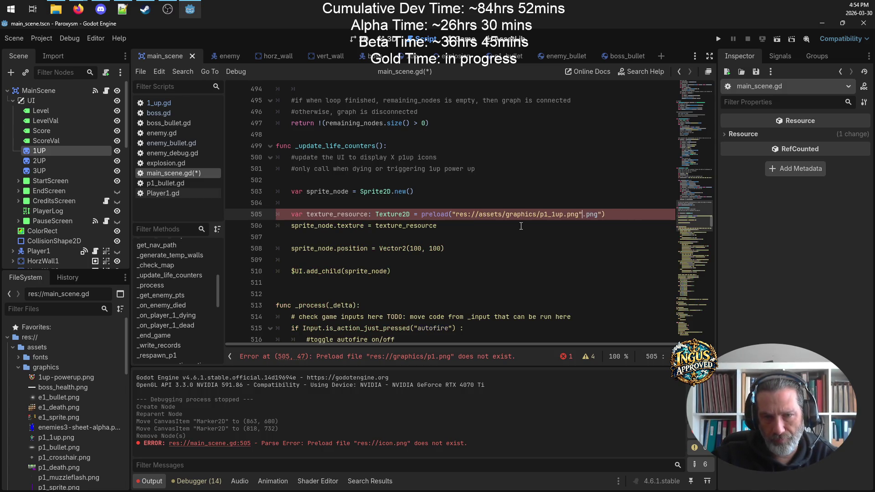
click(583, 157)
click(601, 213)
key(BackSpace)
key(BackSpace)
key(BackSpace)
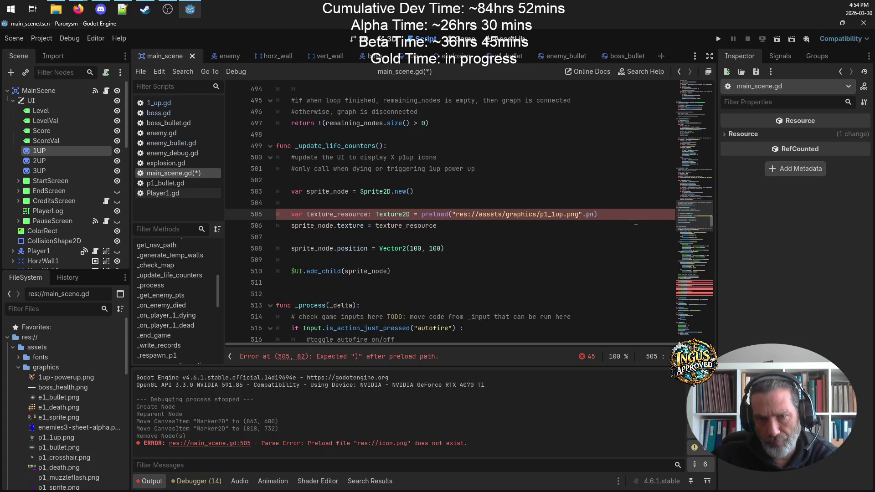
- Clean stray characters before the preload path string and save the script
click(453, 214)
text(^)
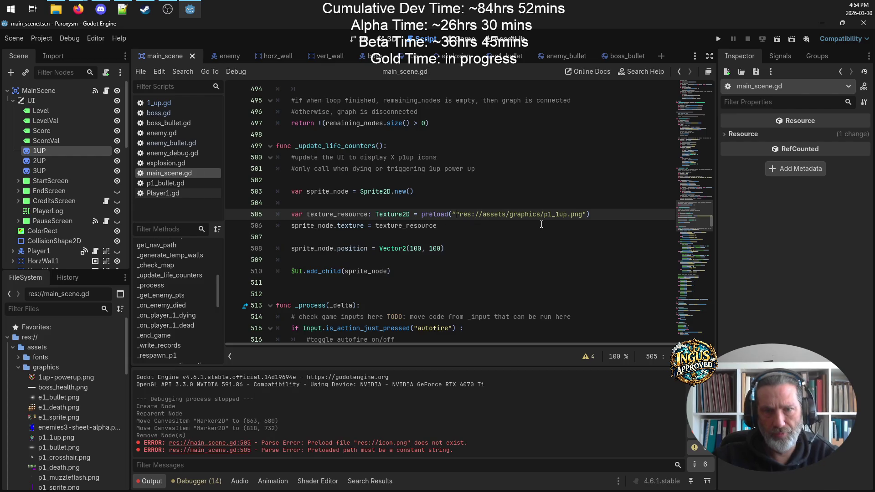
key(ctrl+s)
click(632, 252)
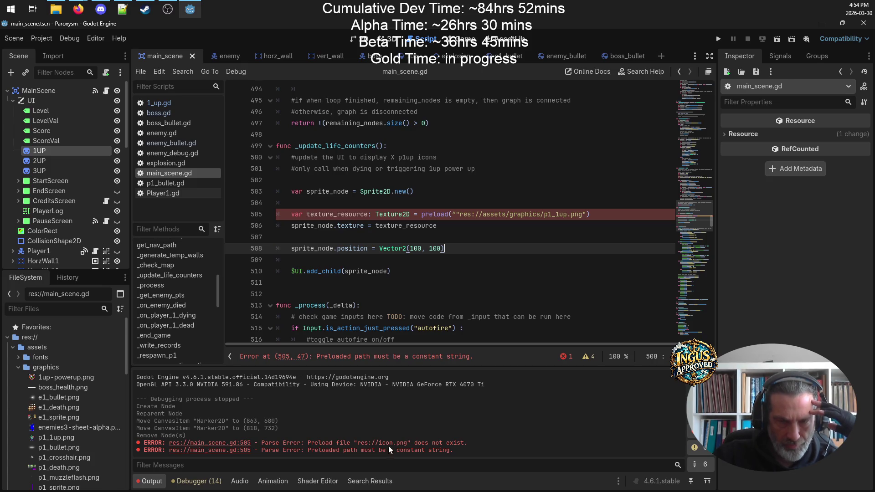
click(452, 241)
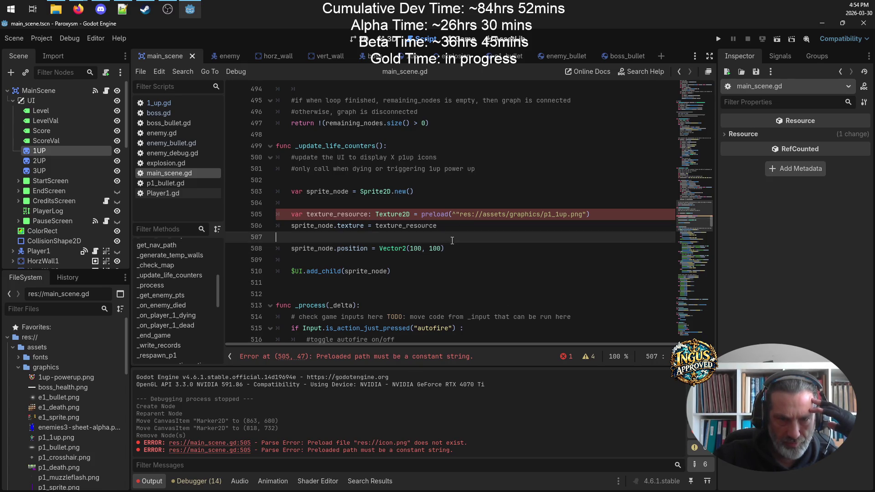
click(457, 213)
key(BackSpace)
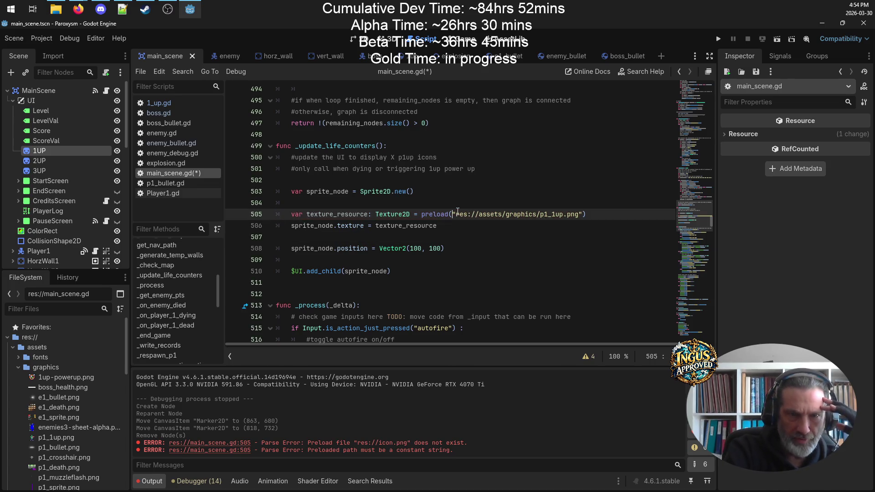
text(&)
key(ctrl+s)
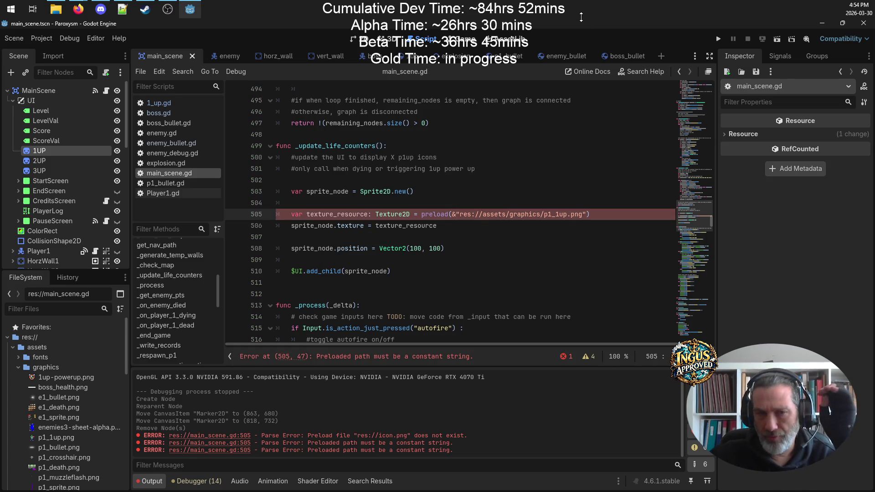
key(BackSpace)
click(498, 250)
- Save the corrected script, then view the Input Map in Project Settings
key(ctrl+s)
mouse_move(547, 215)
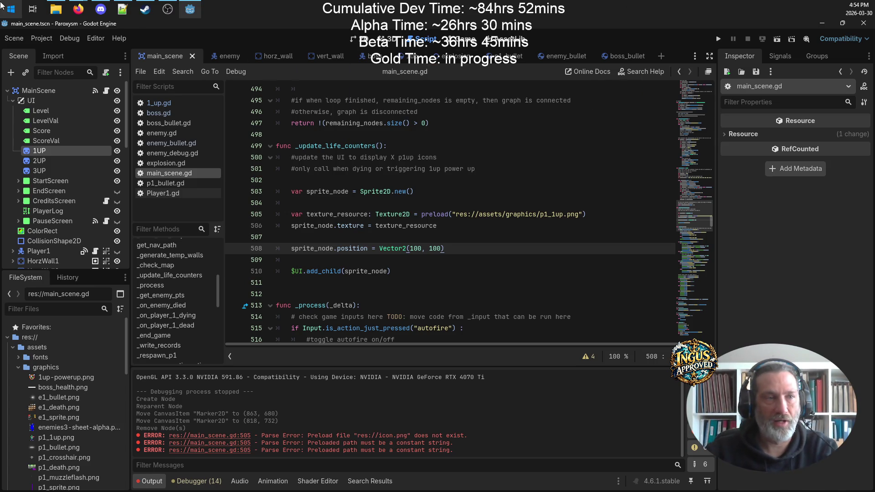
click(45, 43)
click(58, 51)
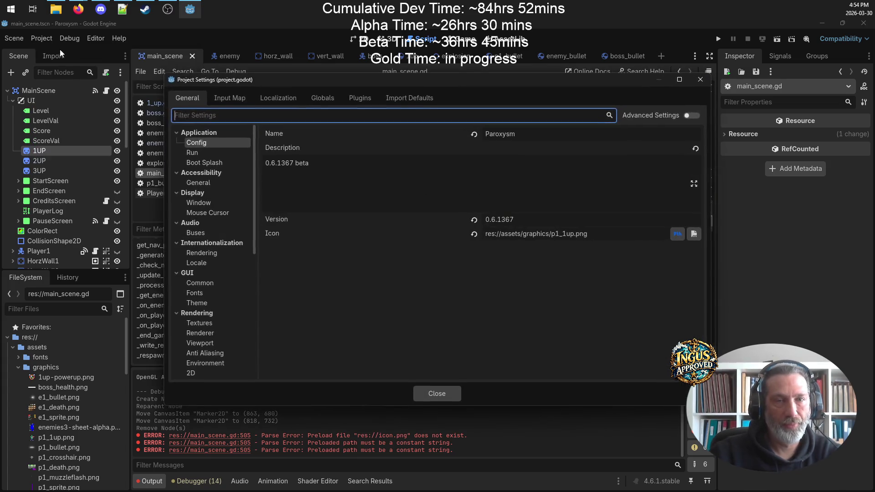
click(231, 99)
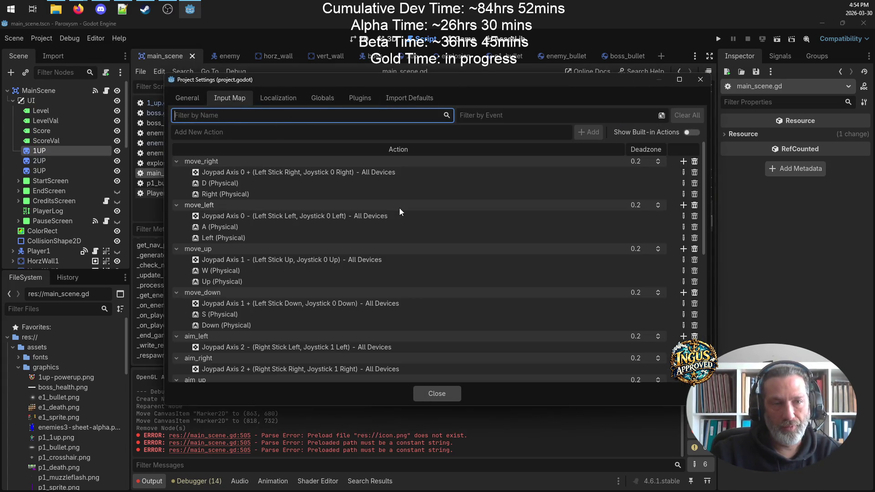
scroll(409, 220, down, 5)
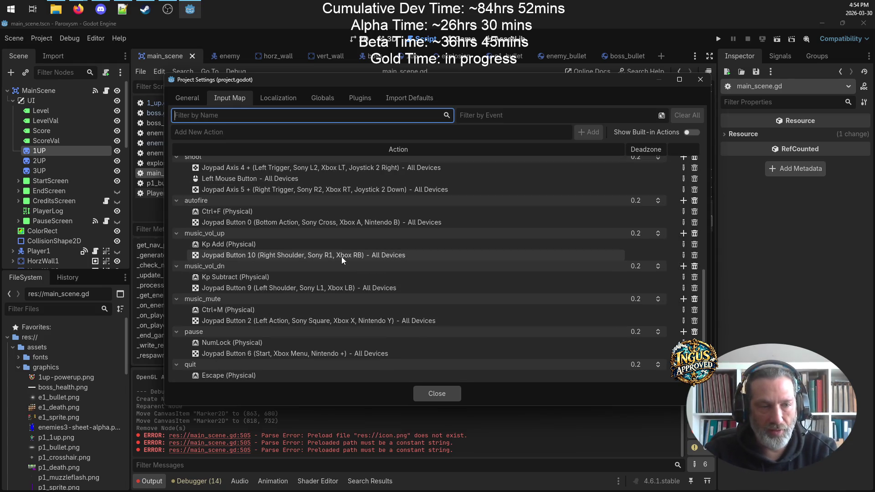
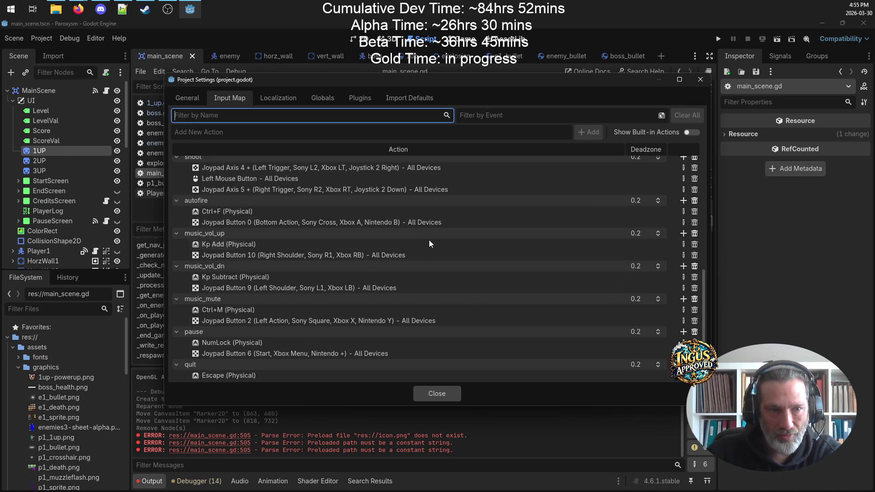
- Add the Equal and Shift+Equal keys to the music_vol_up action
click(684, 233)
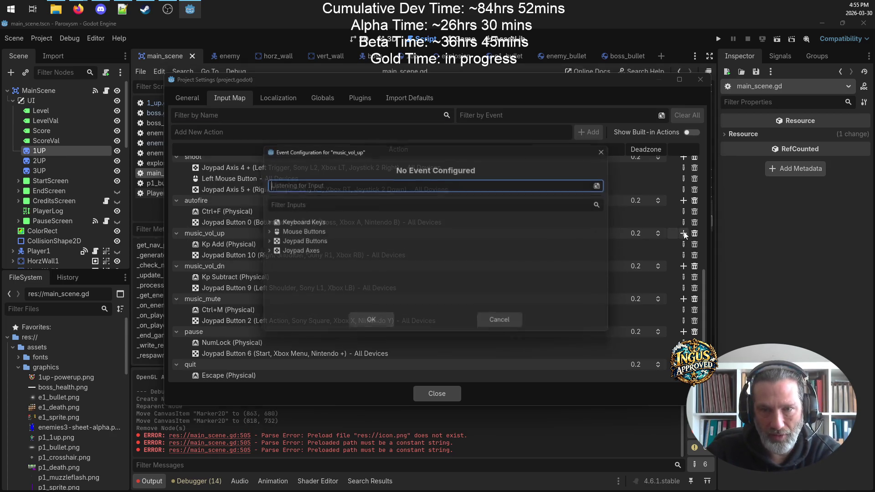
key(equal)
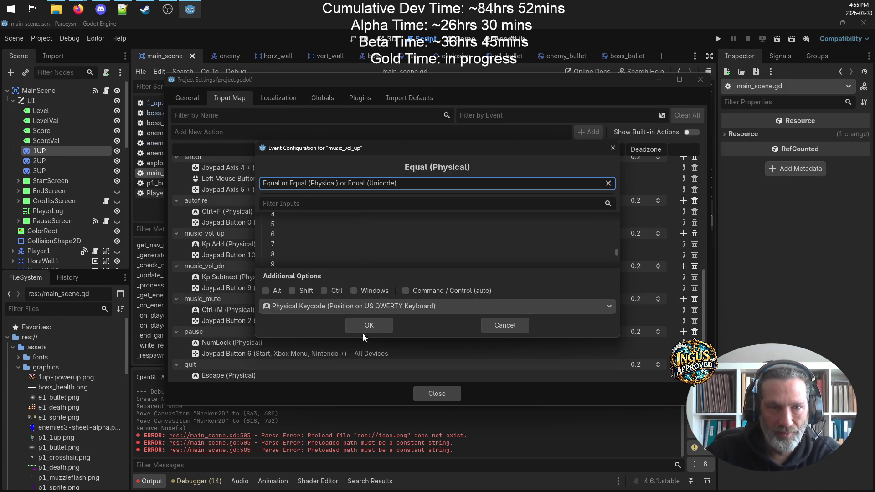
click(376, 327)
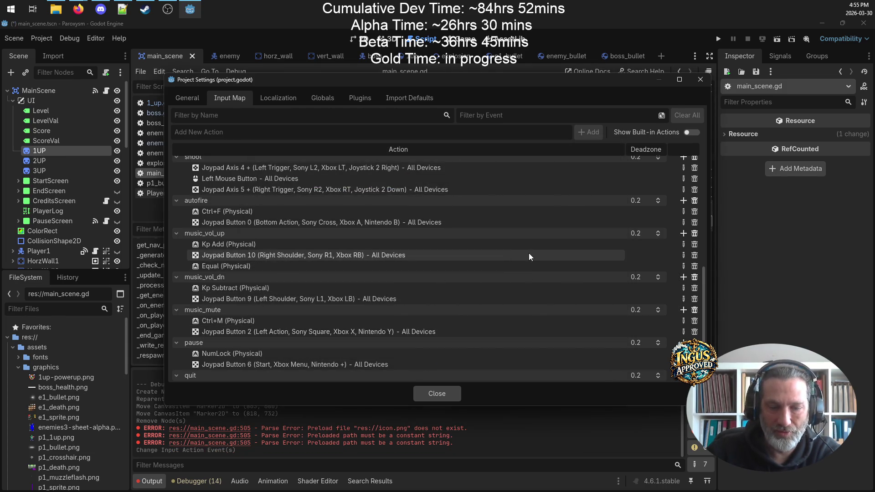
click(682, 232)
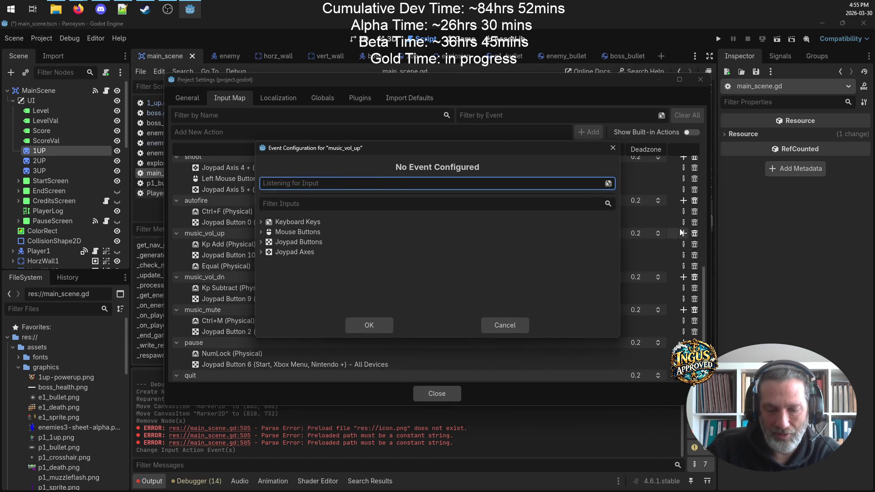
key(shift)
key(shift+equal)
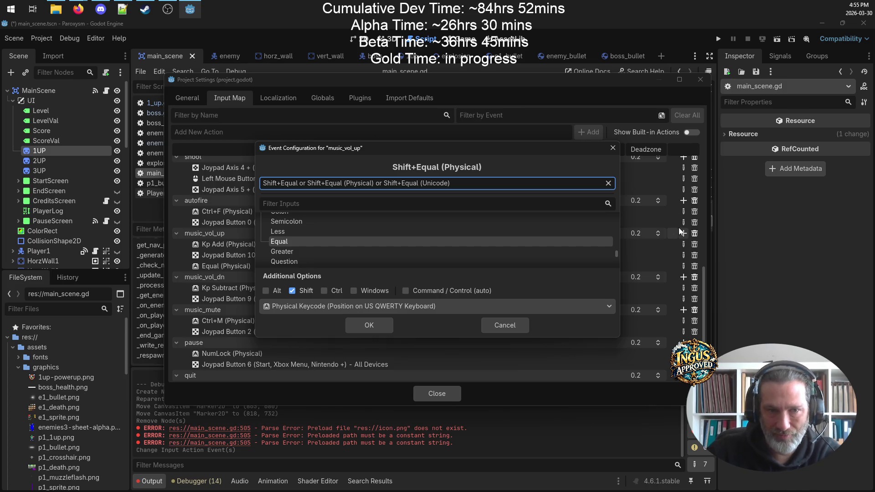
click(372, 323)
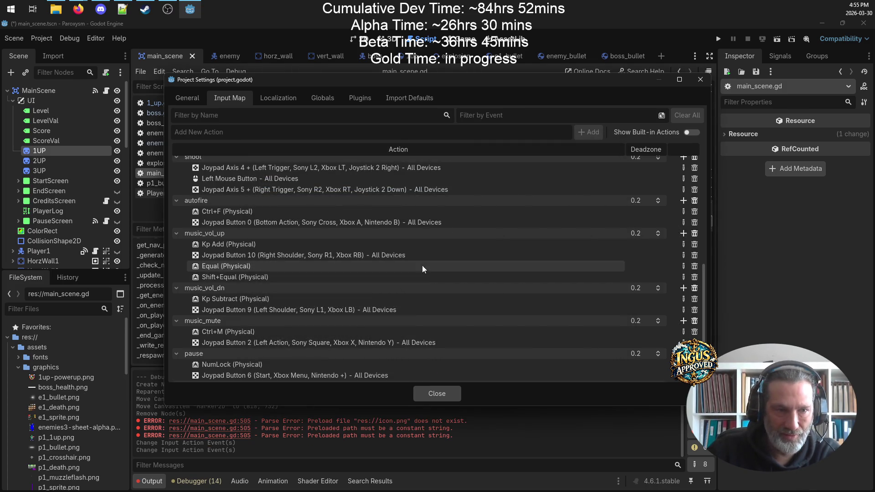
- Add Minus and Shift+Minus to music_vol_dn and close Project Settings
click(685, 289)
key(minus)
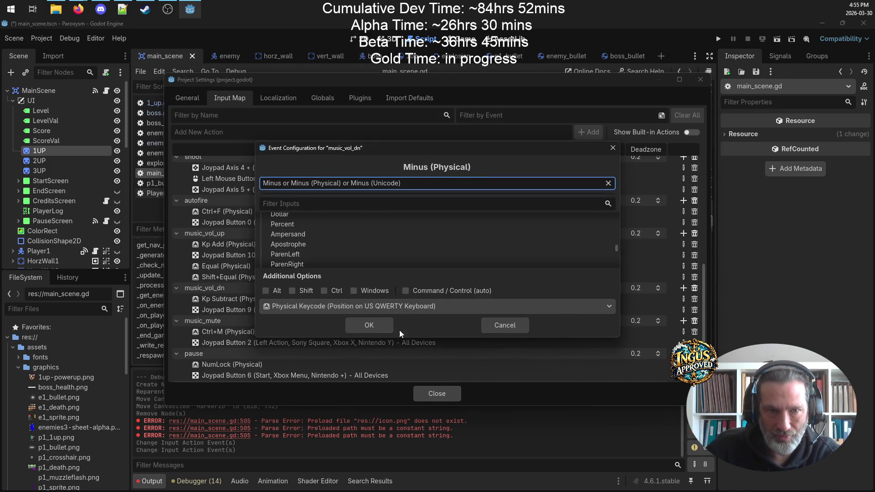
click(375, 327)
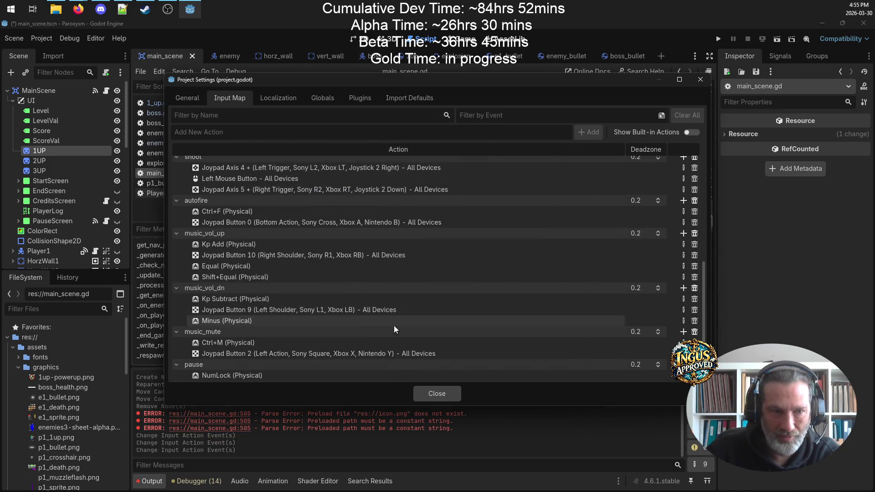
click(683, 288)
key(shift+minus)
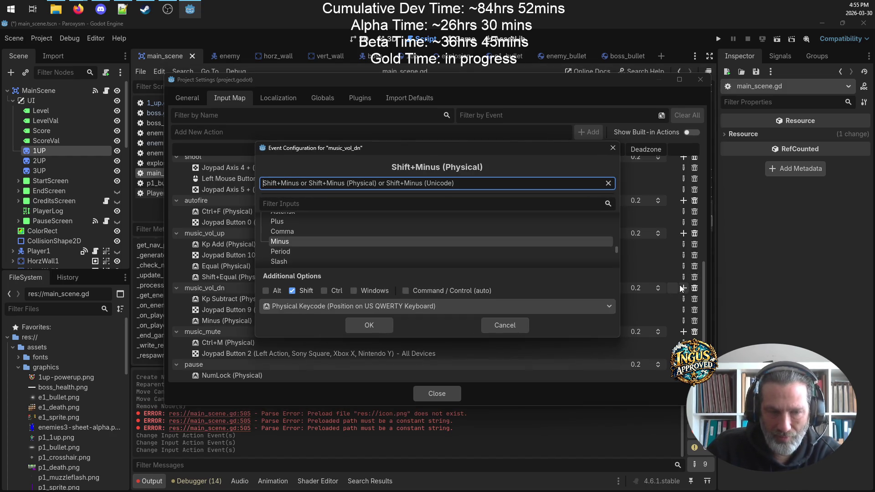
click(369, 325)
click(455, 395)
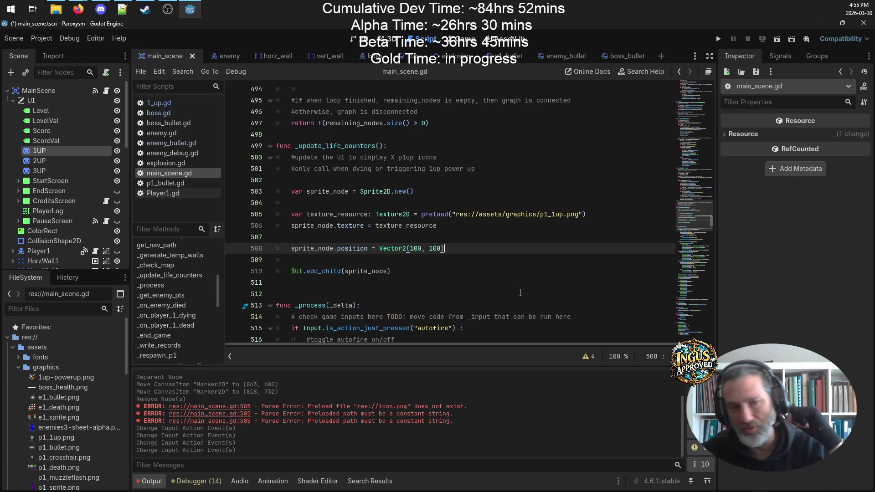
- Save, then move the p1_1up.png preload line to the top of _update_life_counters
key(ctrl+s)
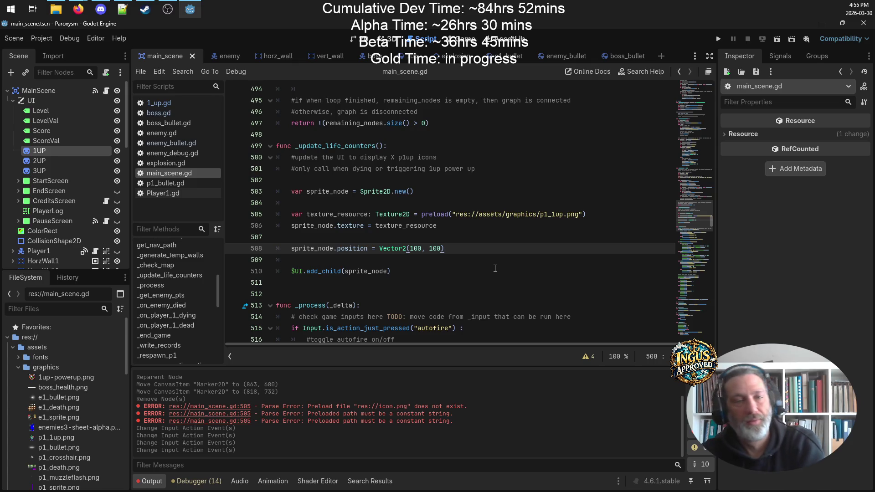
drag(596, 212, 275, 214)
key(ctrl+x)
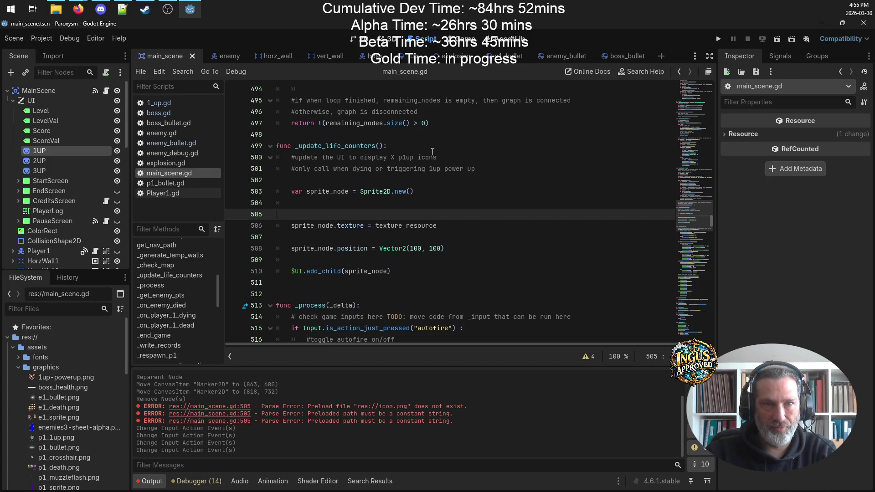
click(434, 147)
key(Return)
key(ctrl+v)
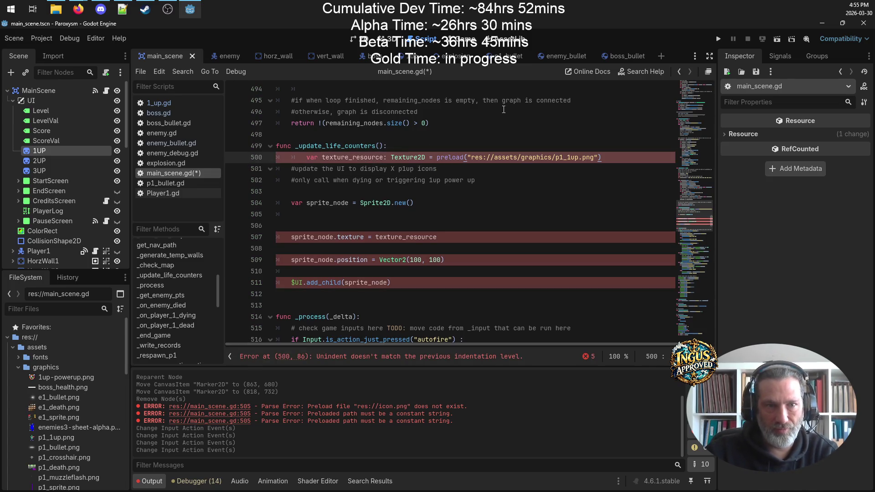
click(305, 157)
key(BackSpace)
- Begin a for loop on line 503 over _game_state's player lives
click(356, 191)
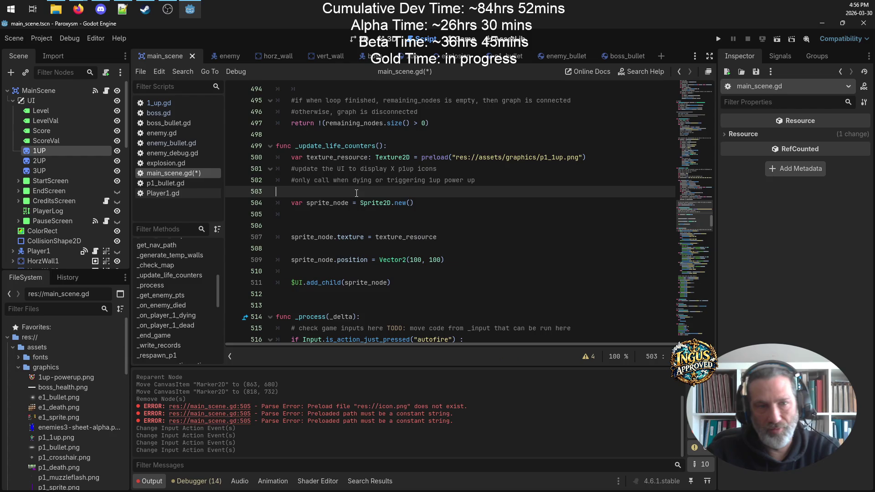
key(Down)
key(Down)
key(Down)
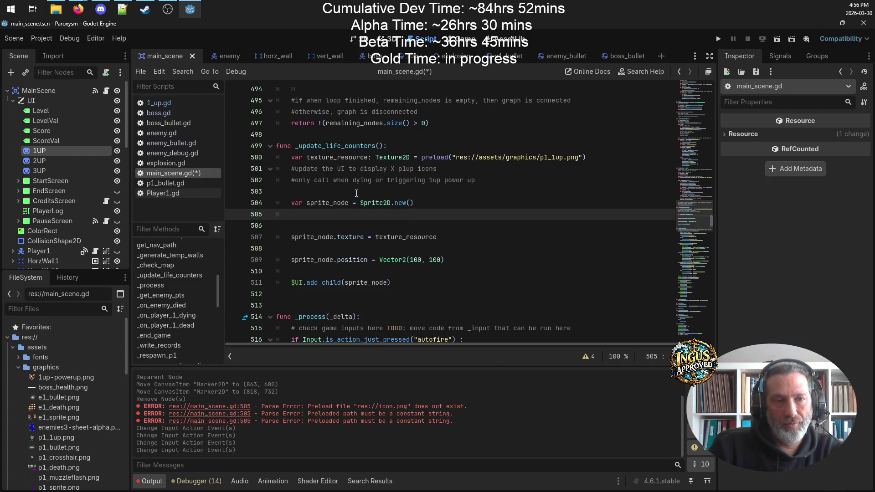
key(Up)
key(Up)
key(Up)
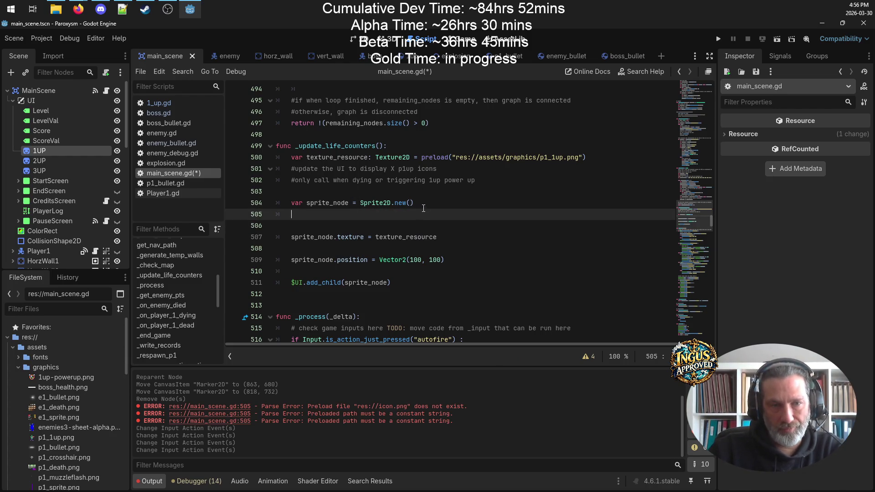
text(for)
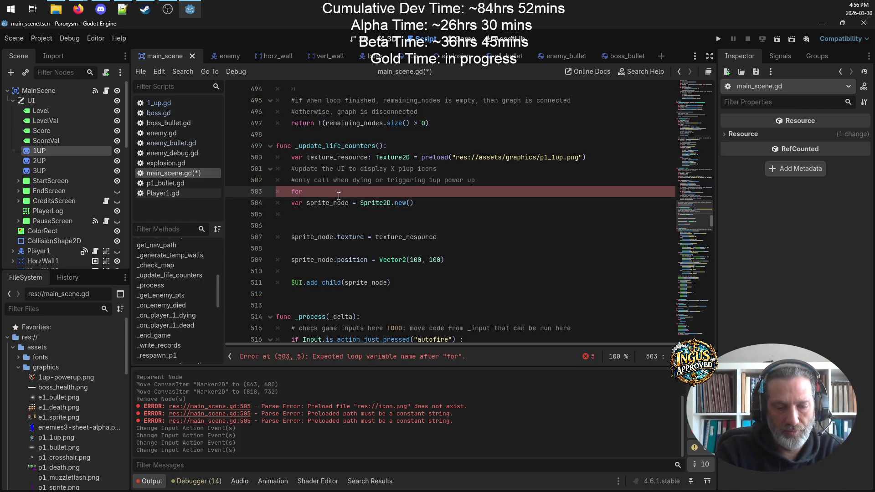
text( 0 to )
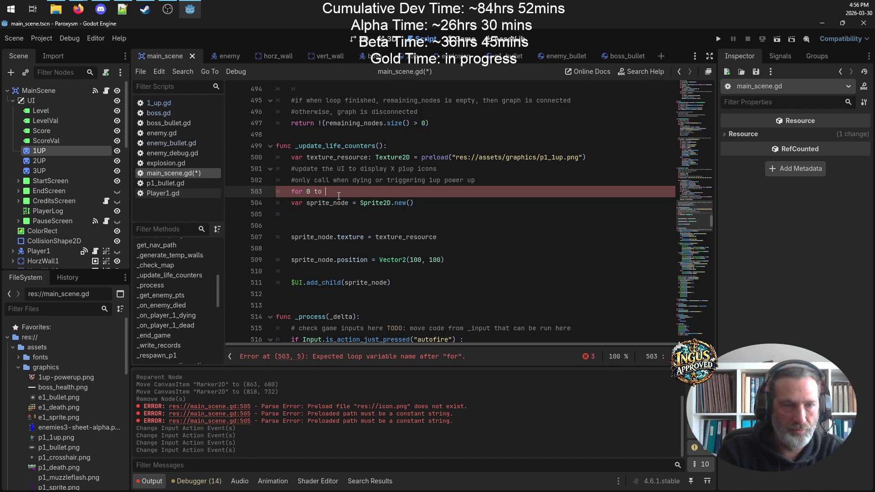
text(_game)
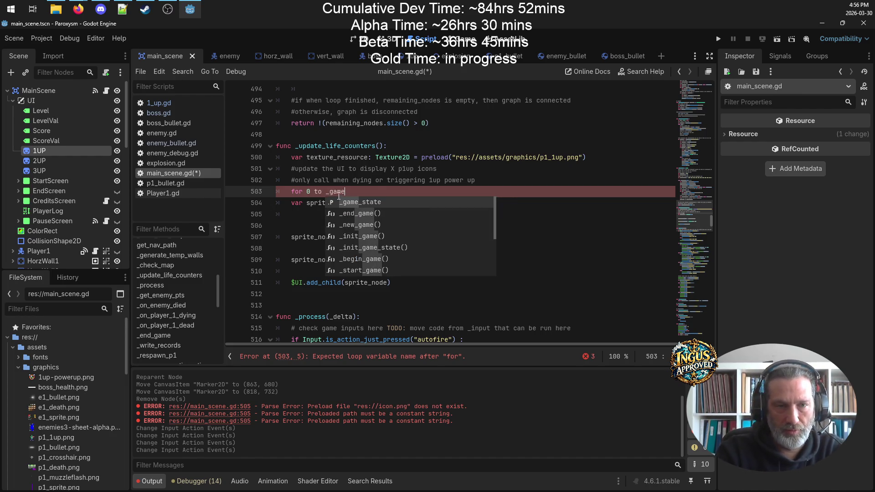
text(_state[")
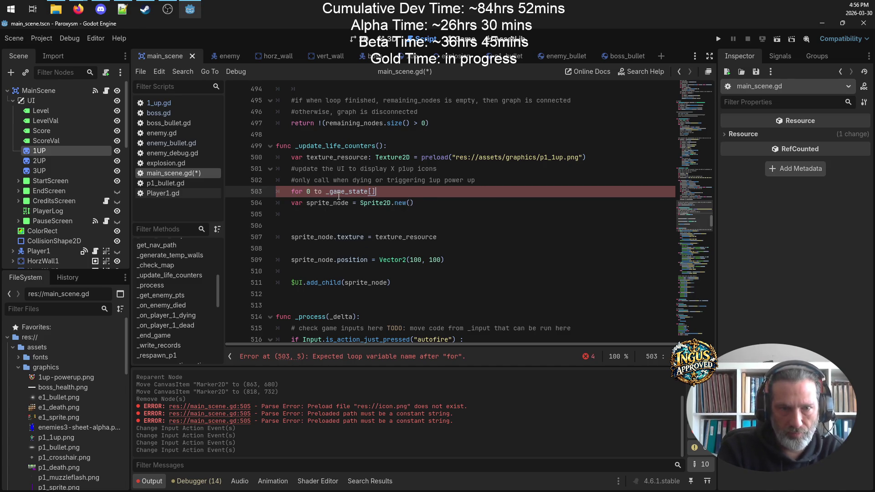
text(pla)
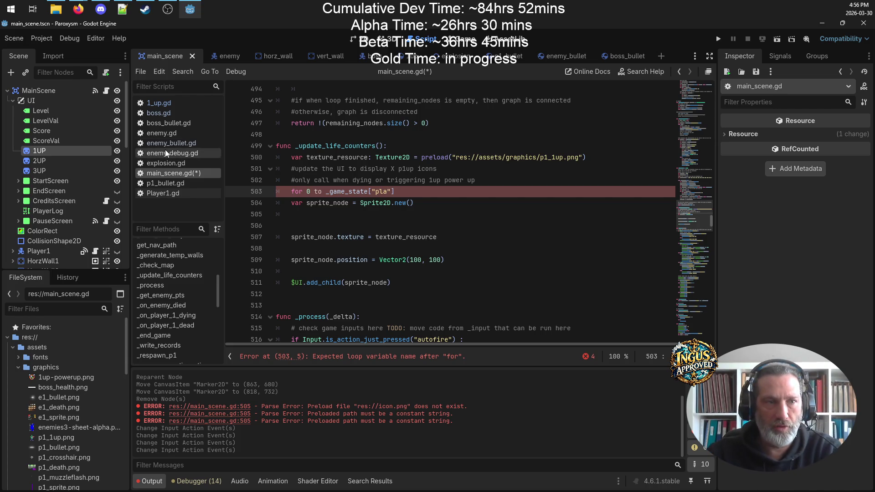
scroll(499, 232, up, 5)
scroll(498, 233, up, 10)
mouse_move(687, 226)
mouse_down()
mouse_move(690, 77)
mouse_move(699, 149)
mouse_up()
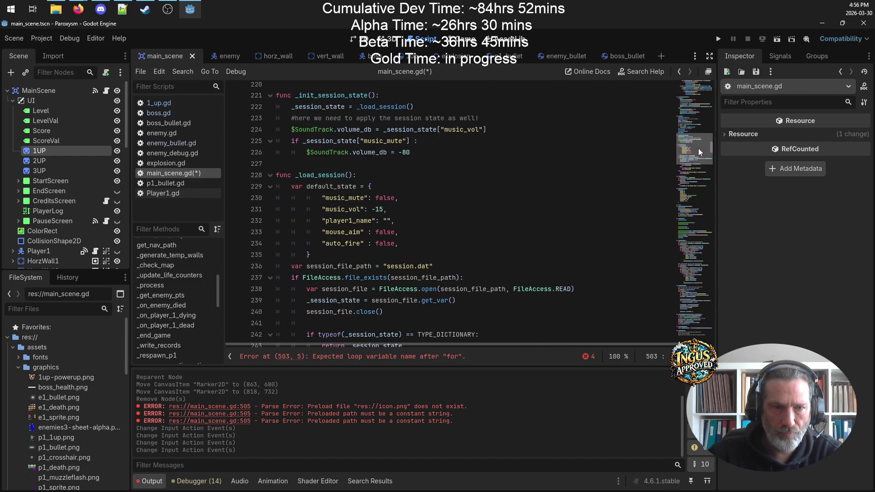
scroll(432, 227, down, 2)
scroll(432, 227, down, 4)
scroll(433, 226, up, 6)
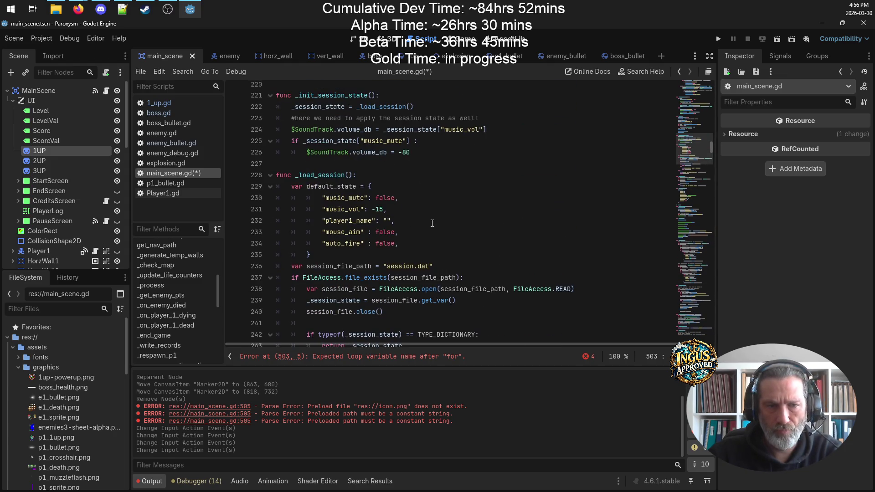
scroll(432, 223, down, 10)
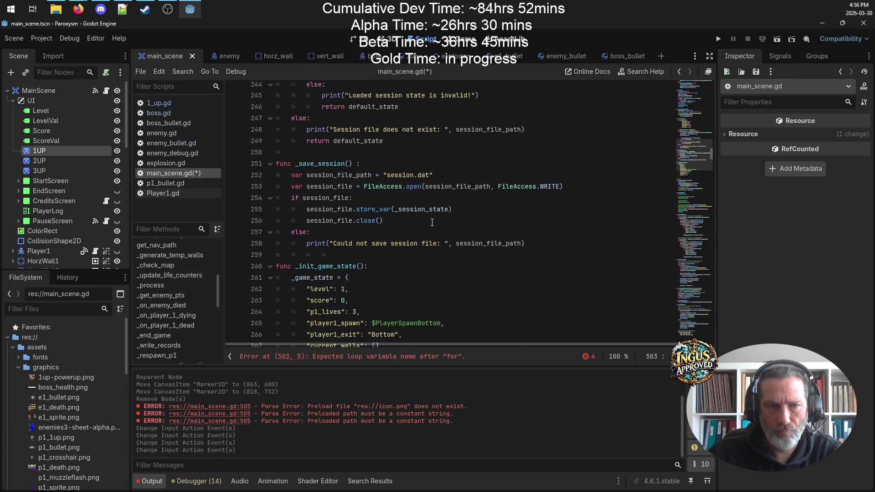
scroll(405, 197, up, 11)
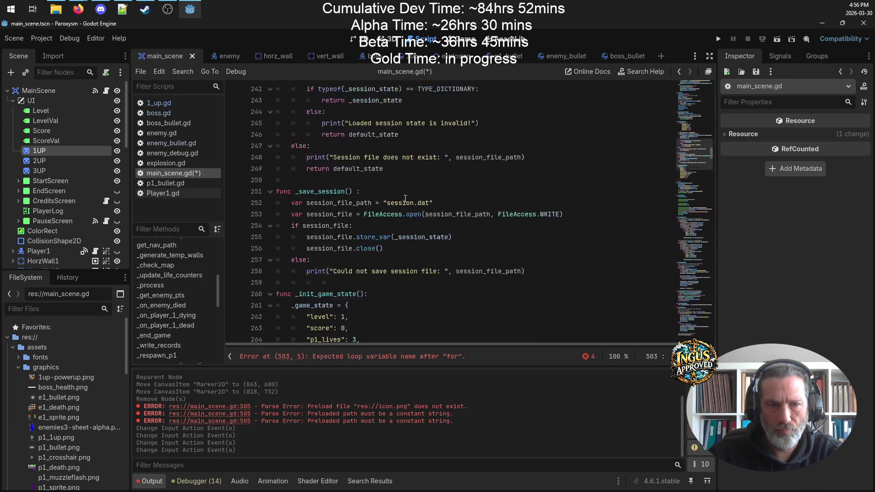
scroll(299, 191, down, 12)
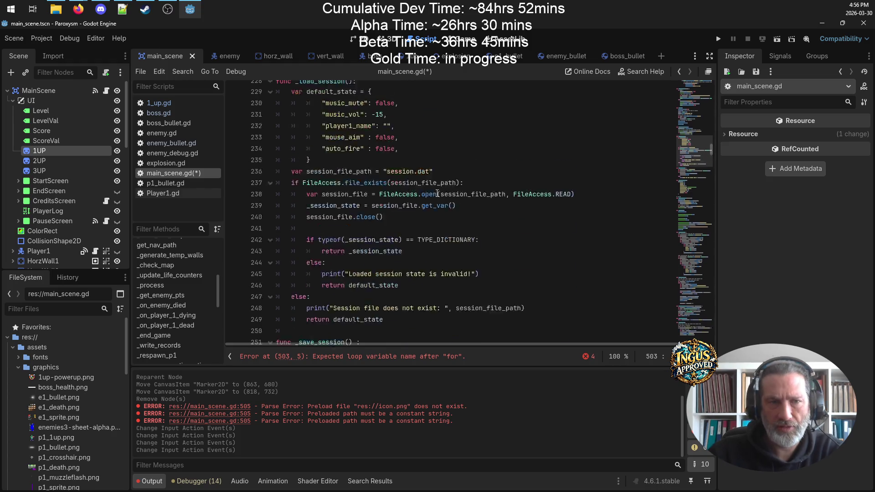
double_click(332, 174)
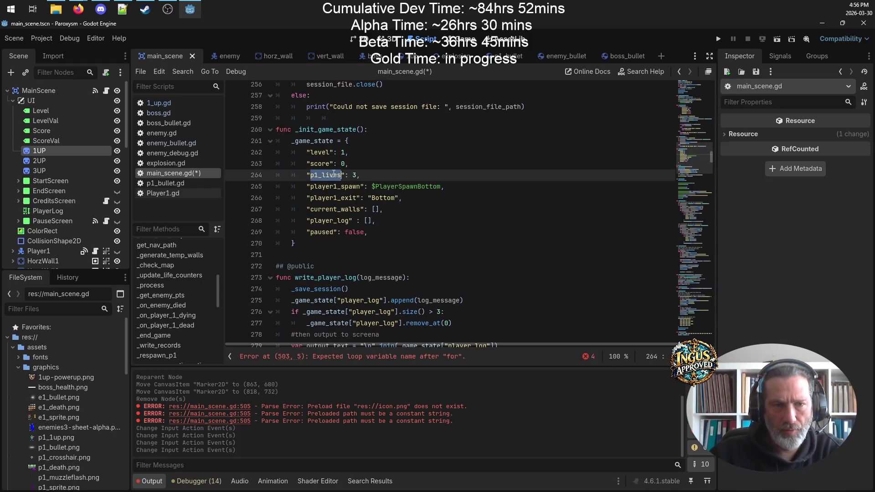
scroll(512, 160, down, 20)
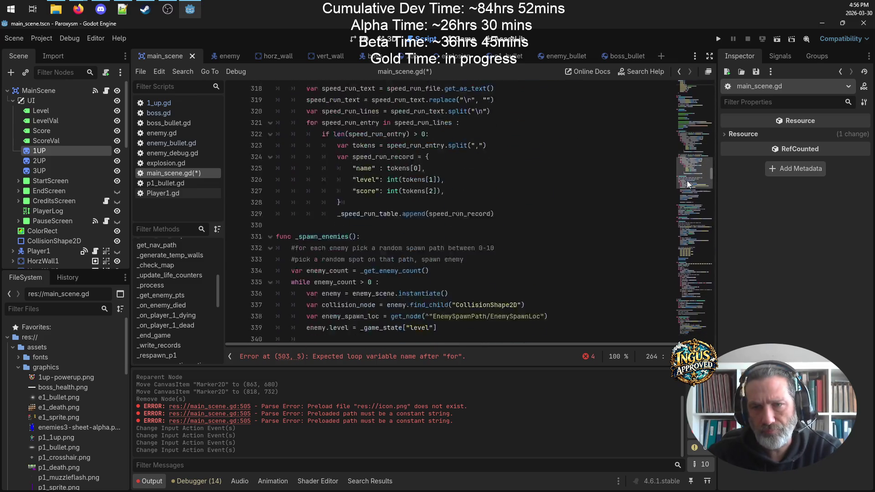
click(682, 71)
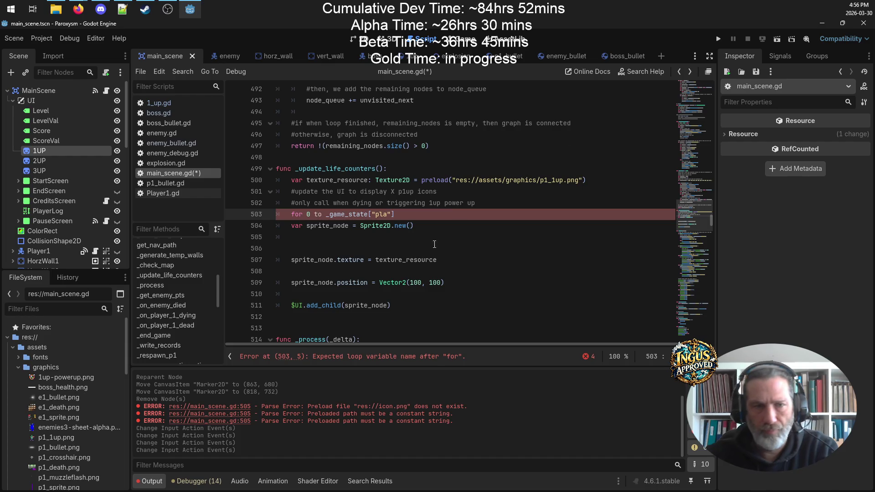
- Finish the loop header over _game_state["p1_lives"] and open an indented body line
text(_lives)
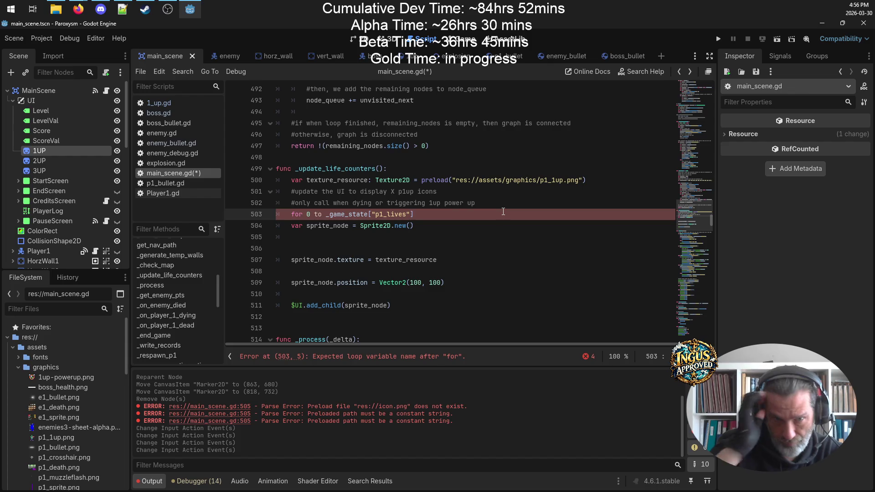
click(434, 218)
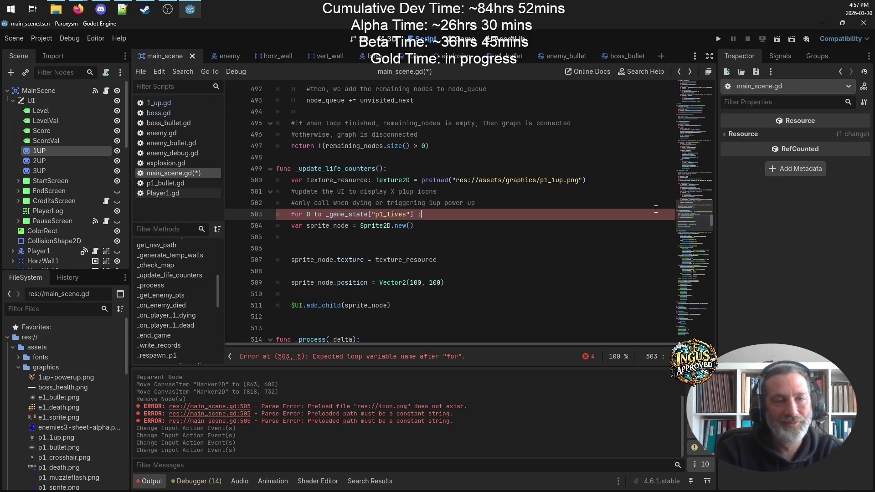
key(Return)
- Indent sprite lines 505–512 into the loop, save, and switch to the browser
mouse_move(391, 317)
mouse_down()
mouse_move(310, 238)
mouse_move(279, 237)
mouse_up()
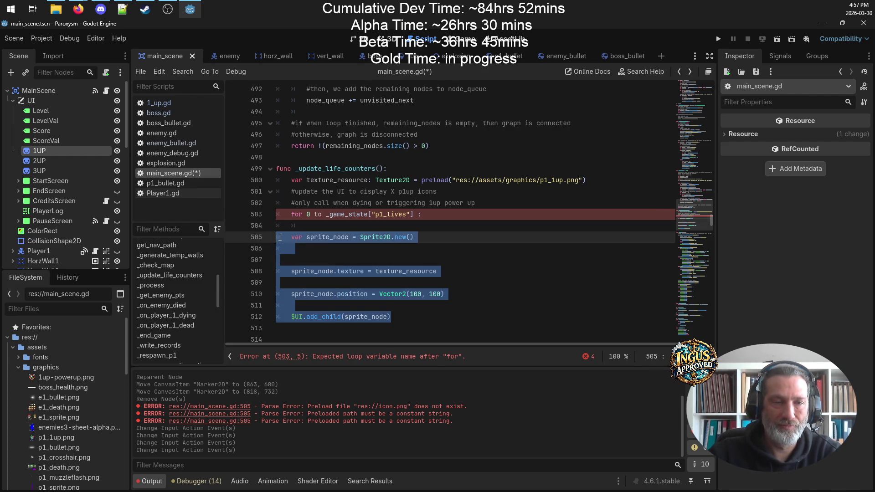
key(Tab)
click(329, 223)
key(ctrl+s)
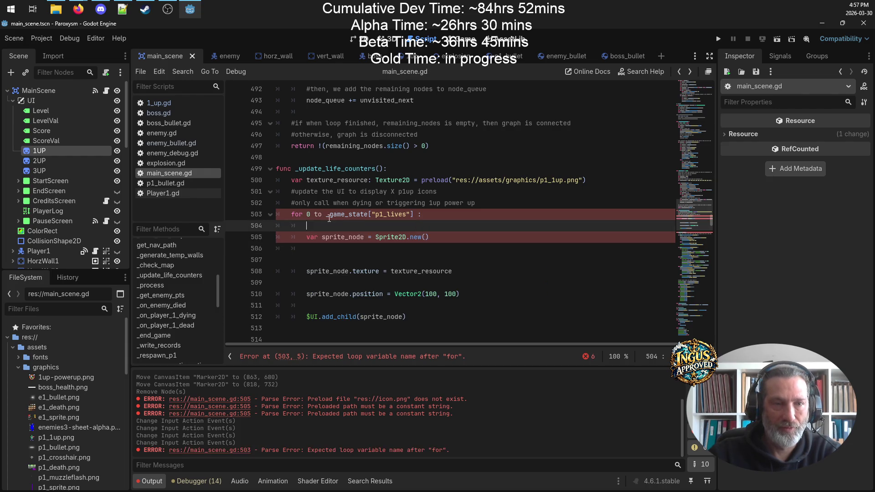
click(78, 9)
click(118, 53)
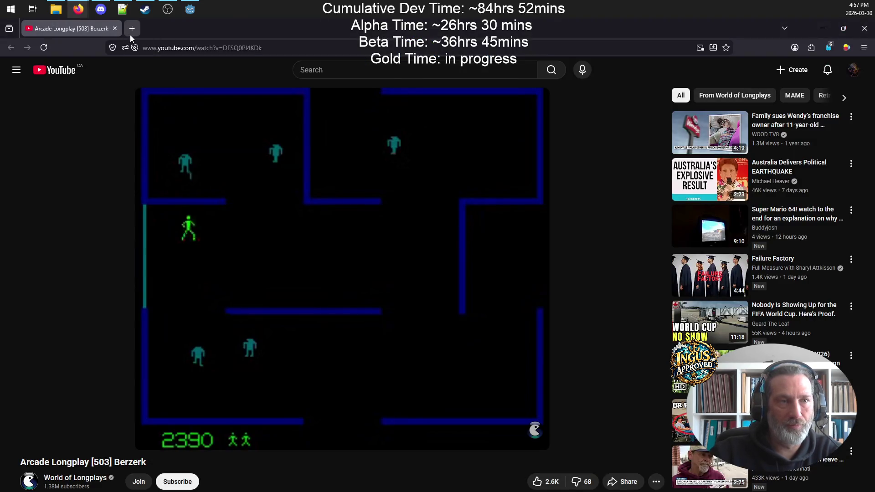
- Google 'godot for loop by index' in a new tab and expand the range() example
click(130, 34)
mouse_move(162, 12)
text(godot for )
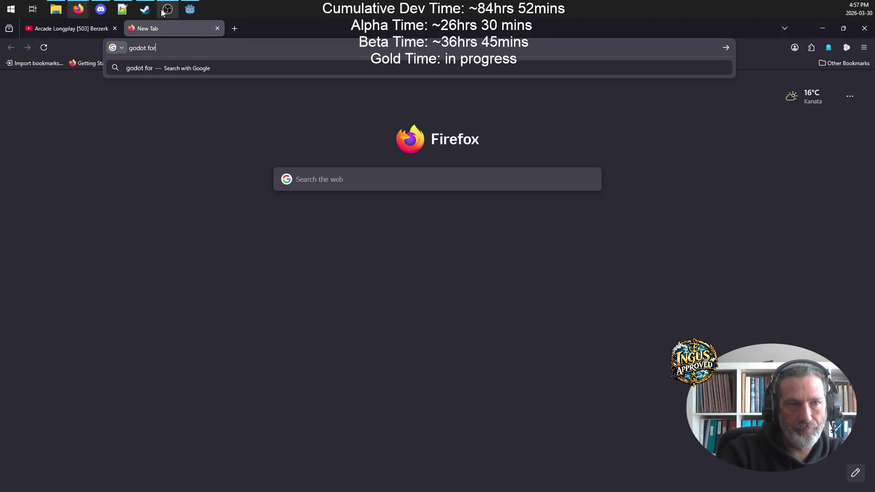
text(loop)
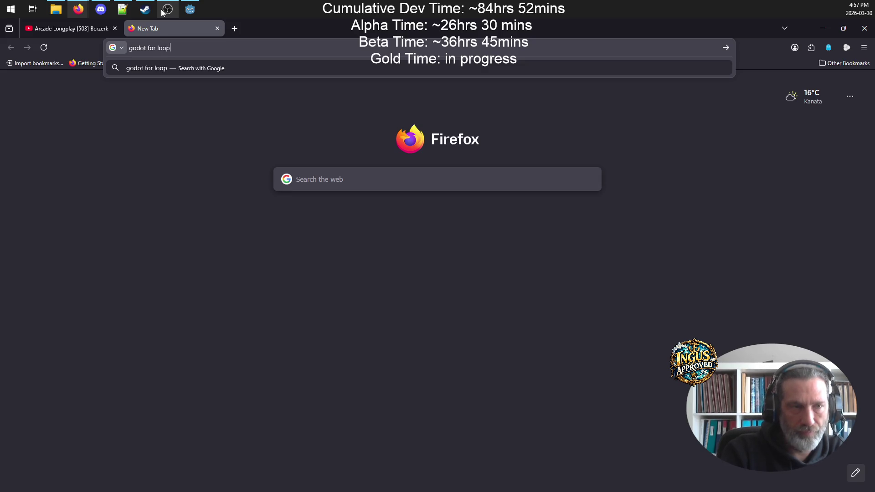
text( by ind)
text(ex)
key(Return)
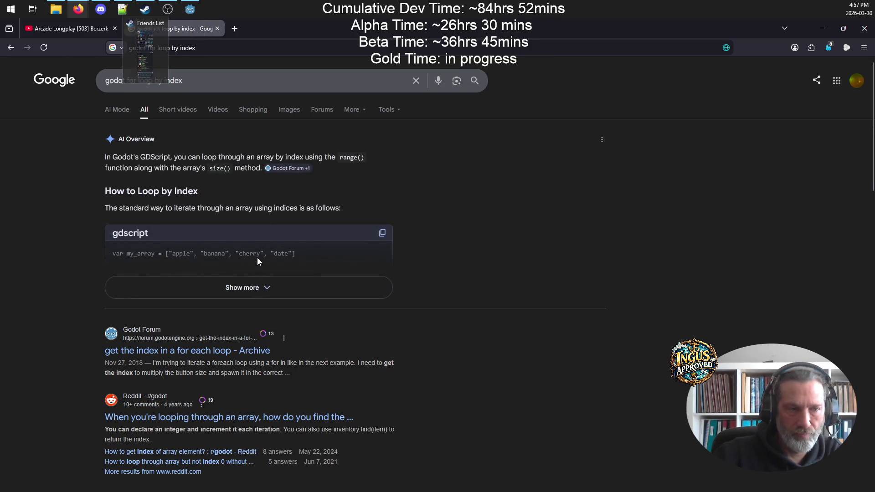
click(239, 287)
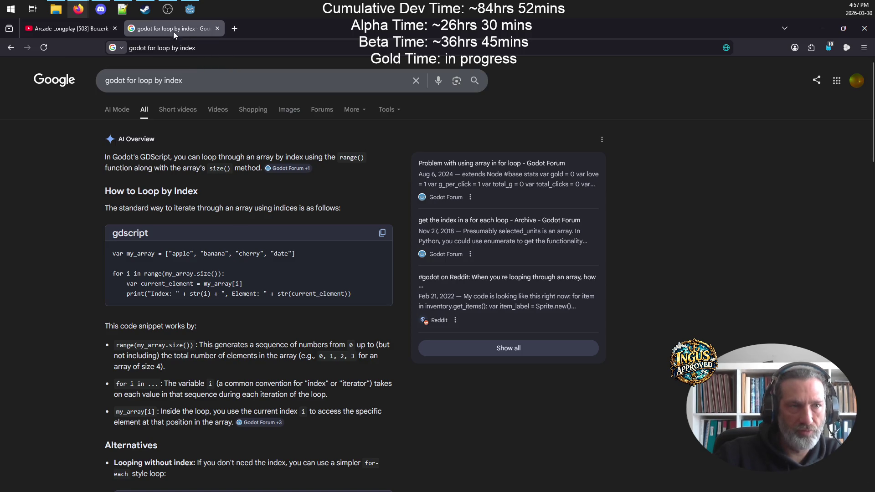
click(187, 11)
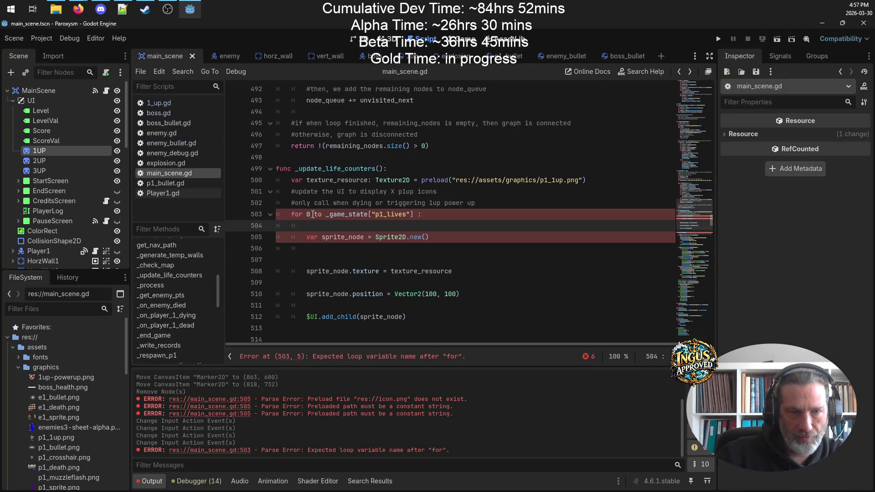
- Rewrite line 503 as for index in range(_game_state["p1_lives"]) and save
mouse_move(321, 214)
mouse_down()
mouse_move(307, 214)
mouse_move(324, 212)
mouse_up()
text(i )
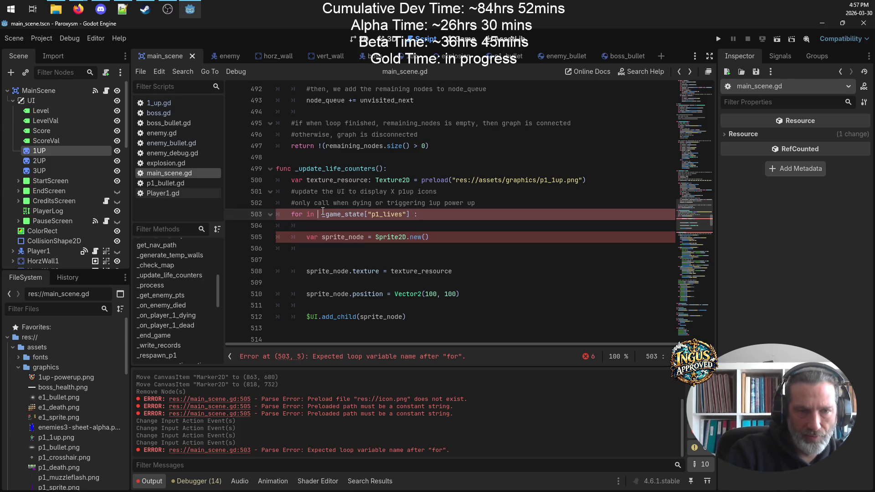
text(ndex)
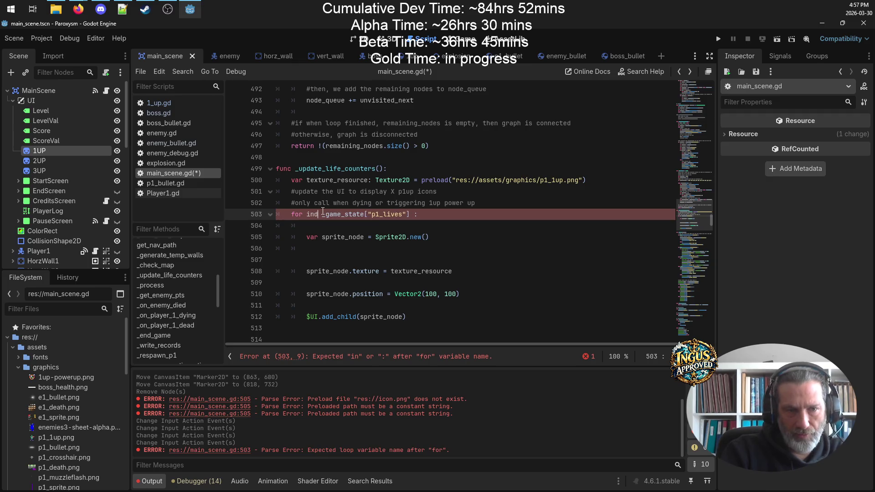
text(in range)
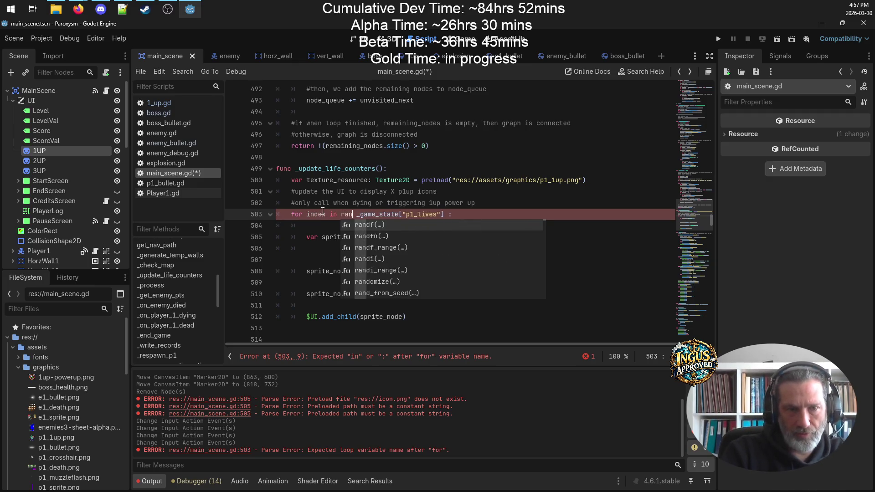
text(()
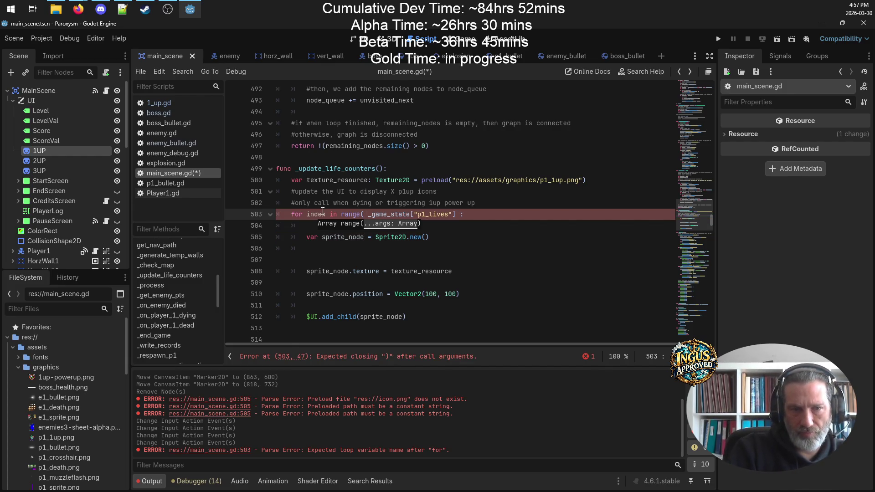
key(Delete)
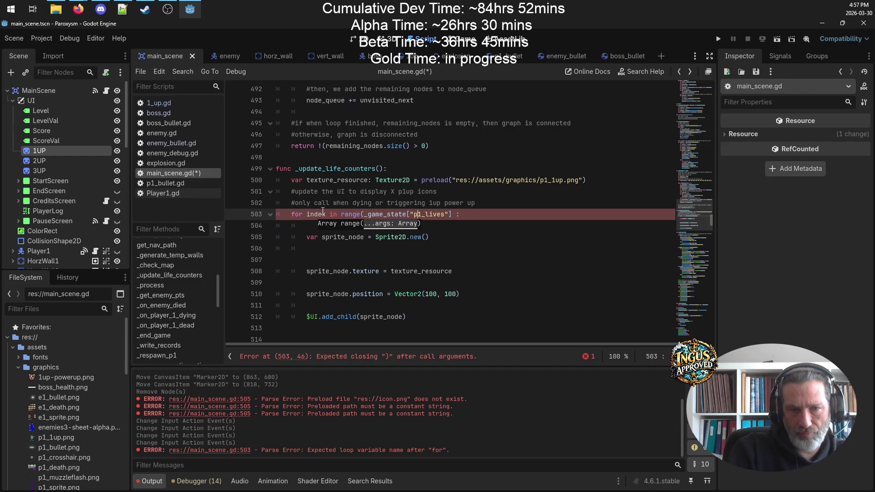
text())
key(ctrl+s)
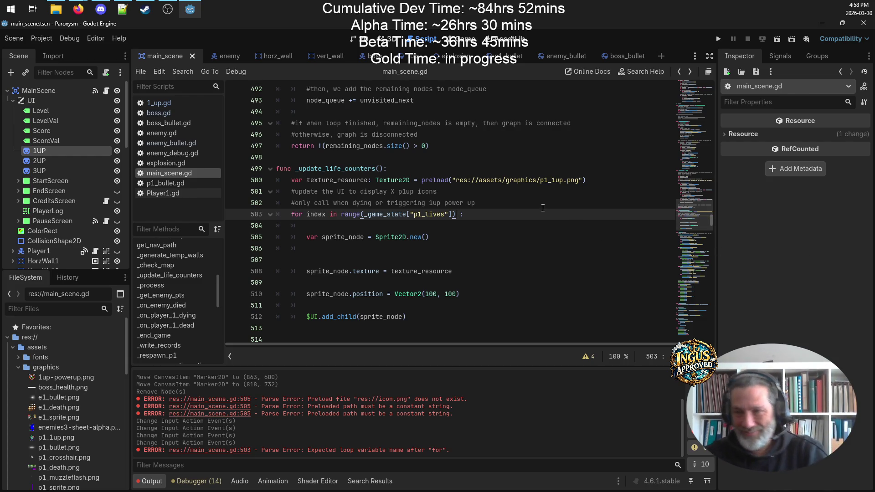
click(432, 225)
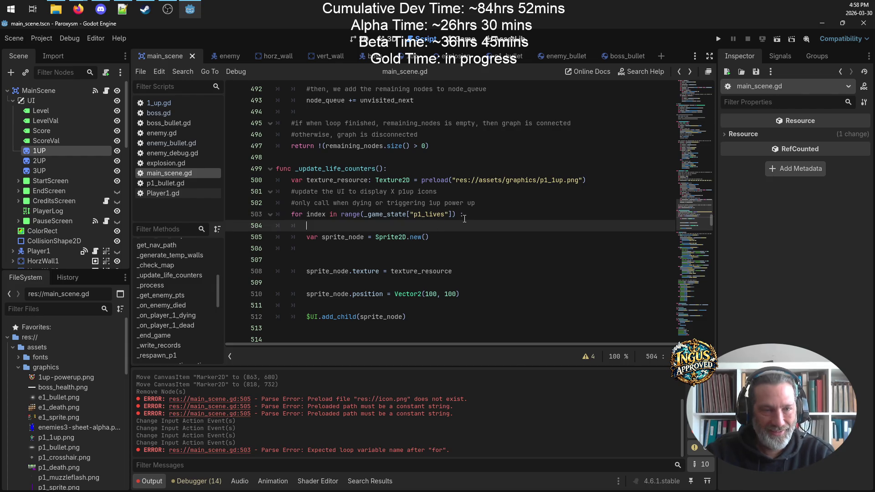
double_click(317, 214)
click(487, 212)
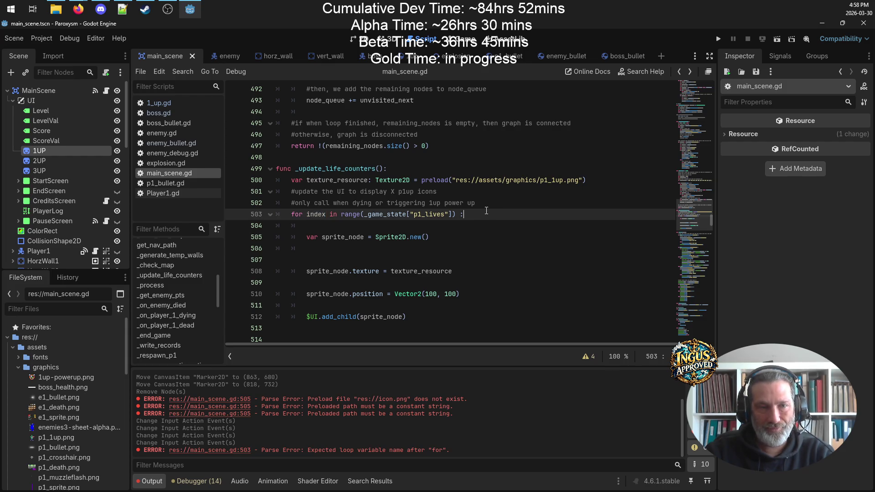
- Declare sprite_pos = Vector2(660, 734) below the preload line and save
click(351, 221)
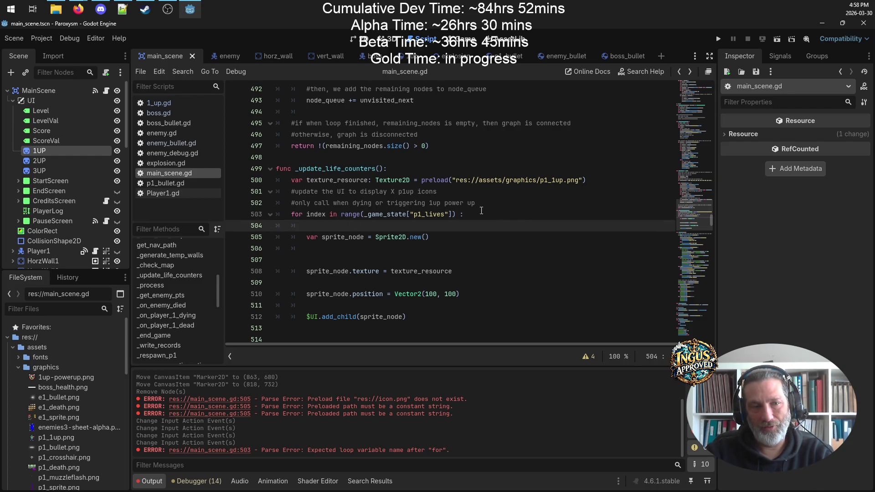
click(472, 193)
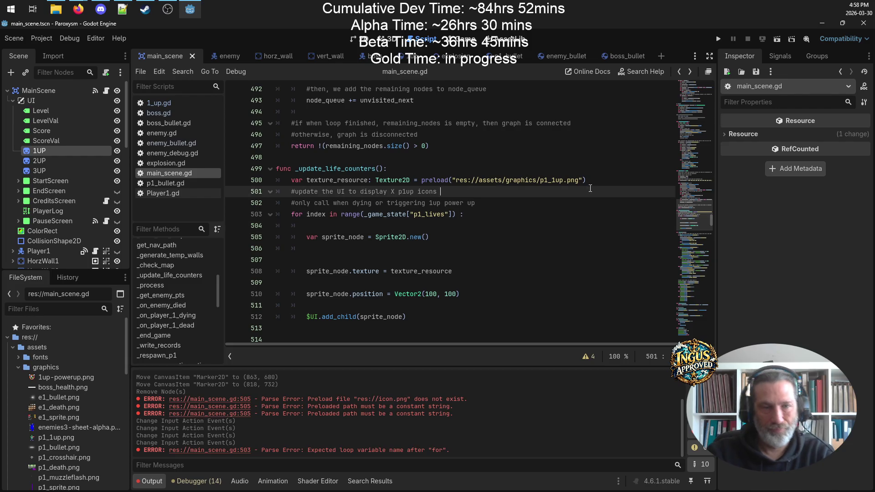
click(582, 181)
key(Return)
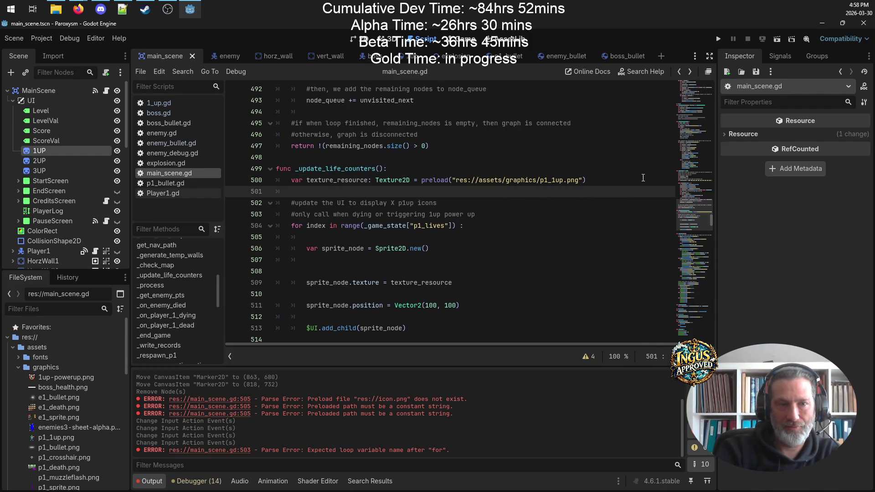
text(var )
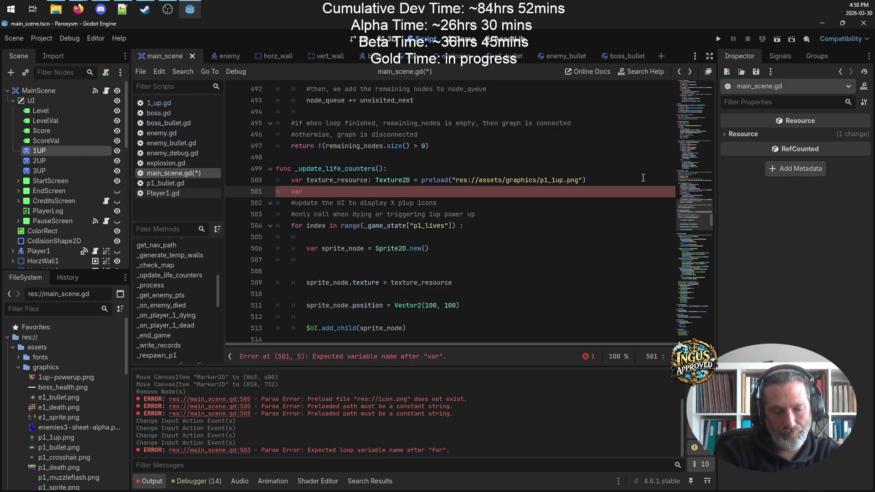
text(sprite_)
key(BackSpace)
key(BackSpace)
key(BackSpace)
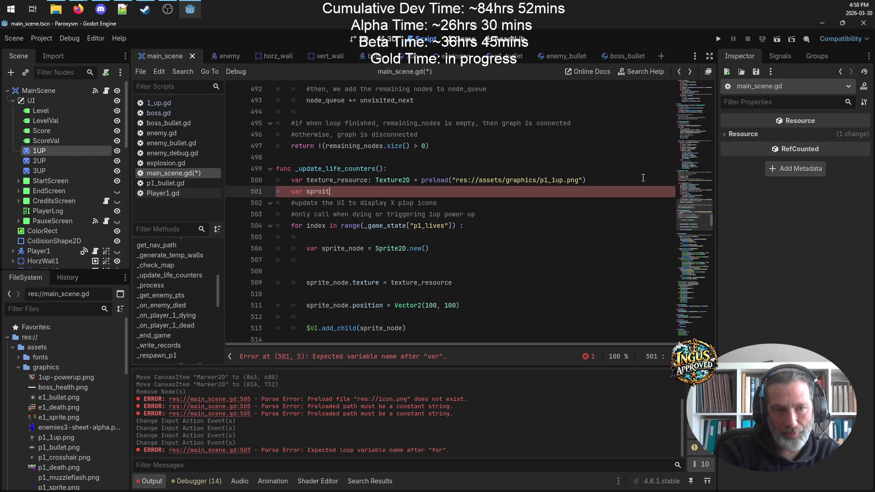
text(ite)
key(BackSpace)
key(BackSpace)
key(BackSpace)
text(ite)
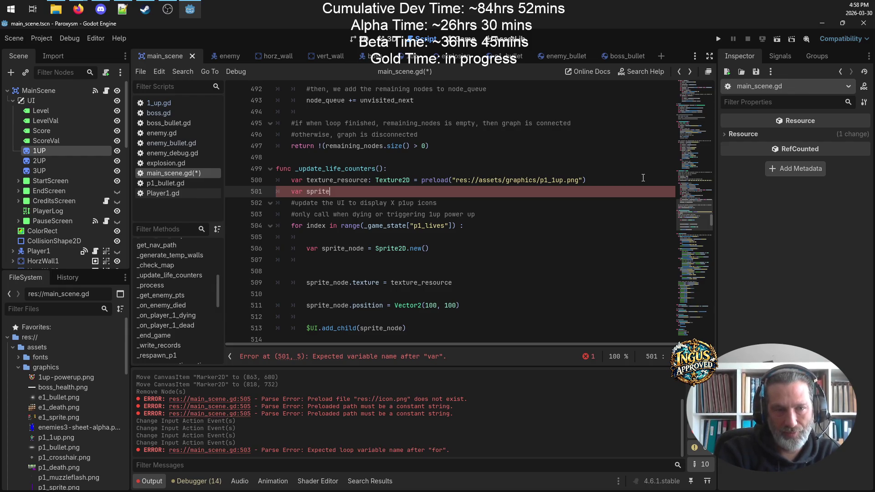
text(_pos = )
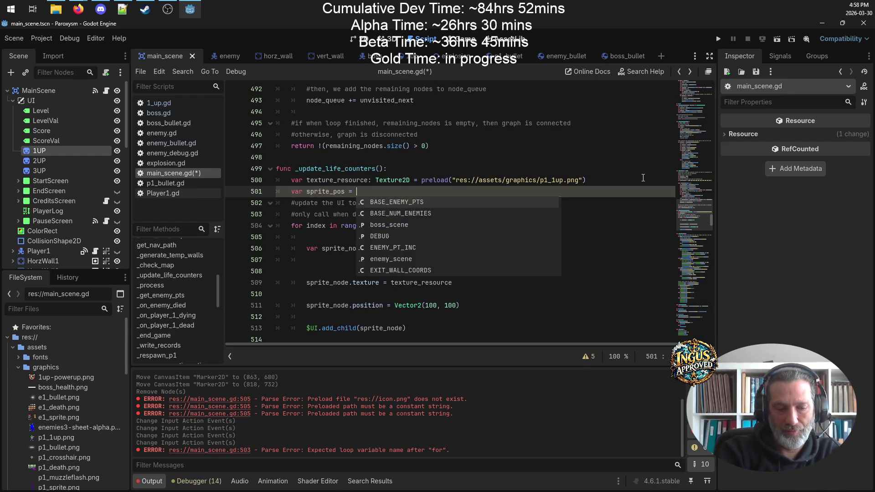
text(Vector)
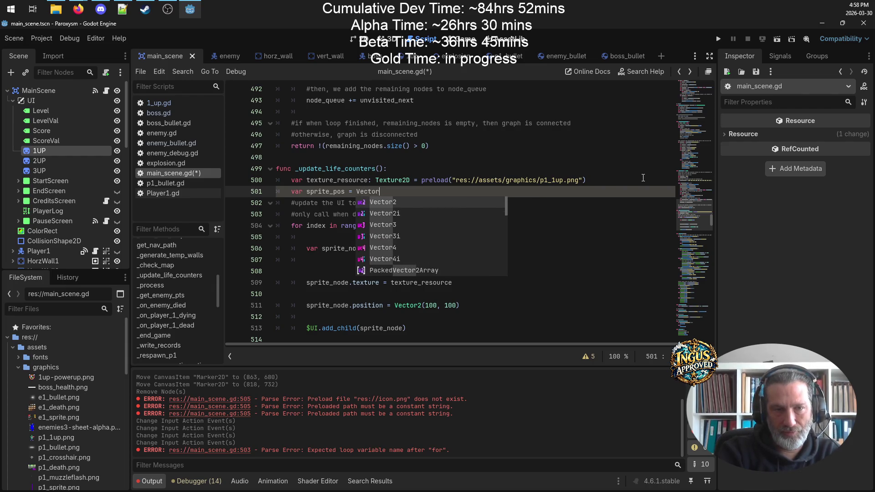
text(2()
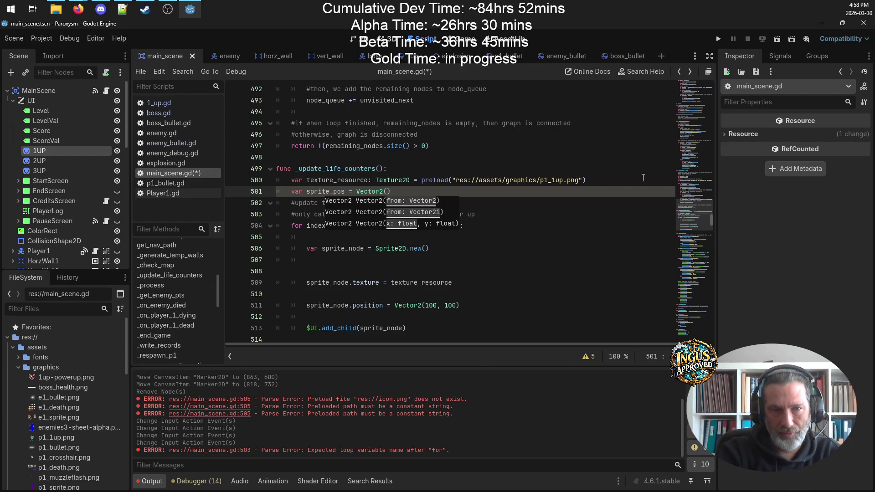
text(660, )
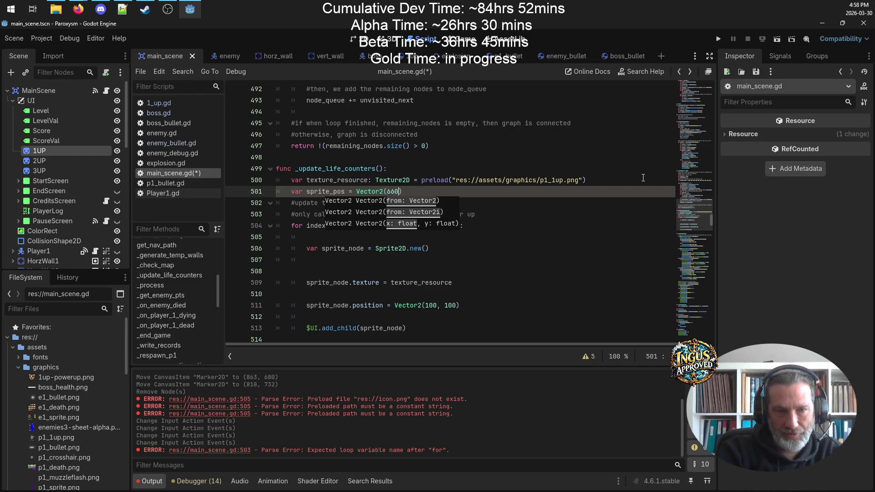
text(734)
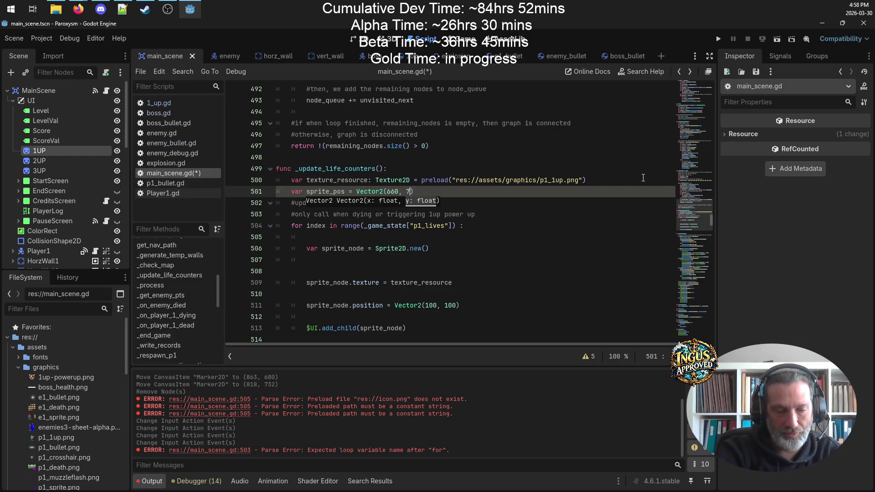
key(ctrl+s)
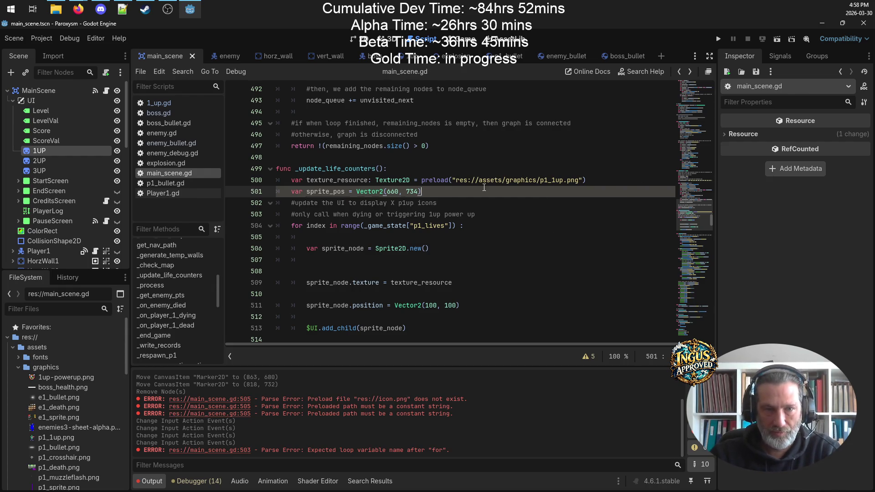
- Start a 'sprite offset' variable on the line below sprite_pos
click(383, 241)
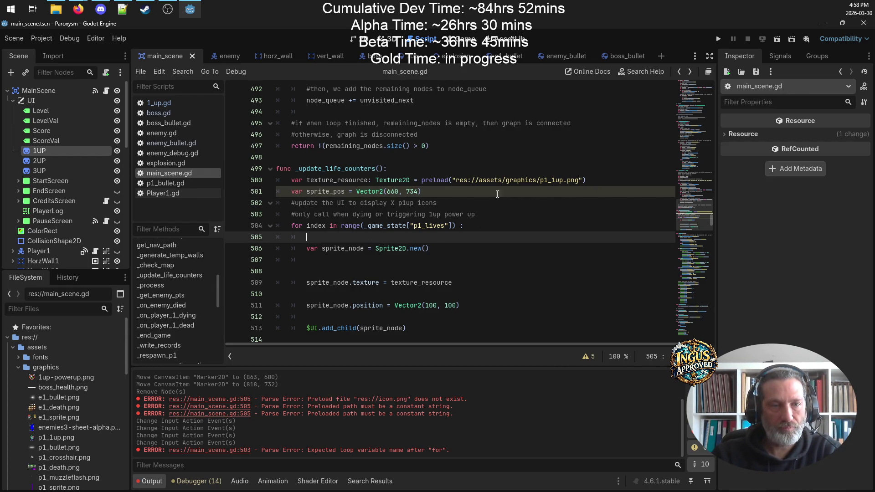
click(468, 193)
key(Return)
text(var )
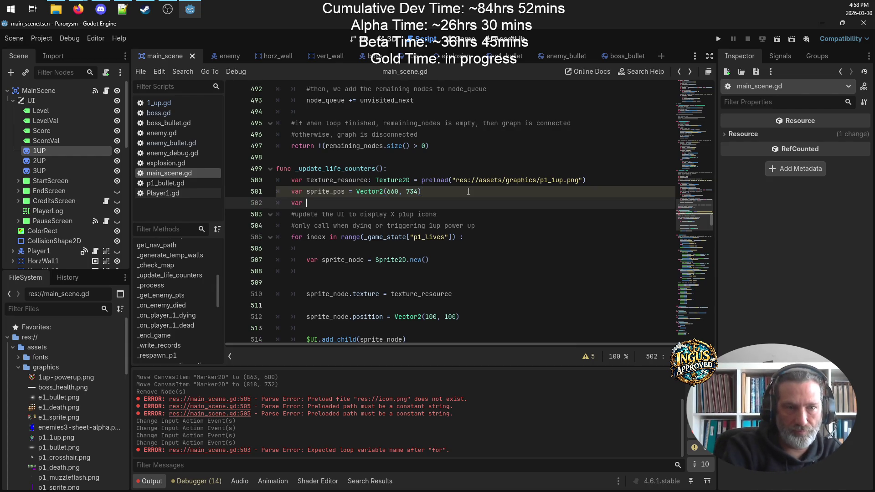
text(sprite)
key(BackSpace)
key(BackSpace)
key(BackSpace)
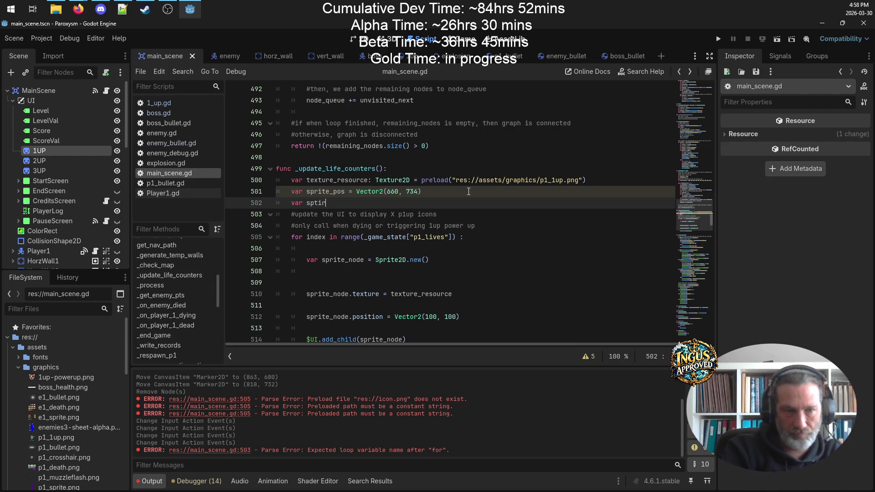
text(rite offset = 55)
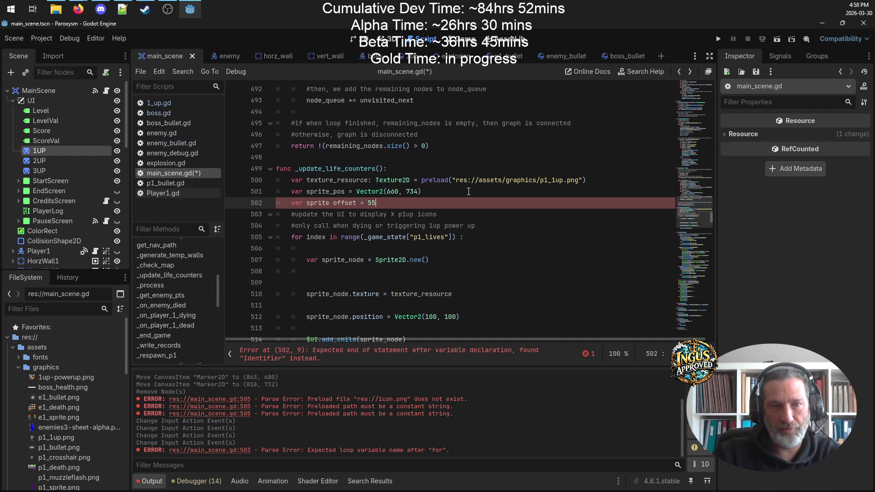
- Check the icon spacing in the Paroxysm-spec notes in Notepad++
click(124, 6)
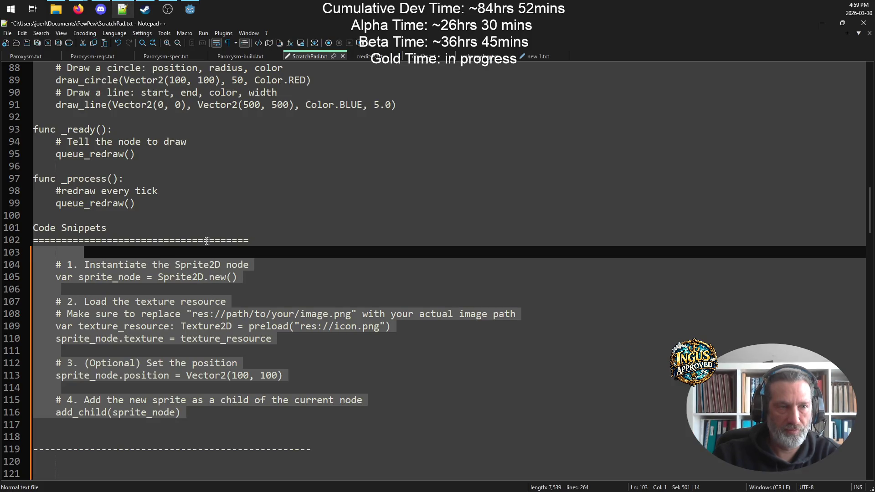
click(250, 53)
click(187, 59)
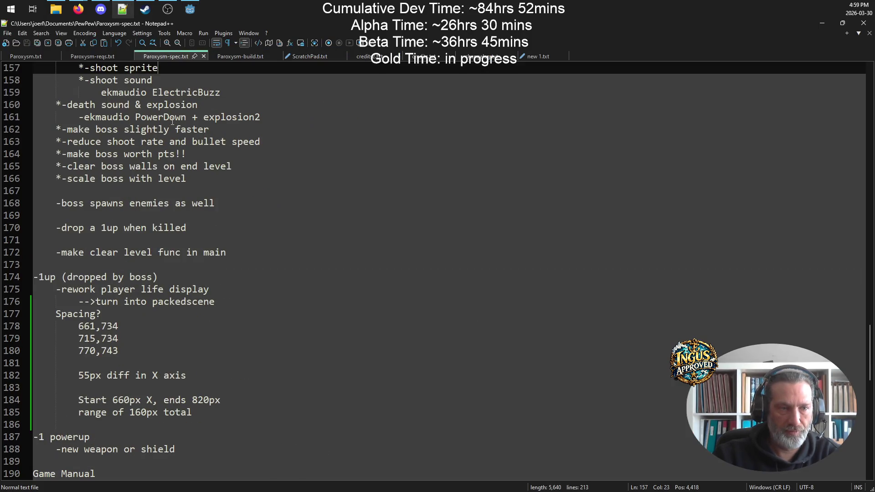
click(182, 12)
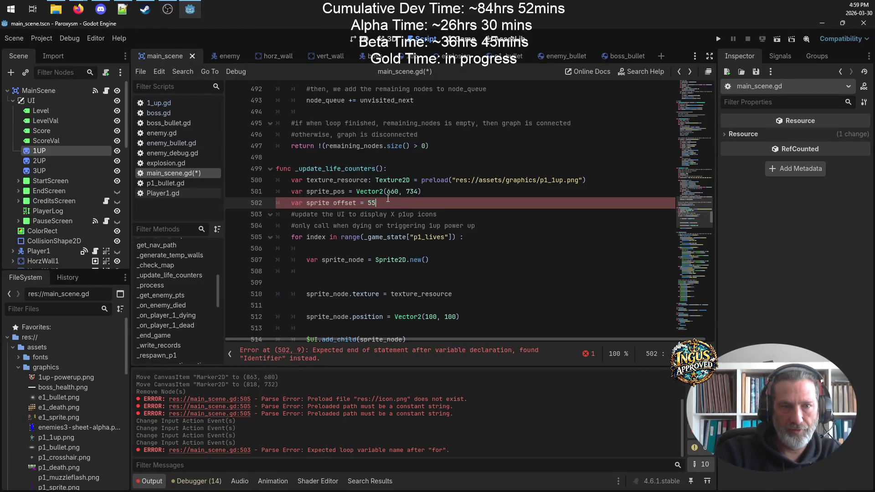
- Delete the blank line after the sprite creation on line 507
click(524, 226)
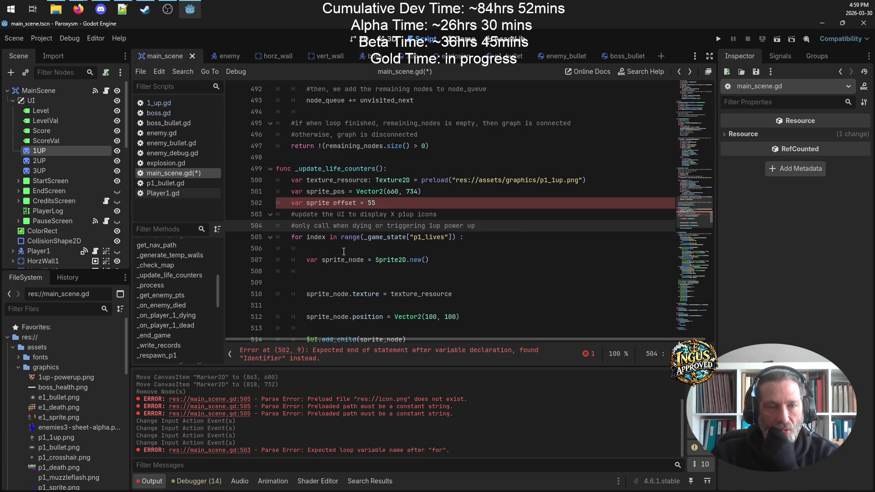
click(439, 257)
scroll(444, 222, down, 3)
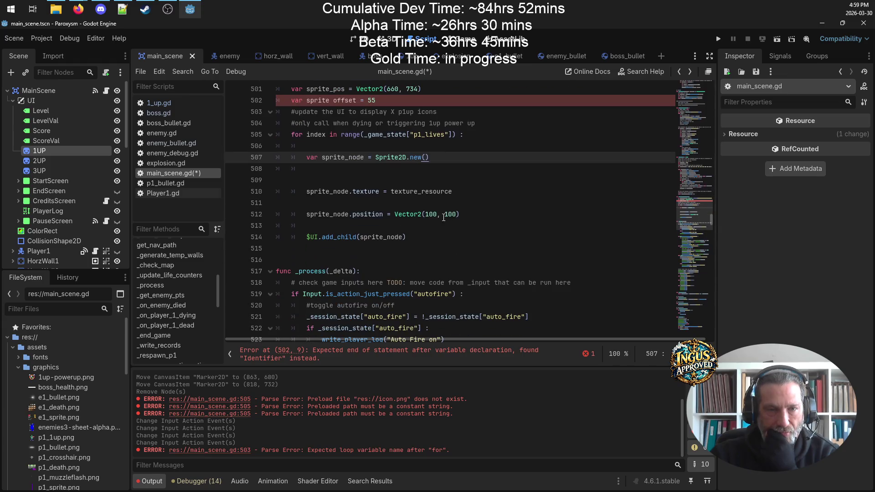
click(367, 173)
key(Delete)
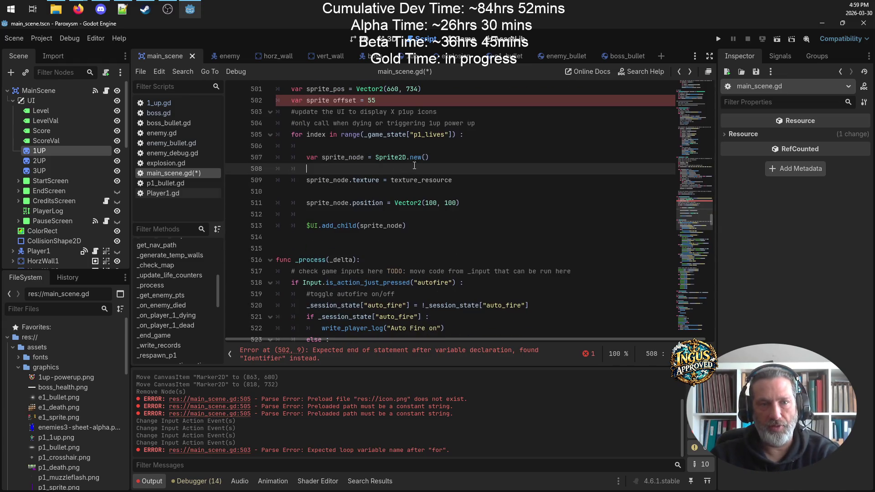
key(BackSpace)
scroll(317, 200, up, 3)
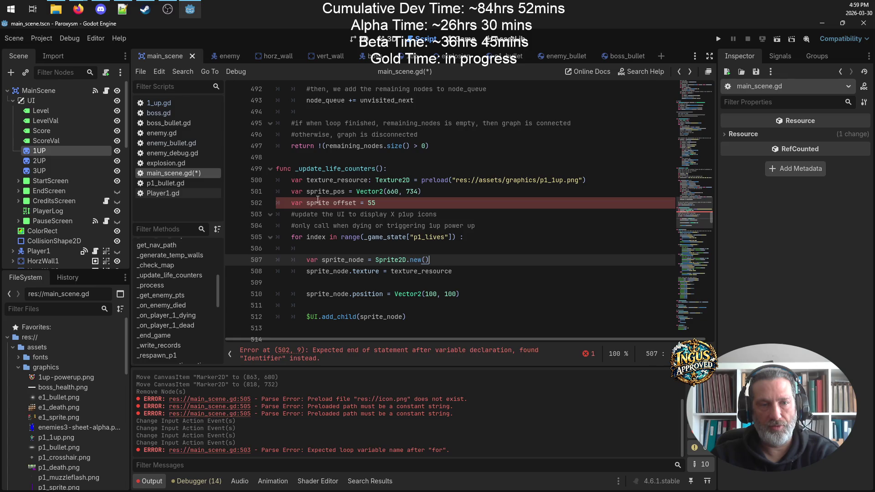
- Rename texture_resource to p1up_textire on lines 500 and 508, saving
drag(368, 180, 307, 180)
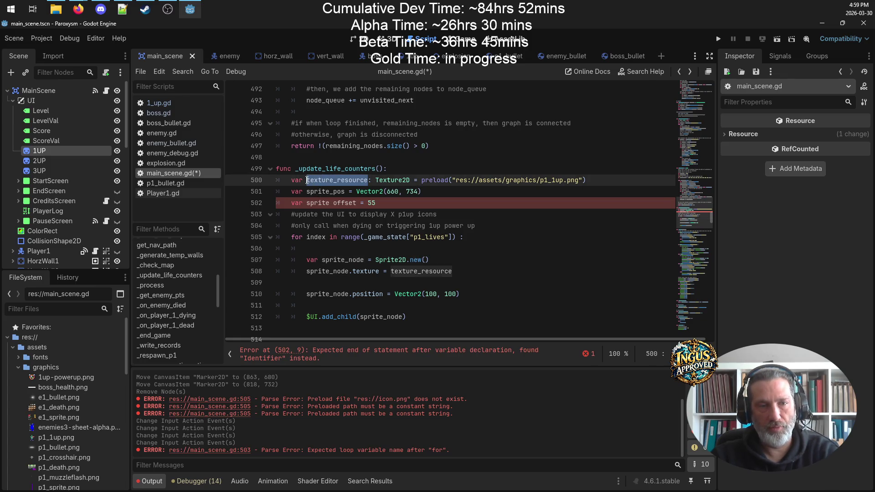
text(p1)
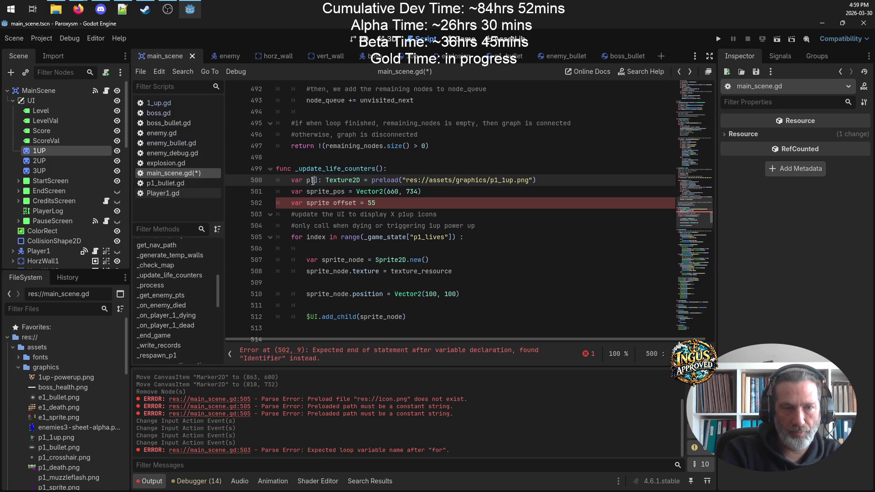
text(up_textire)
key(ctrl+s)
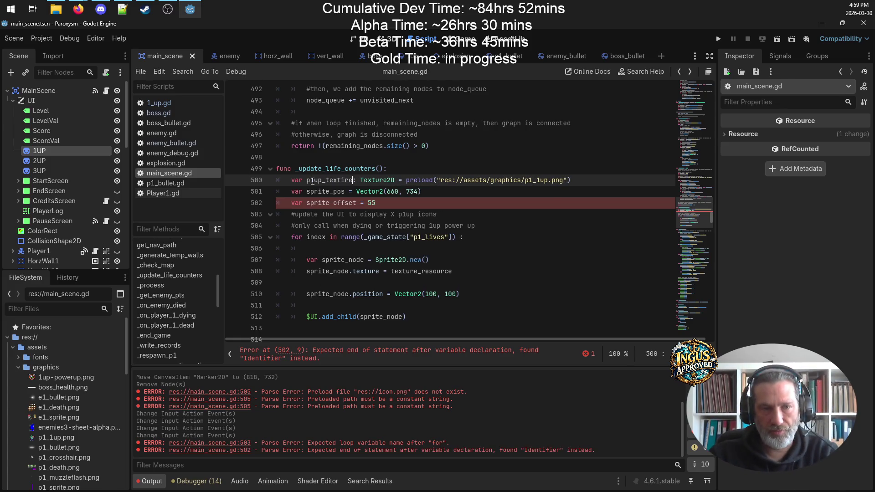
double_click(329, 180)
key(ctrl+c)
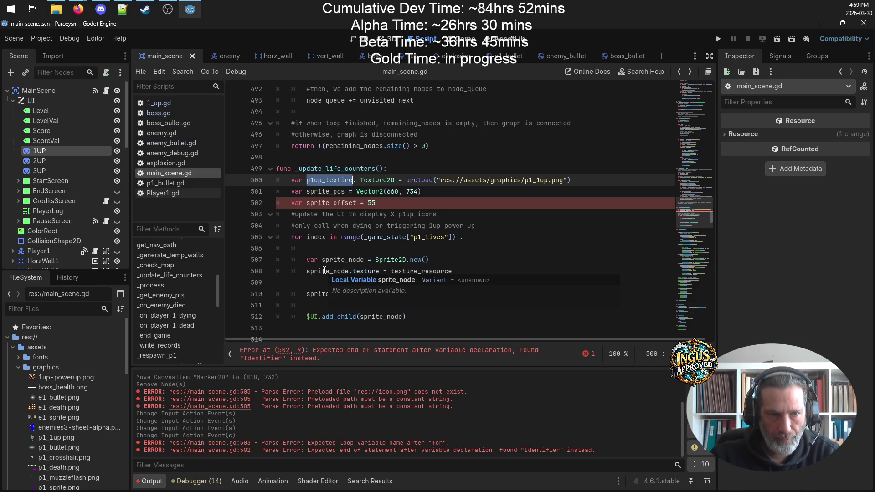
double_click(415, 271)
key(ctrl+v)
key(ctrl+s)
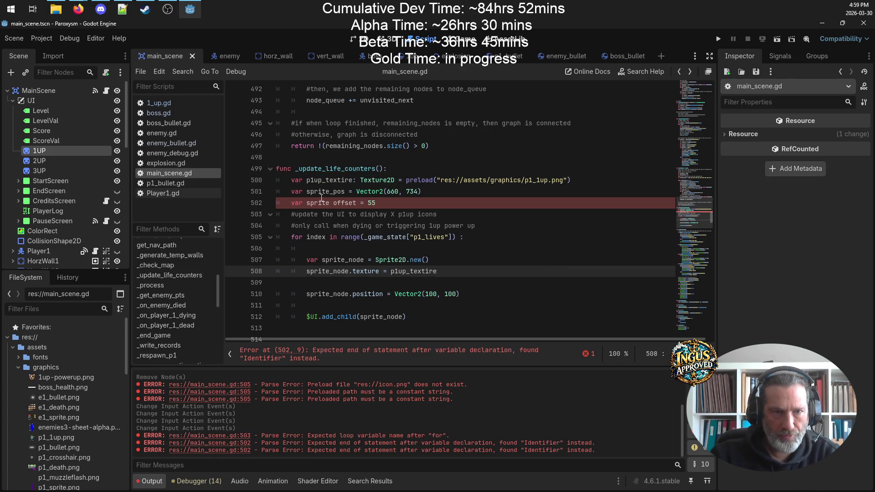
- Review the loop body, clear the output messages, and jump to the line 502 error
double_click(328, 255)
click(395, 294)
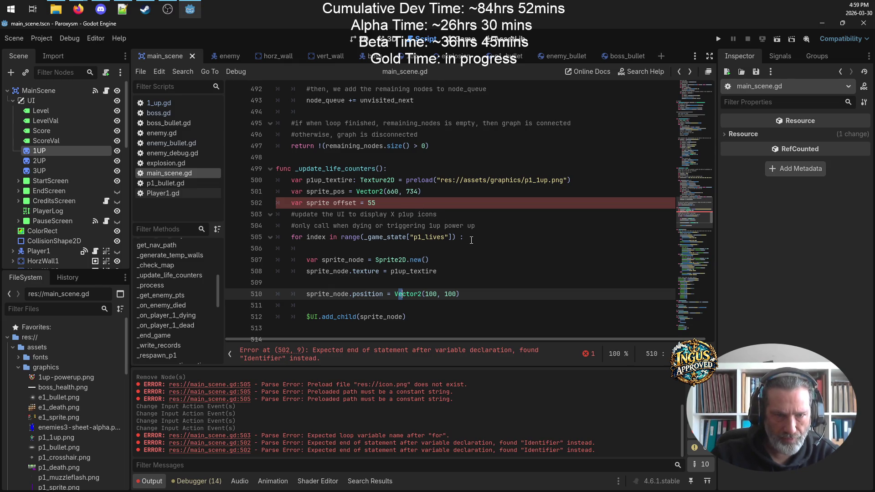
click(458, 237)
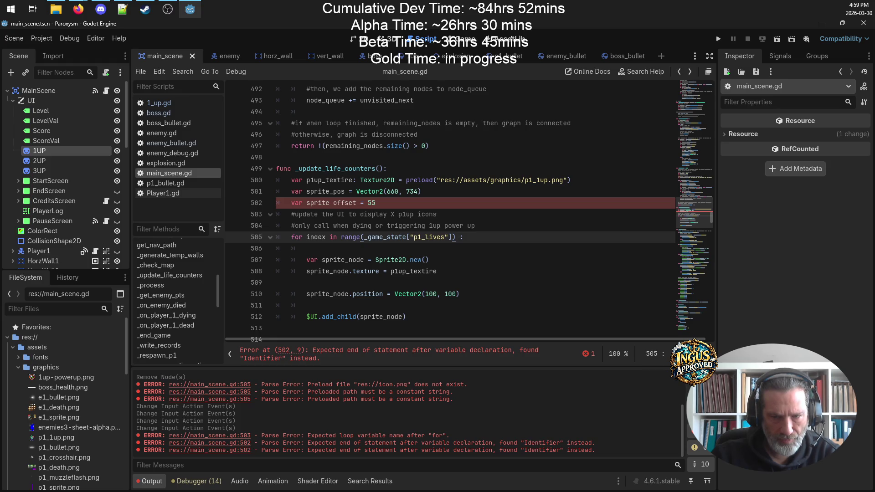
click(695, 380)
click(499, 240)
key(Return)
key(BackSpace)
key(BackSpace)
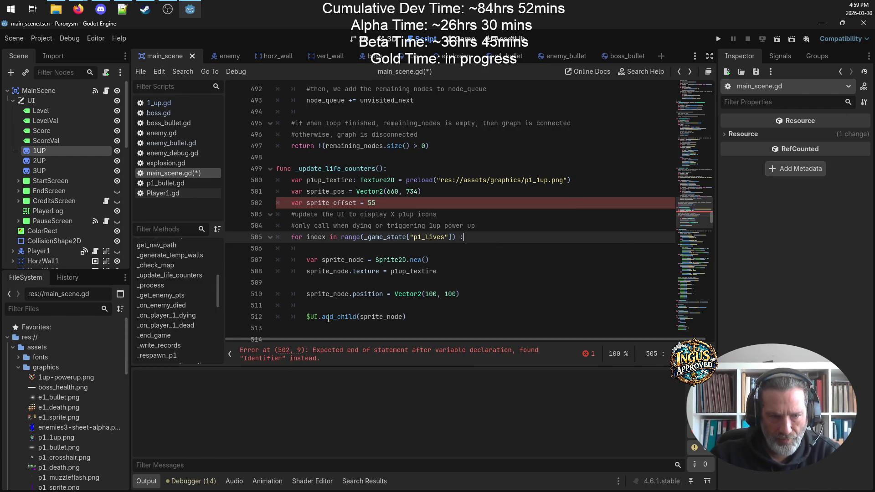
click(295, 358)
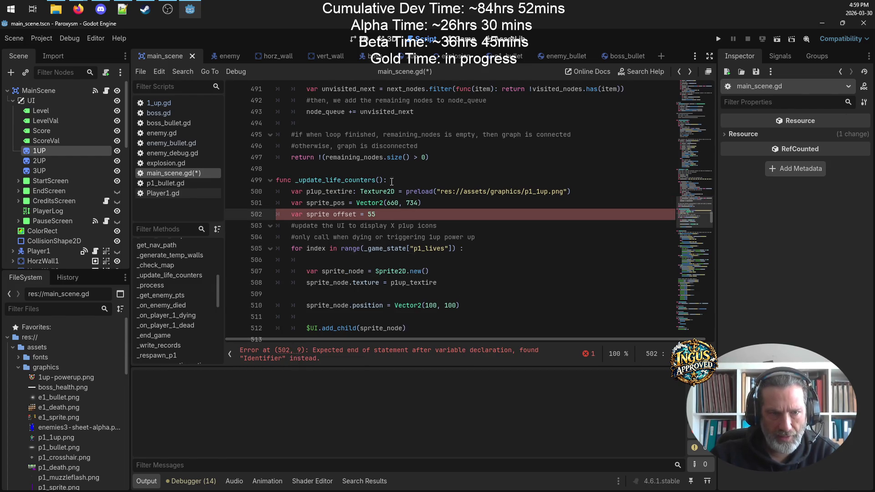
- Fix 'sprite offset' to sprite_offset on line 502 and save
click(332, 213)
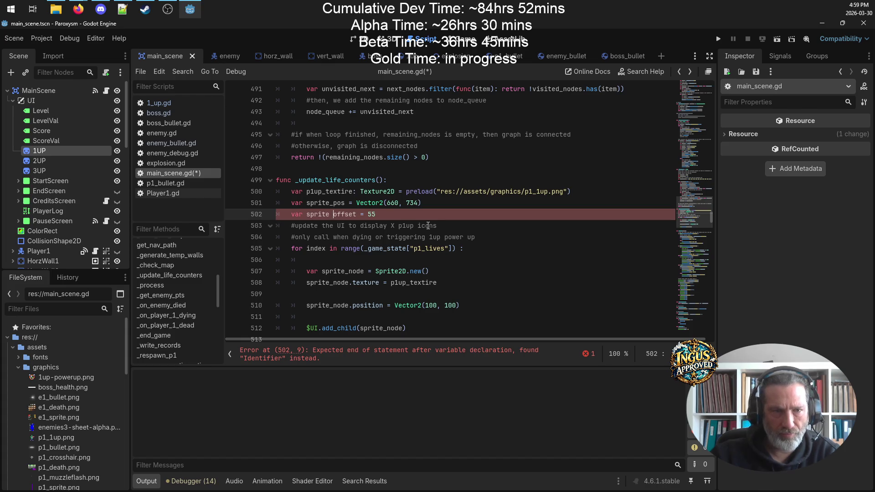
key(BackSpace)
text(_)
key(ctrl+s)
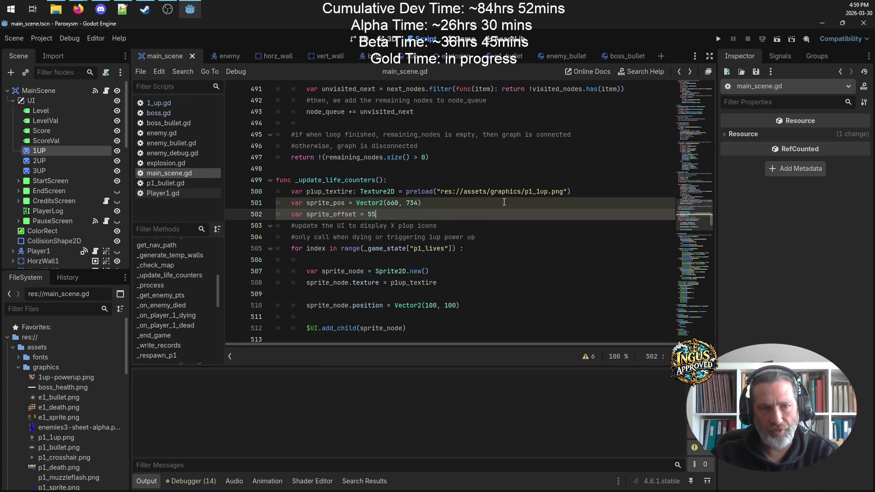
key(ctrl+s)
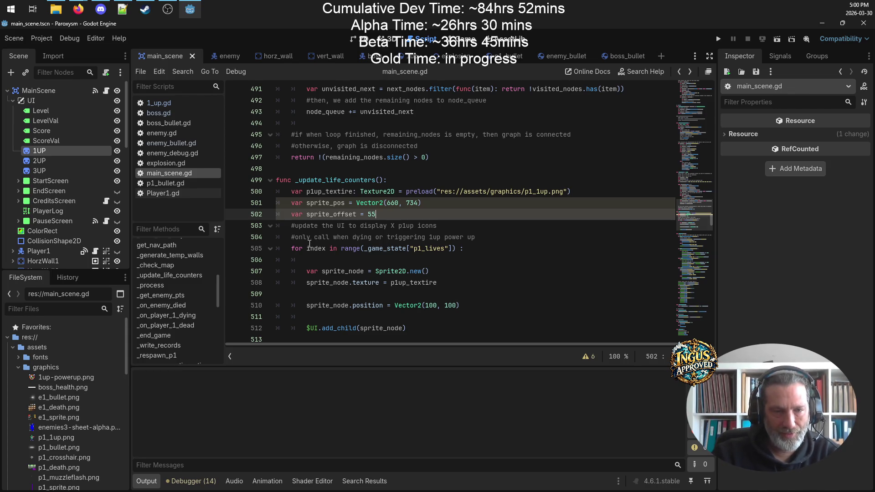
- Replace the fixed Vector2(100, 100) sprite position with sprite_pos
double_click(327, 203)
key(ctrl+c)
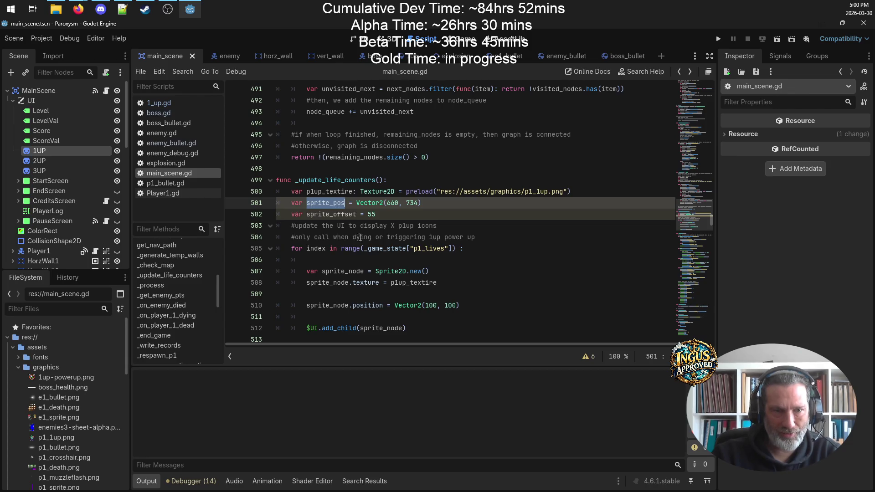
drag(462, 306, 407, 307)
key(ctrl+v)
click(465, 295)
key(Tab)
key(Tab)
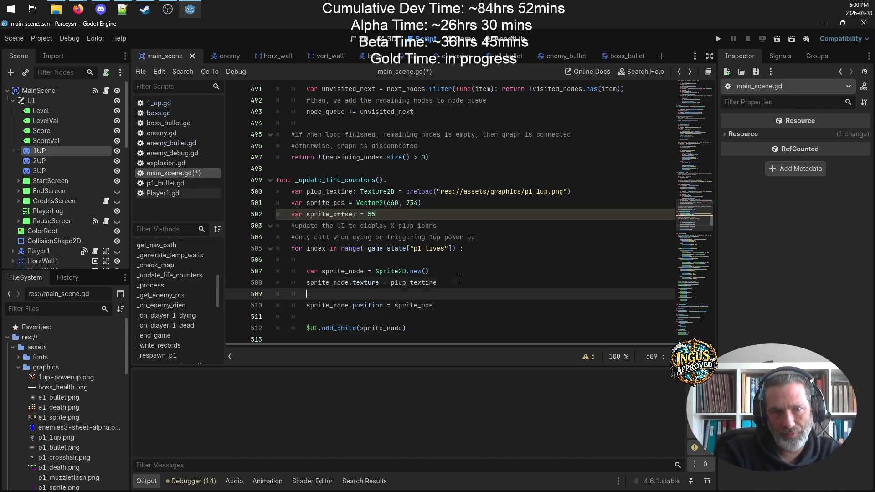
- Add sprite_pos.x += index * sprite_offset inside the loop and save
key(Up)
key(Up)
key(Up)
key(BackSpace)
key(BackSpace)
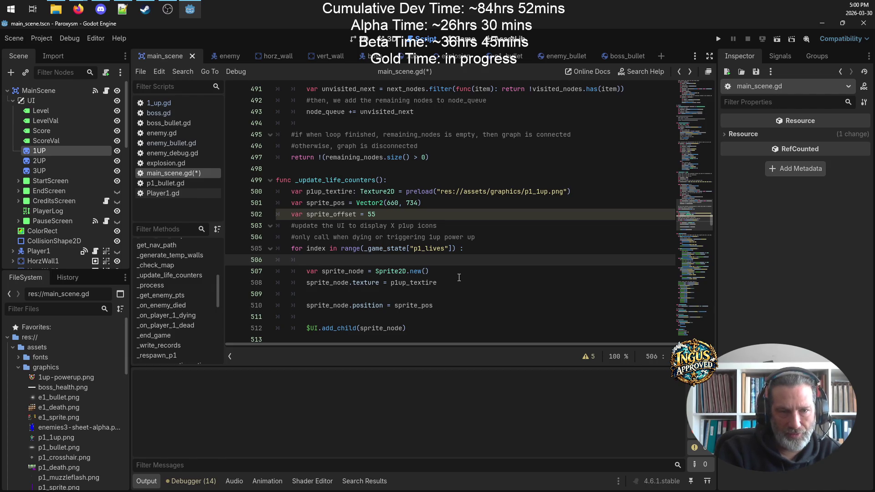
text(sprite)
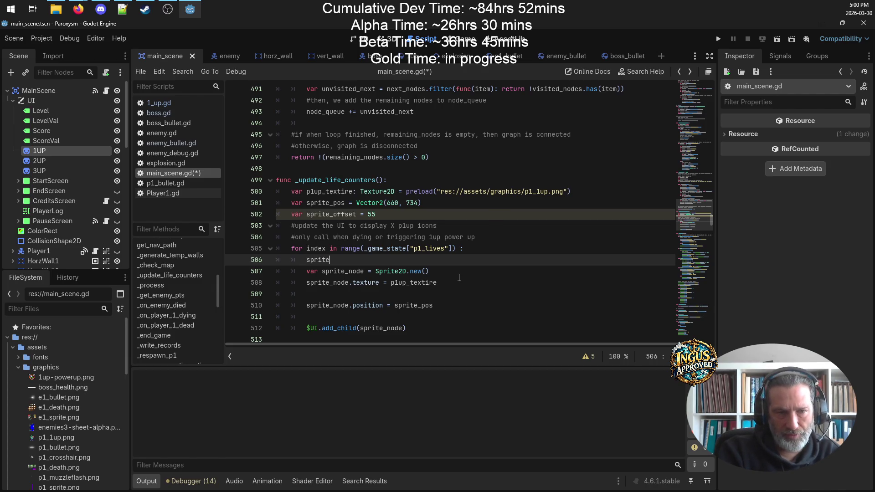
text(_pos.x )
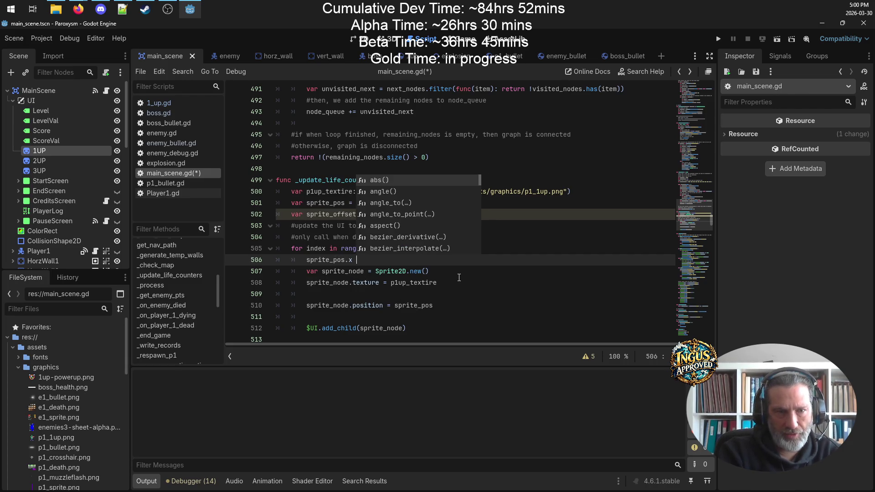
text(= psi)
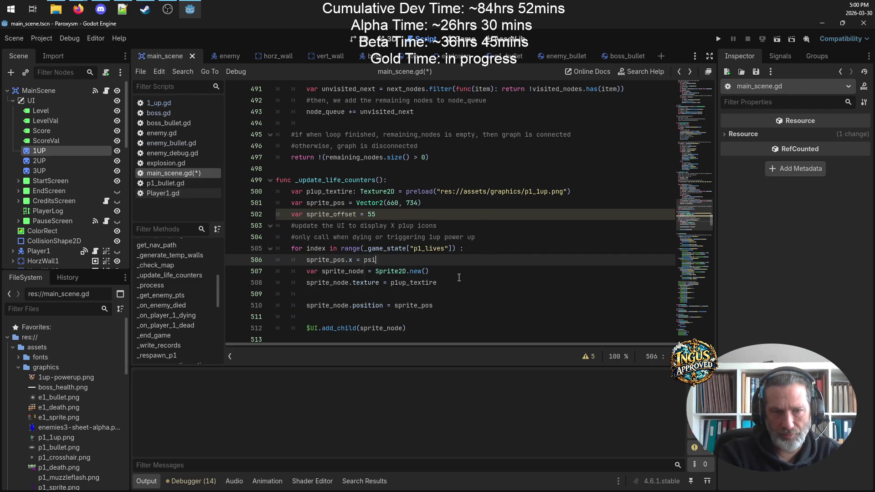
key(BackSpace)
key(BackSpace)
key(BackSpace)
text(spr)
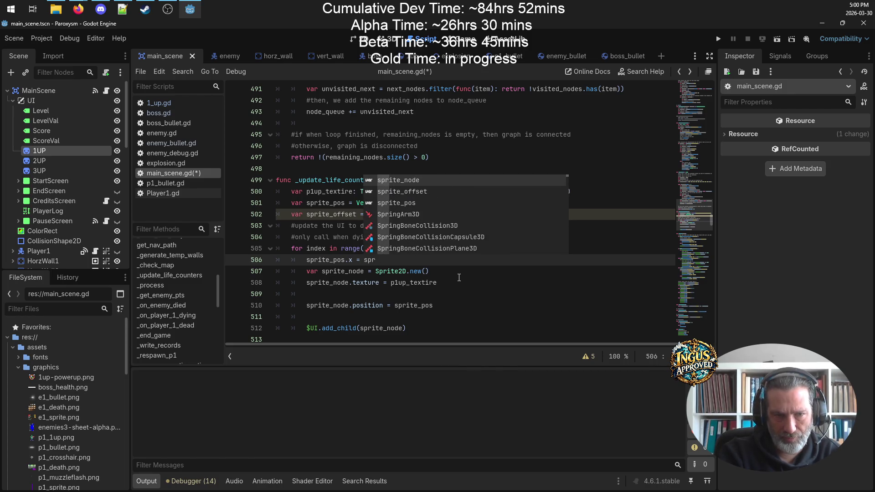
key(BackSpace)
key(BackSpace)
key(BackSpace)
key(BackSpace)
key(BackSpace)
text(+= index *)
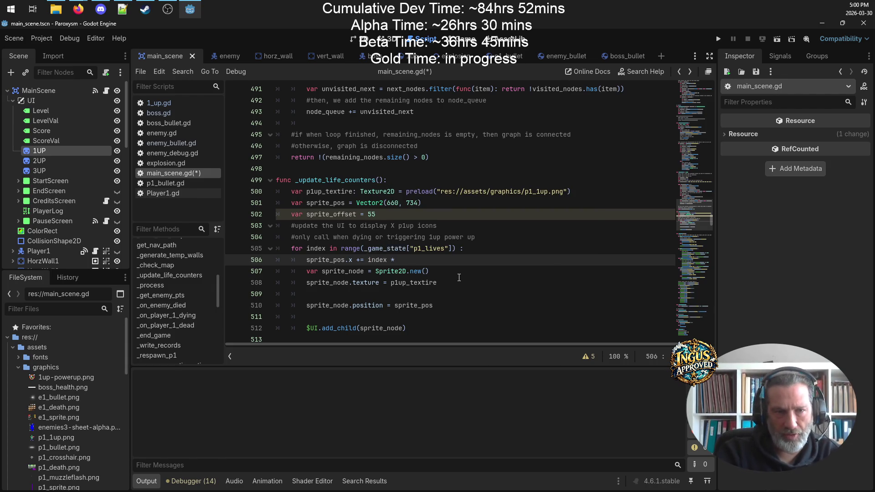
double_click(327, 214)
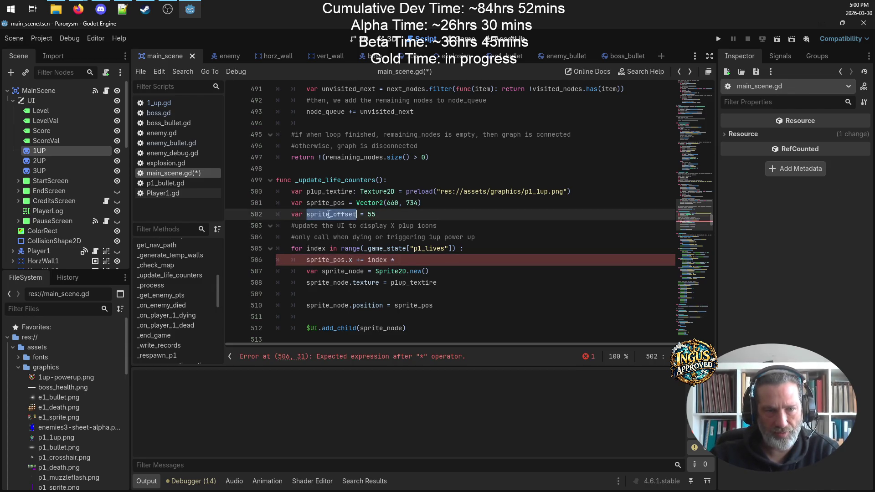
key(ctrl+c)
click(417, 260)
key(ctrl+v)
key(ctrl+s)
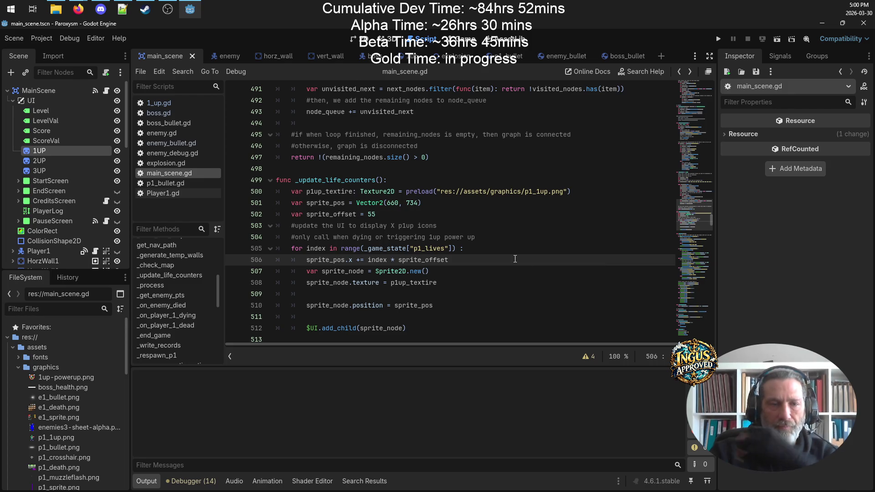
- Remove the stray blank lines around add_child in the loop
click(402, 289)
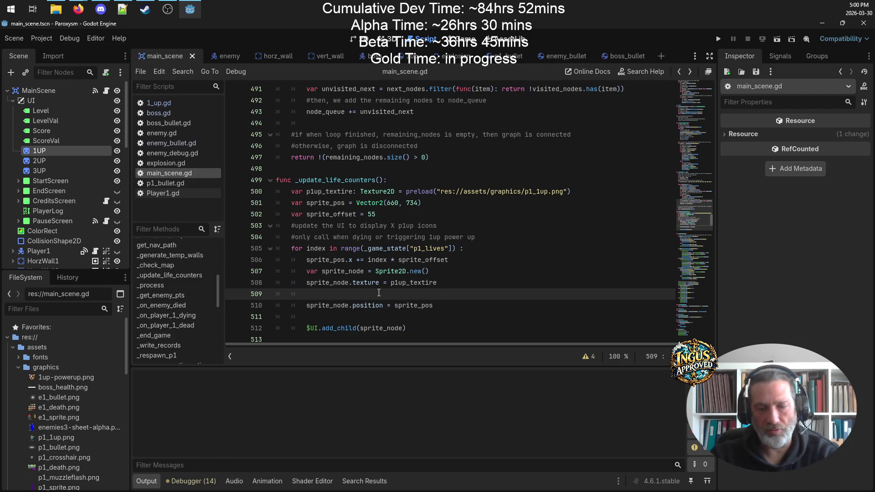
key(BackSpace)
key(BackSpace)
click(364, 309)
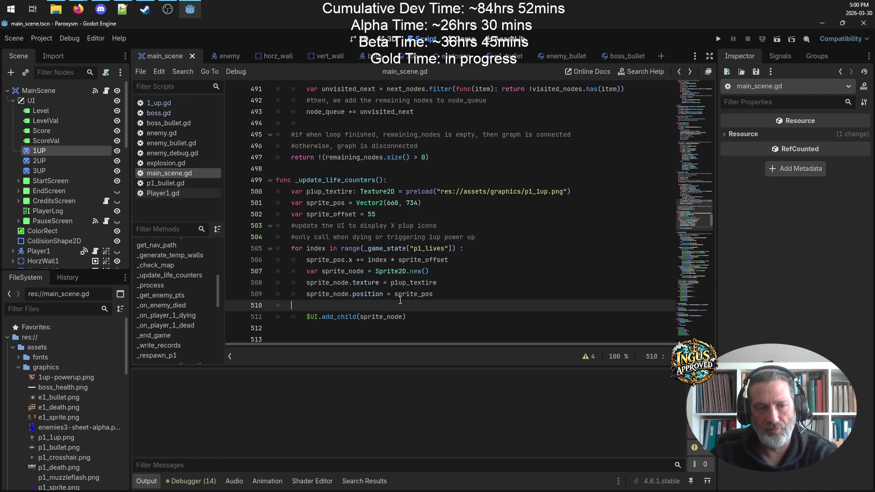
key(BackSpace)
click(370, 315)
key(BackSpace)
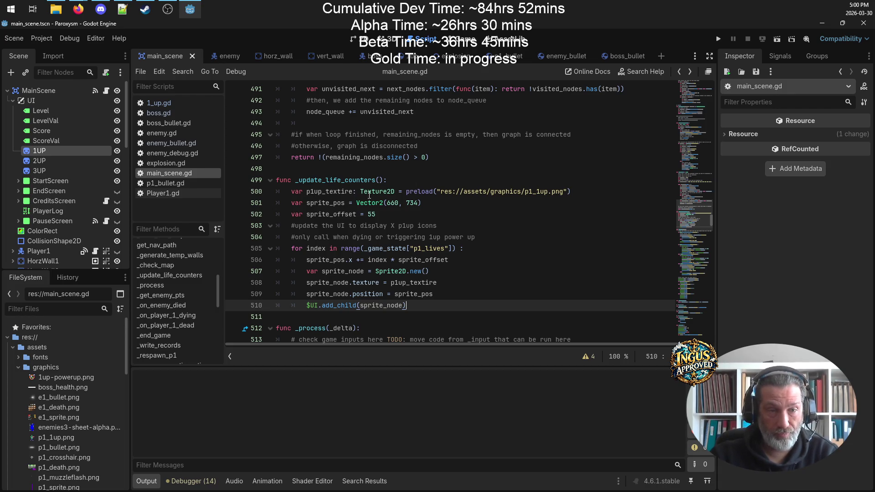
- Drop a drafted if line and swap the fixed 55 offset for 160 / p1_lives
click(402, 216)
key(Return)
key(Return)
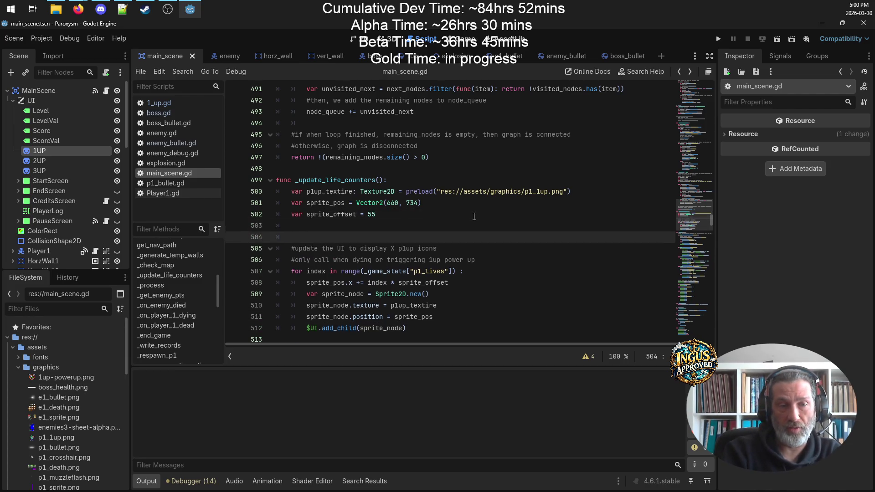
key(Up)
key(Return)
text(if)
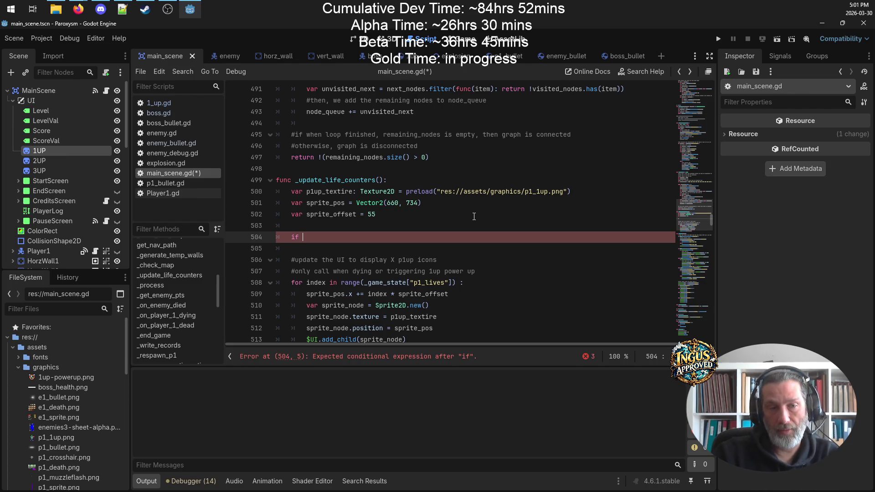
click(384, 214)
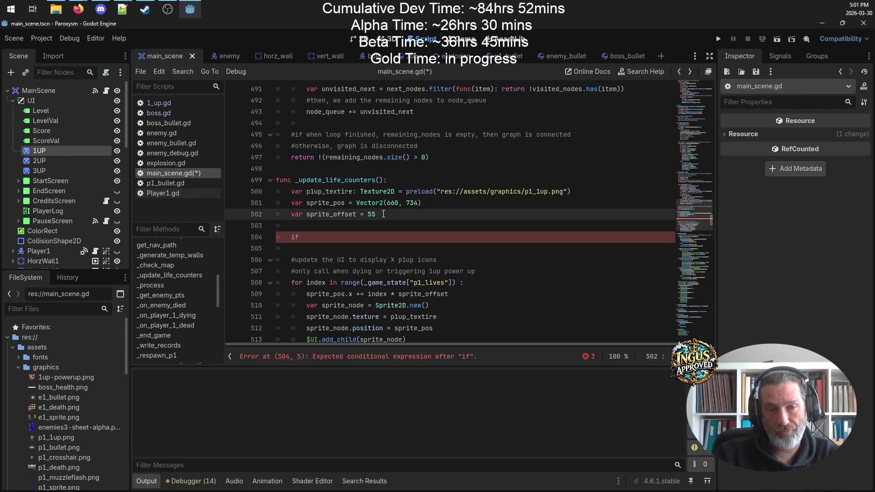
double_click(372, 215)
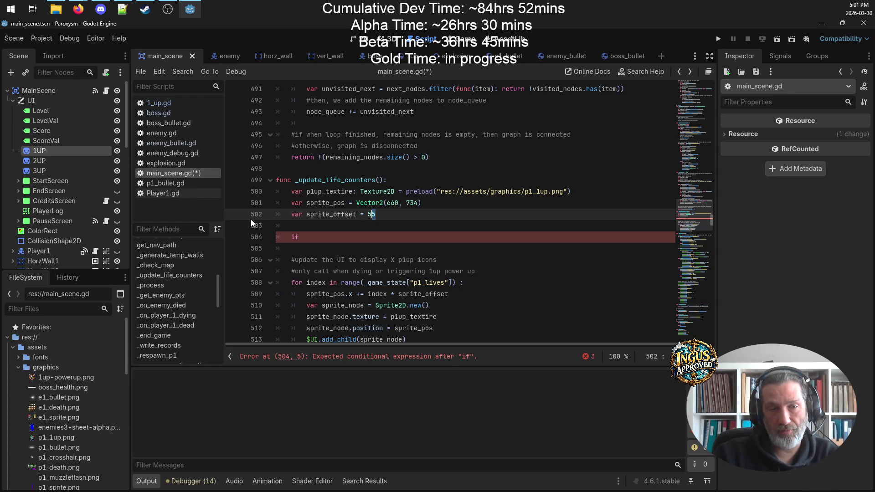
click(245, 237)
key(BackSpace)
key(BackSpace)
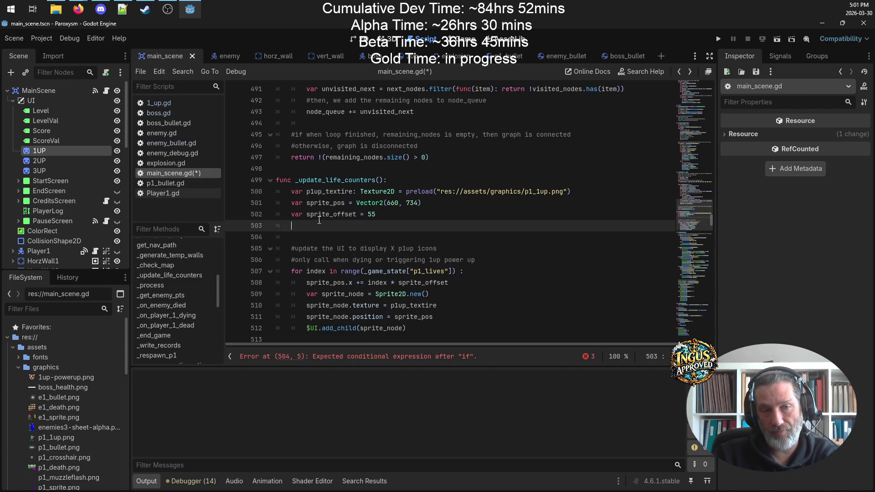
key(ctrl+z)
key(ctrl+z)
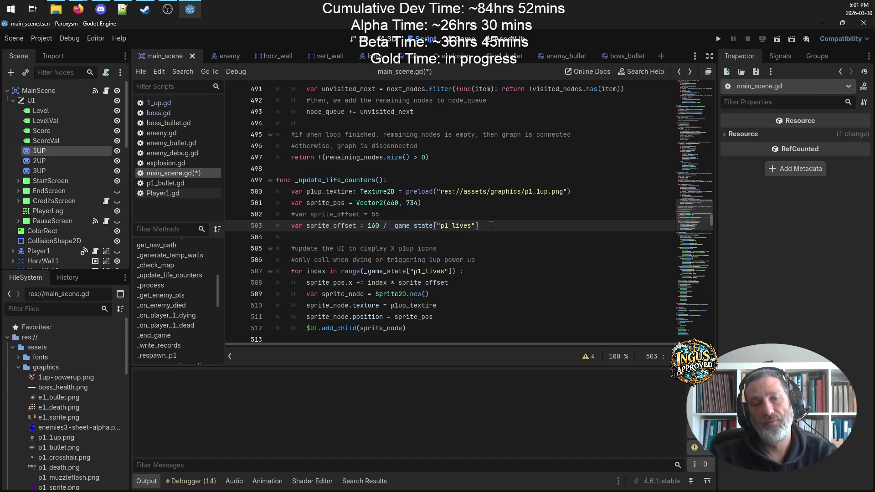
- Wrap the sprite_offset division in round() and save
click(368, 225)
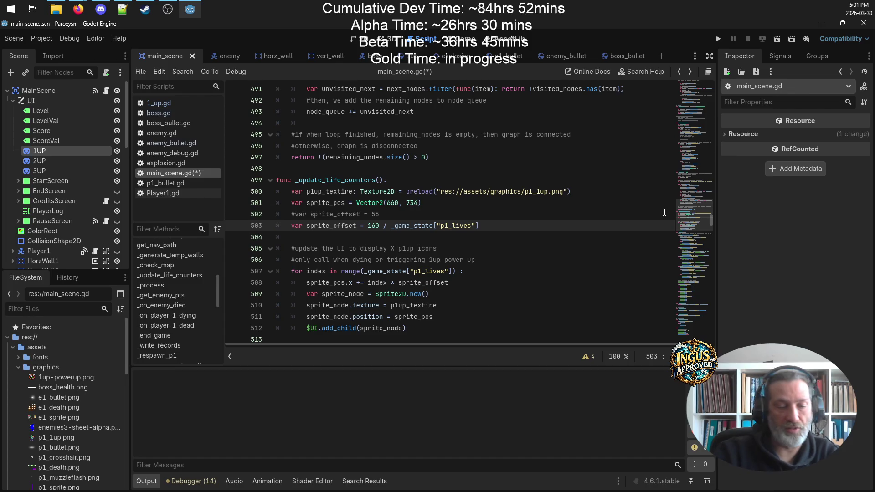
text(roaun)
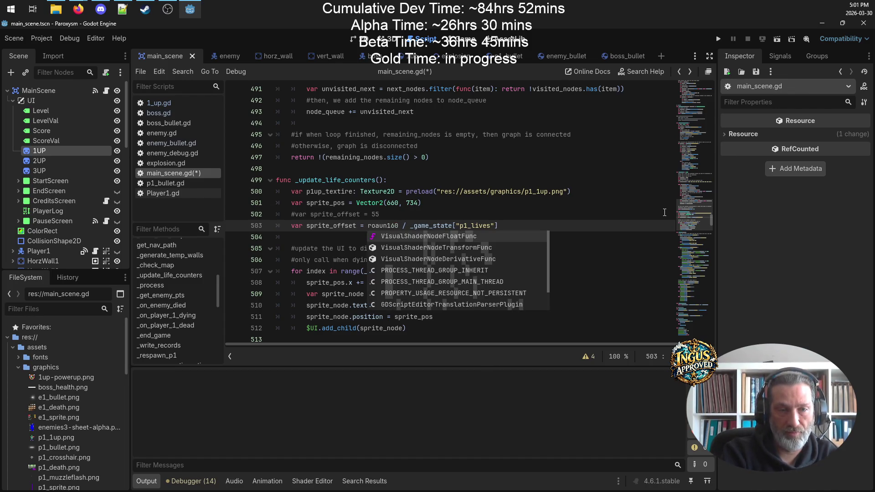
text(o)
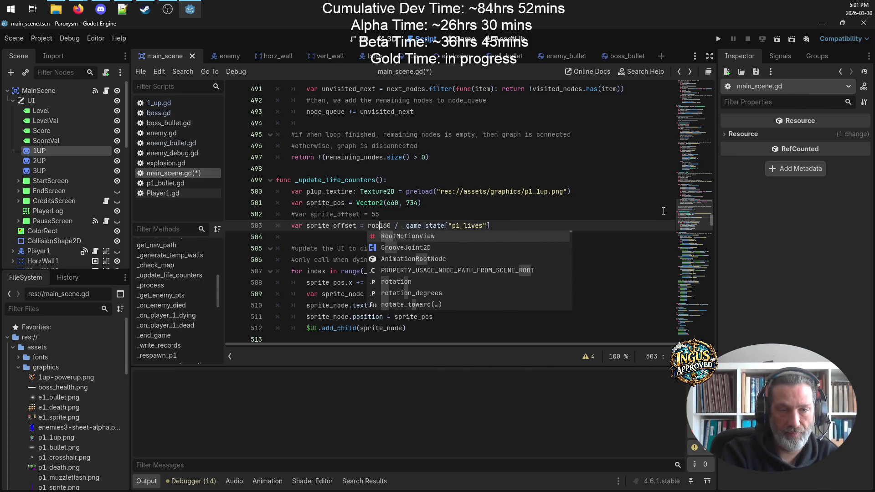
key(BackSpace)
text(und)
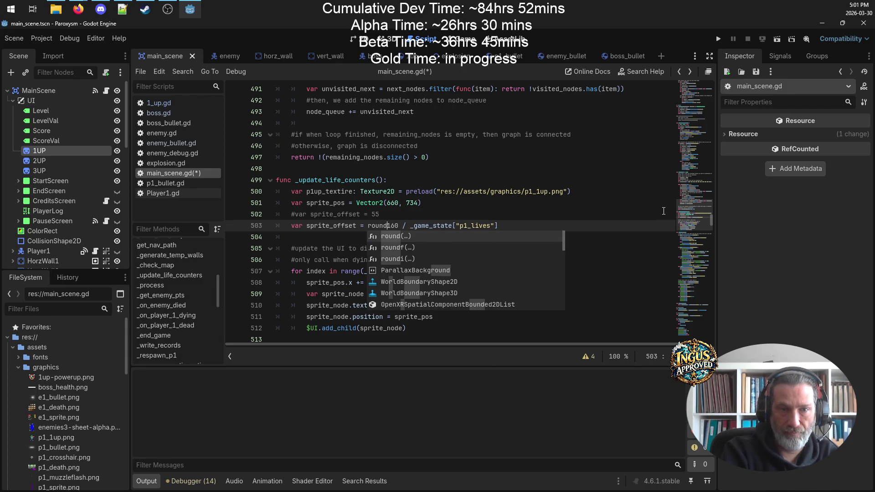
text(()
key(End)
text())
key(ctrl+s)
- Delete the empty line below the offset and switch to distraction-free mode
key(Down)
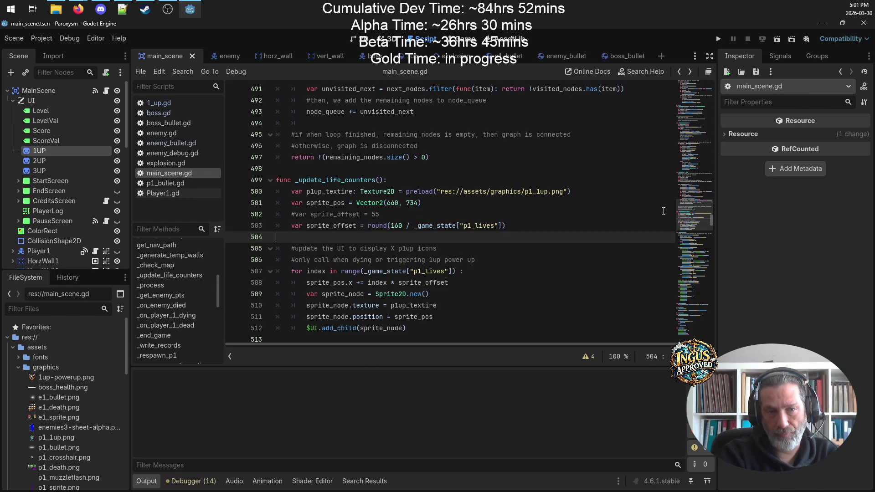
key(BackSpace)
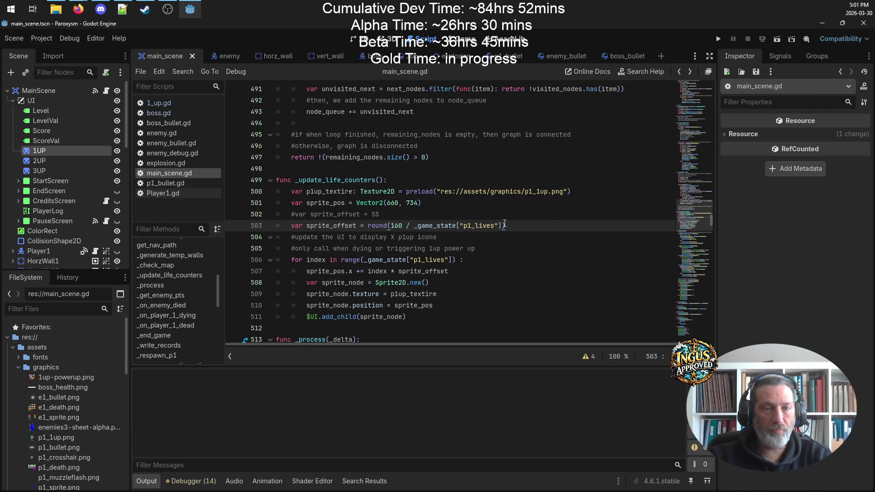
mouse_move(507, 188)
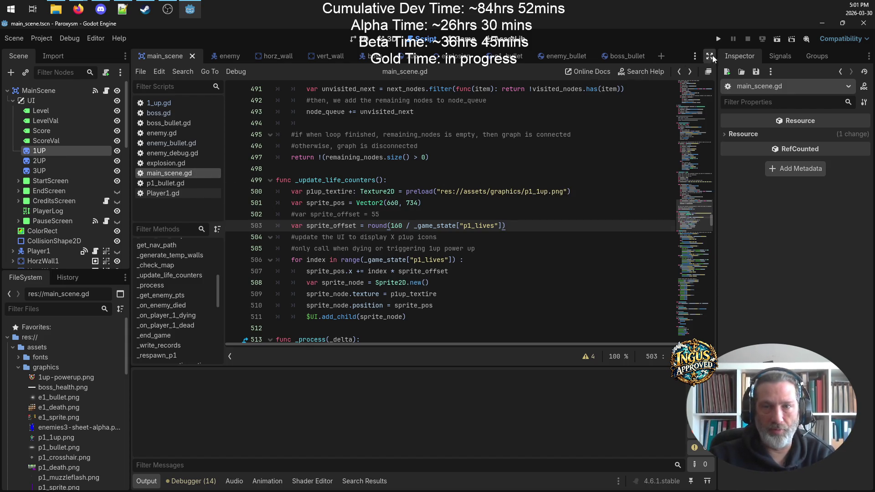
click(710, 56)
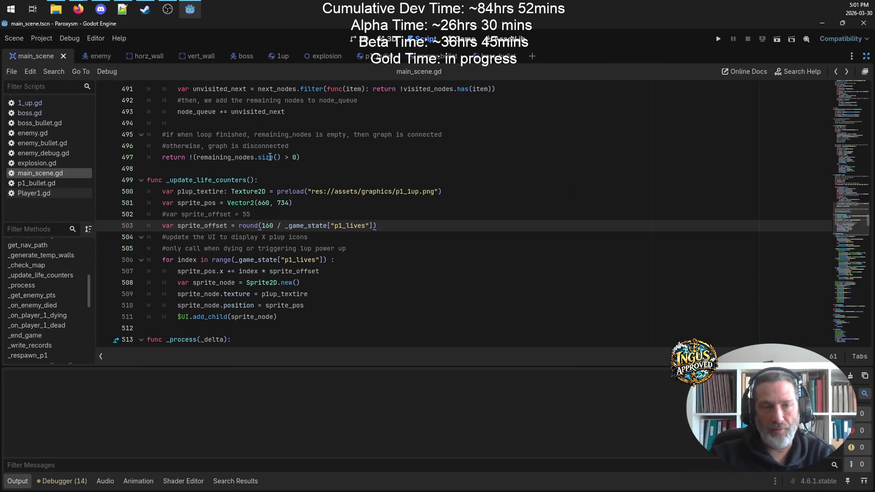
- Switch to the 2D view and bring back the scene tree and side panels
scroll(330, 151, up, 4)
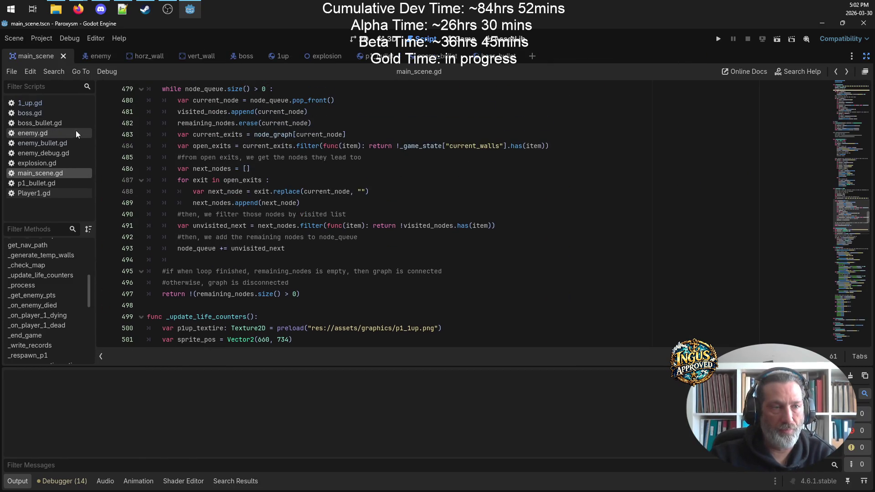
scroll(319, 214, up, 12)
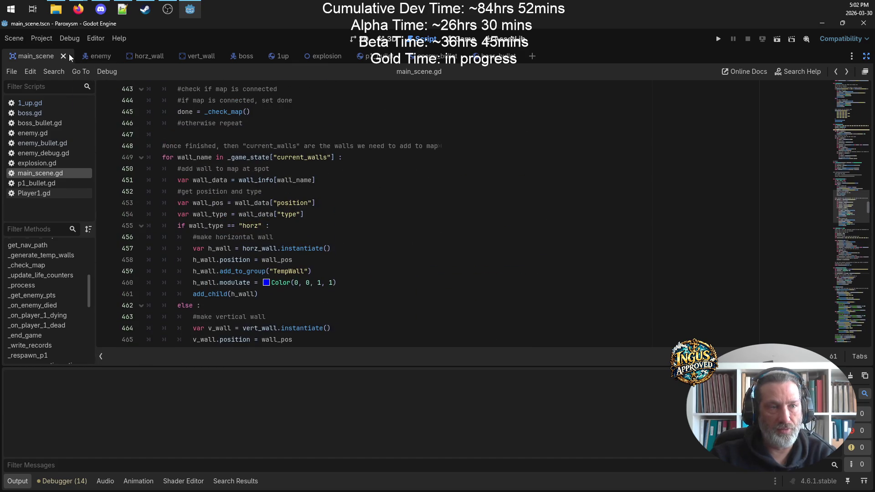
click(363, 39)
scroll(324, 290, down, 4)
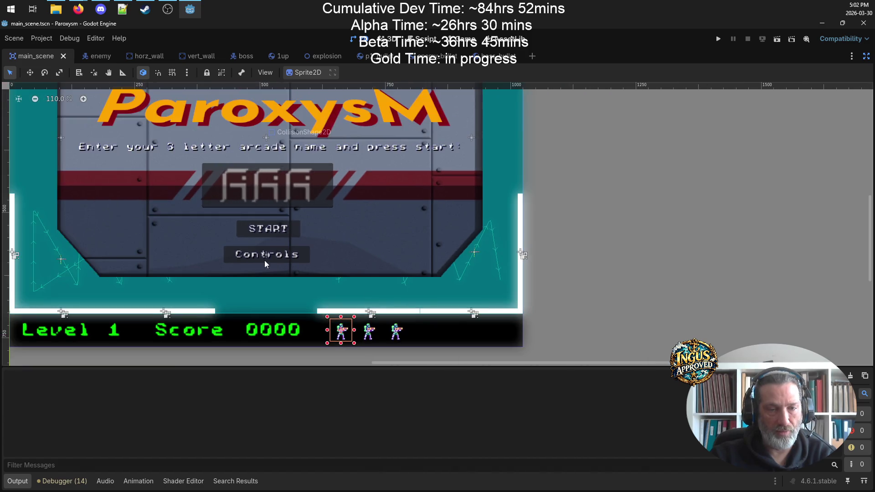
scroll(307, 270, left, 10)
scroll(508, 212, down, 5)
scroll(458, 190, up, 2)
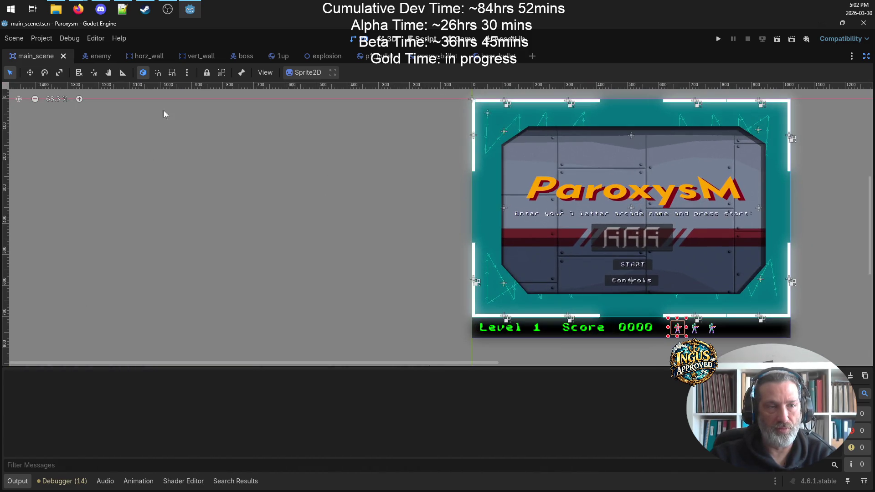
click(865, 56)
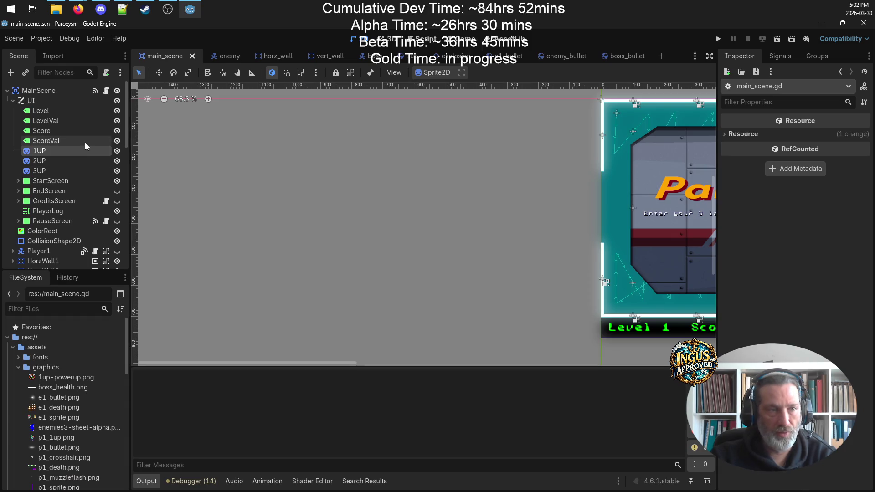
- Hide the 1UP, 2UP and 3UP icons, save the scene, and return to main_scene.gd
click(116, 152)
click(117, 161)
click(117, 171)
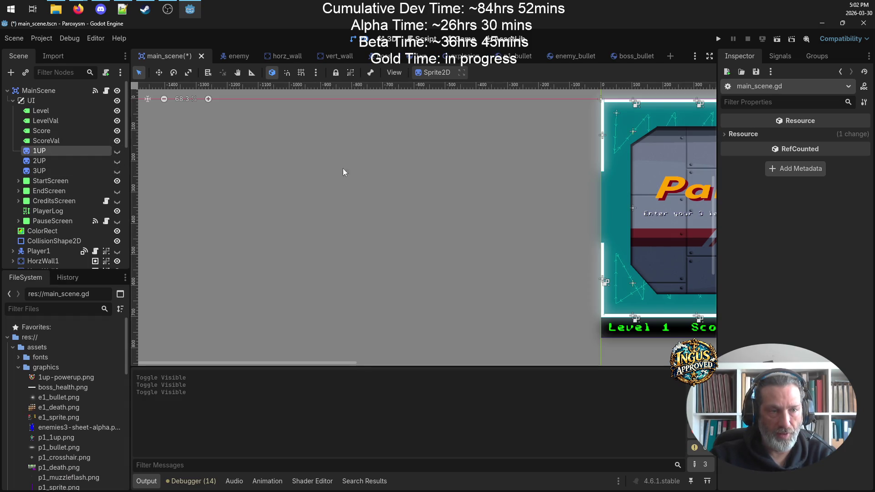
scroll(502, 178, right, 5)
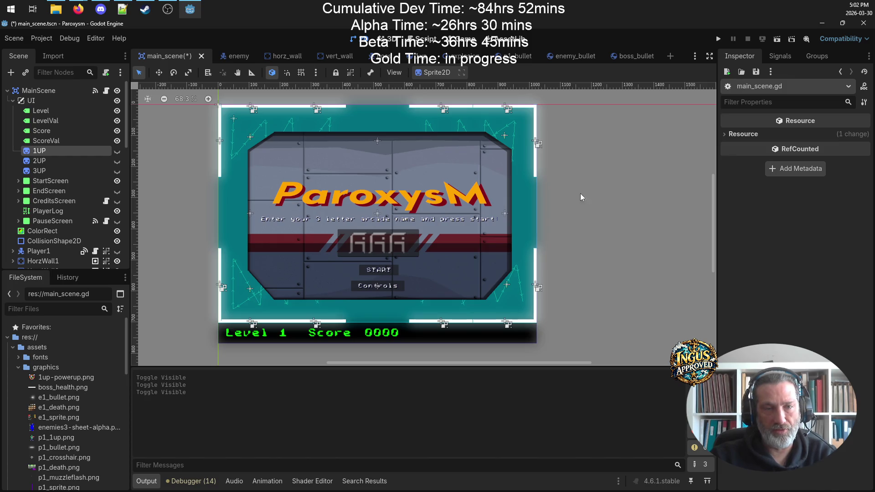
key(ctrl+s)
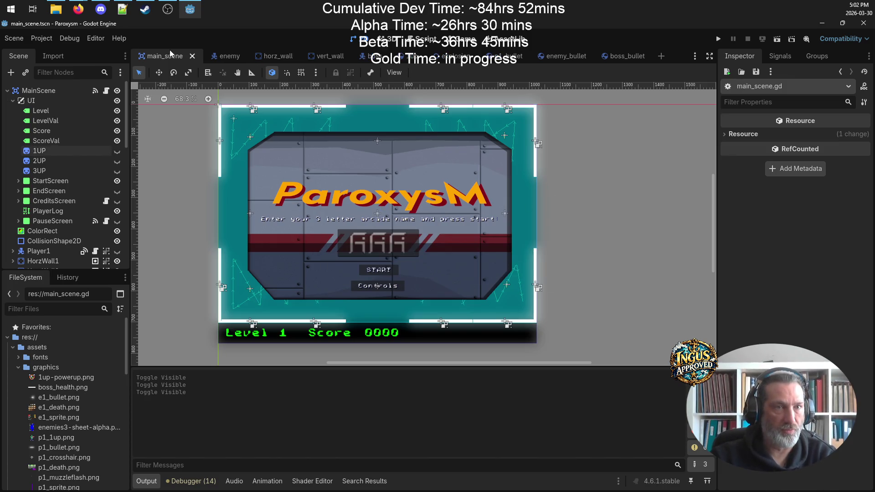
click(423, 39)
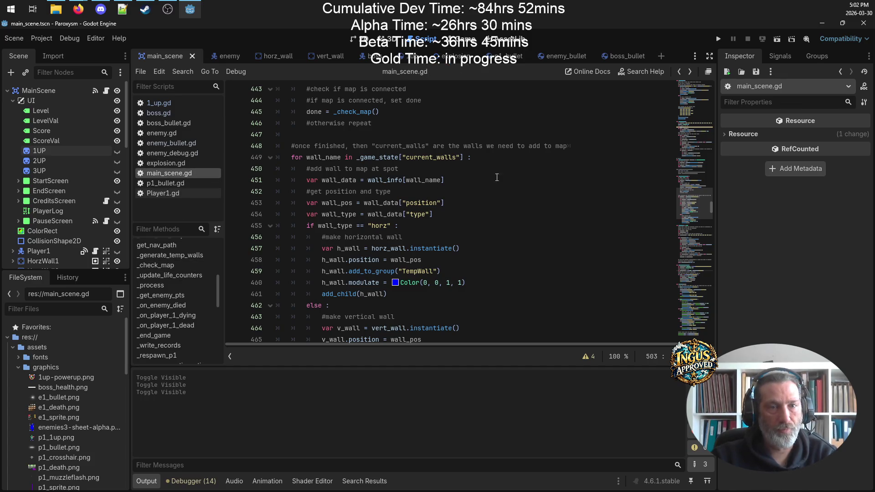
- Search all project files for $1UP
click(523, 170)
key(ctrl+shift+f)
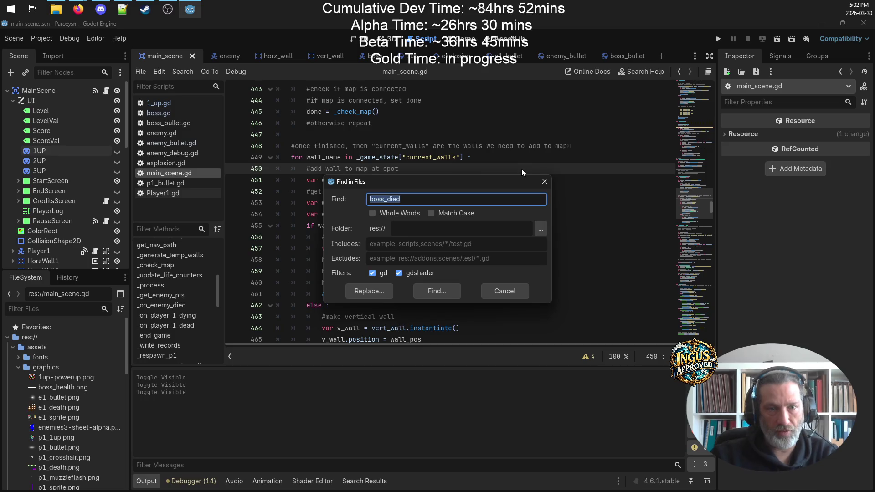
text($1)
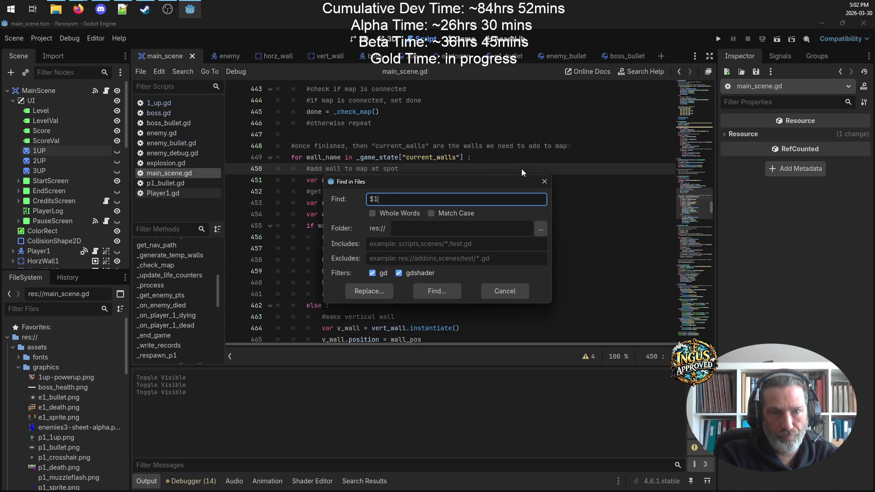
text(UP)
key(Return)
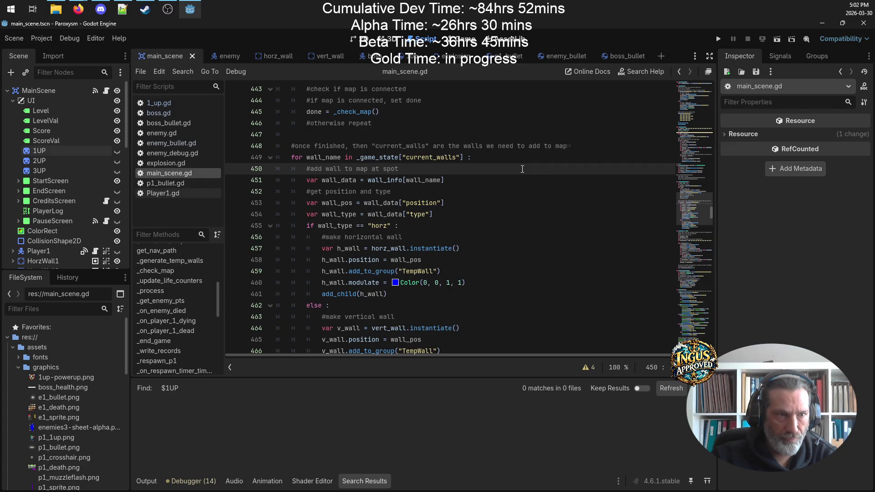
- Search main_scene.gd for 1UP and step through its 13 matches
key(ctrl+f)
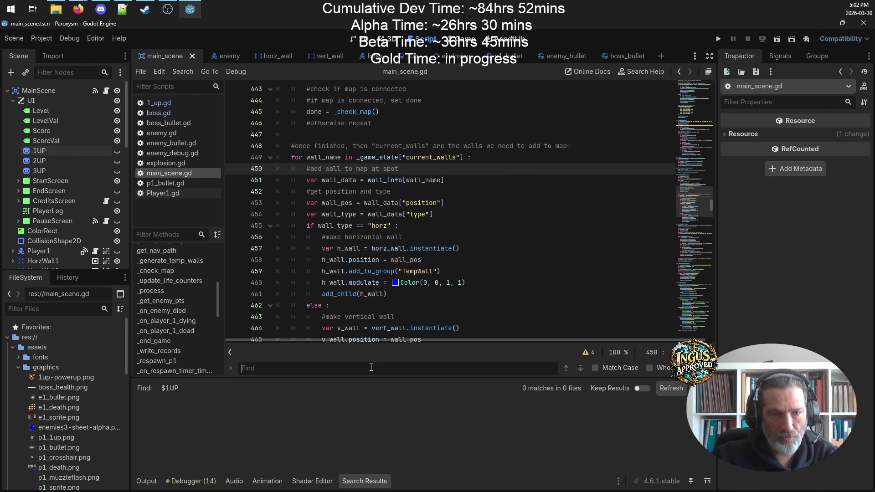
text(1UP)
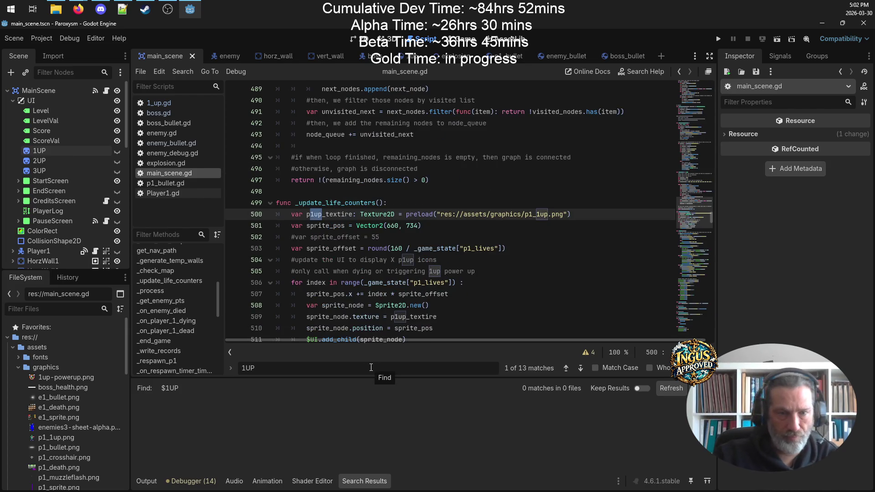
key(Return)
key(Return)
key(Return)
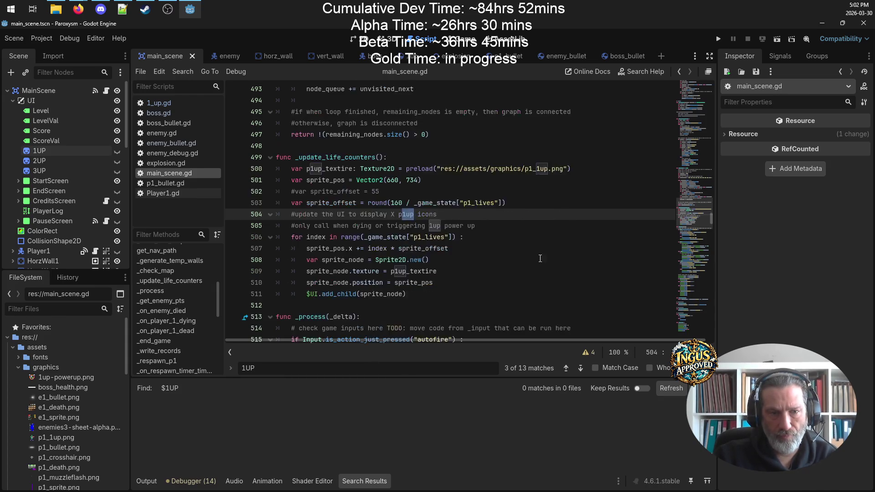
scroll(392, 215, up, 3)
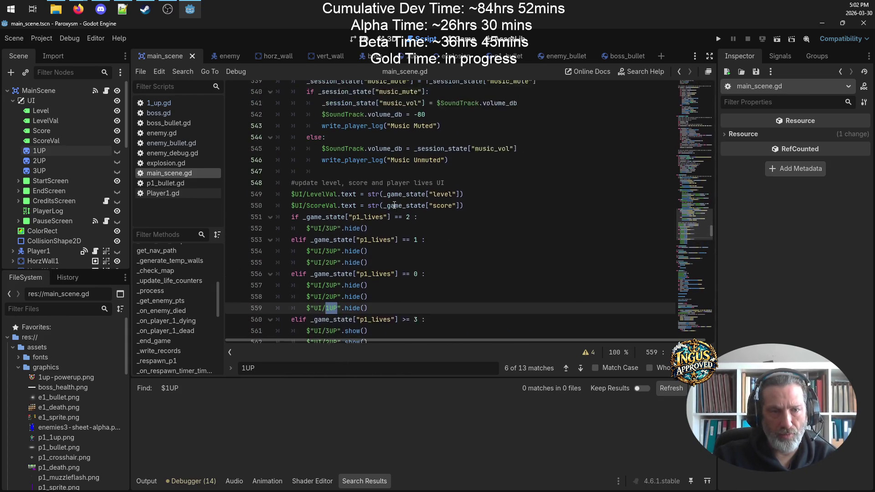
scroll(427, 238, down, 3)
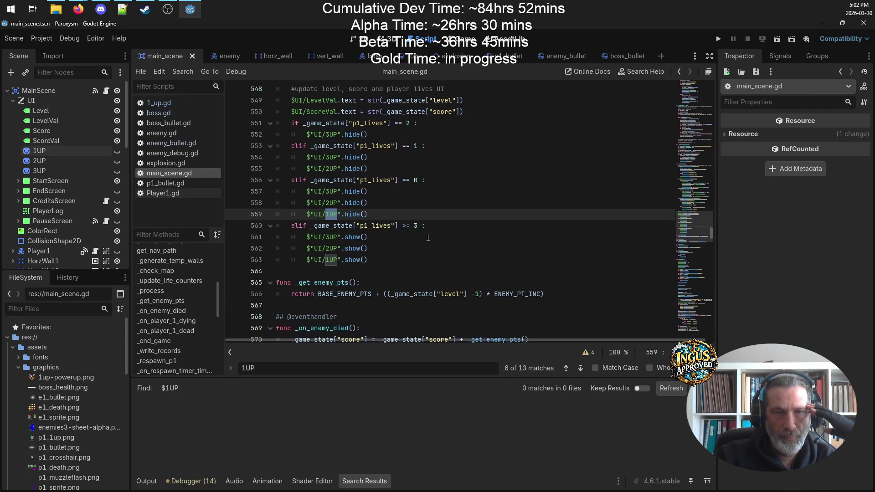
scroll(400, 141, up, 17)
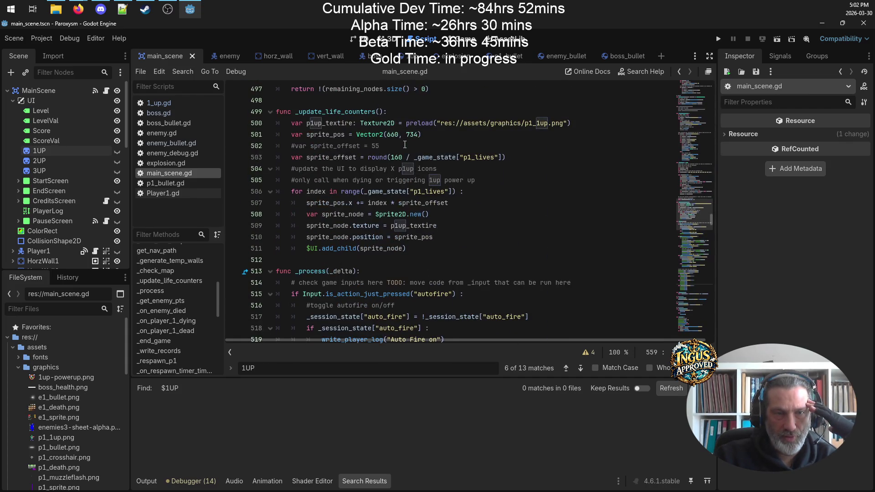
scroll(406, 150, down, 15)
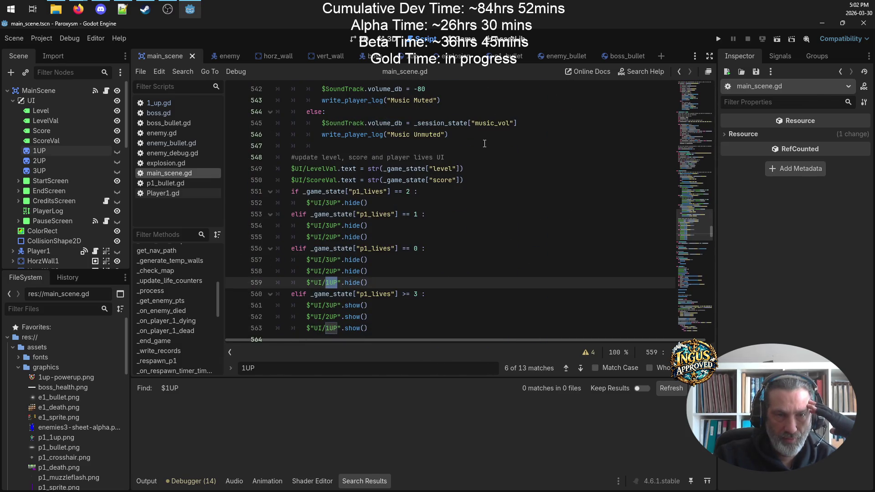
- Select the p1_lives if/elif block at lines 551–563
click(498, 183)
scroll(420, 225, down, 2)
mouse_move(380, 261)
mouse_down()
mouse_move(283, 146)
mouse_move(275, 123)
mouse_up()
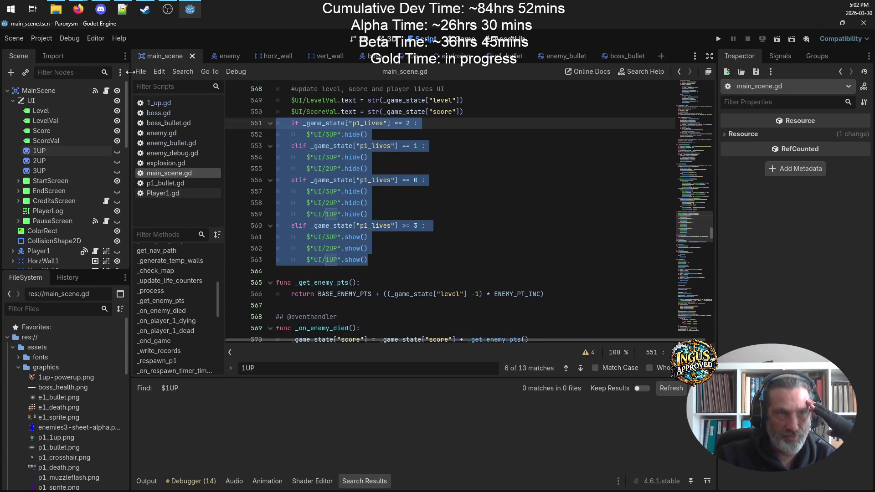
- Comment out the old 1UP/2UP/3UP show-hide block with Toggle Comment and save
right_click(318, 192)
click(402, 310)
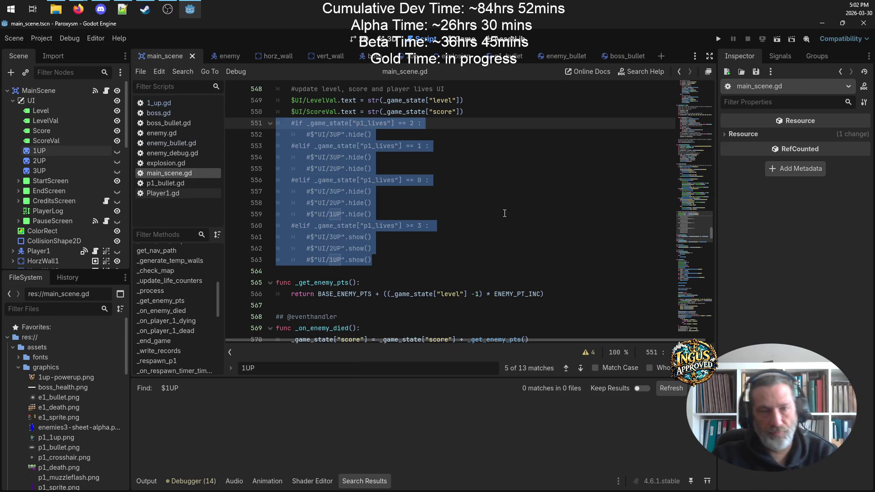
key(ctrl+s)
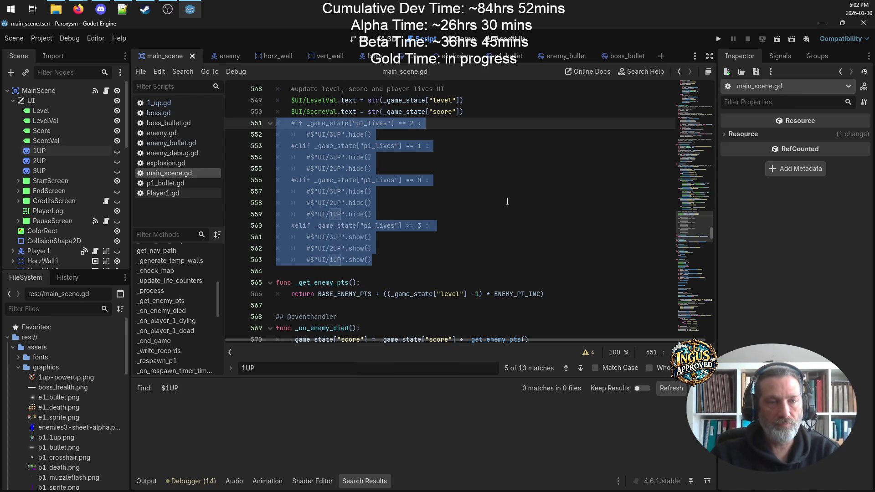
click(508, 201)
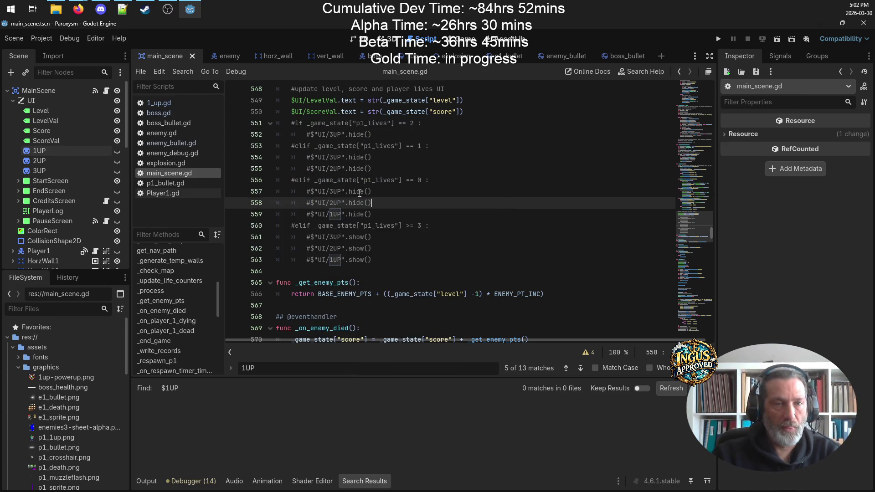
- Add _update_life_counters() under else in _on_player_1_dead, before _respawn_p1(), and save
click(193, 333)
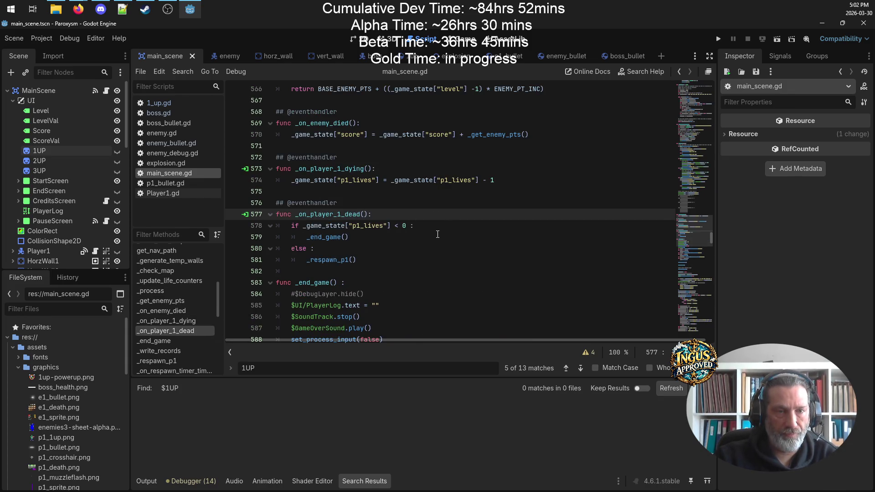
scroll(437, 235, up, 1)
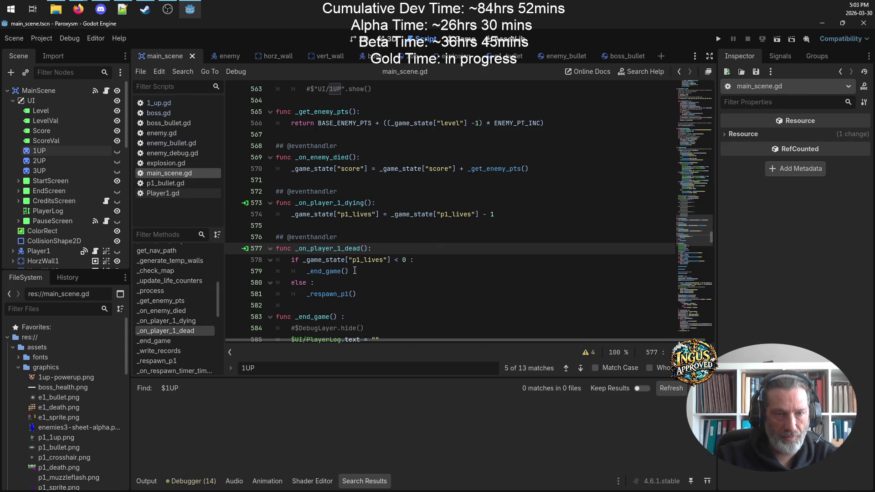
click(382, 284)
key(Return)
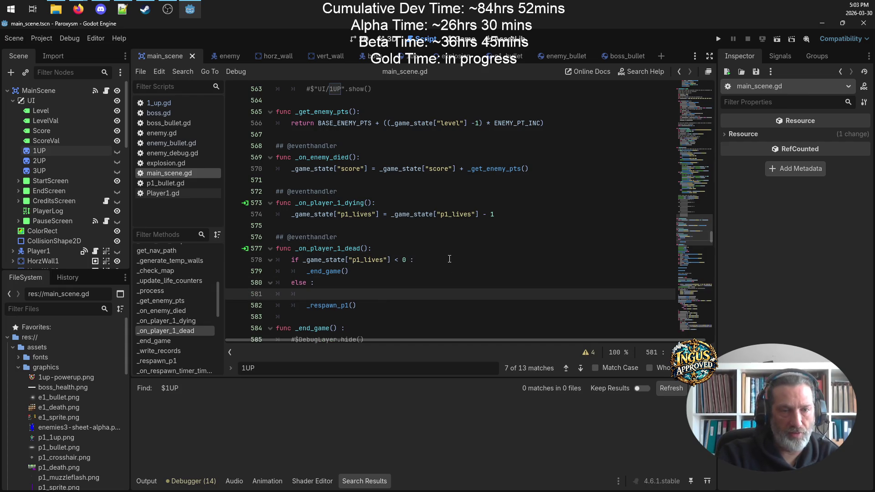
text(_update)
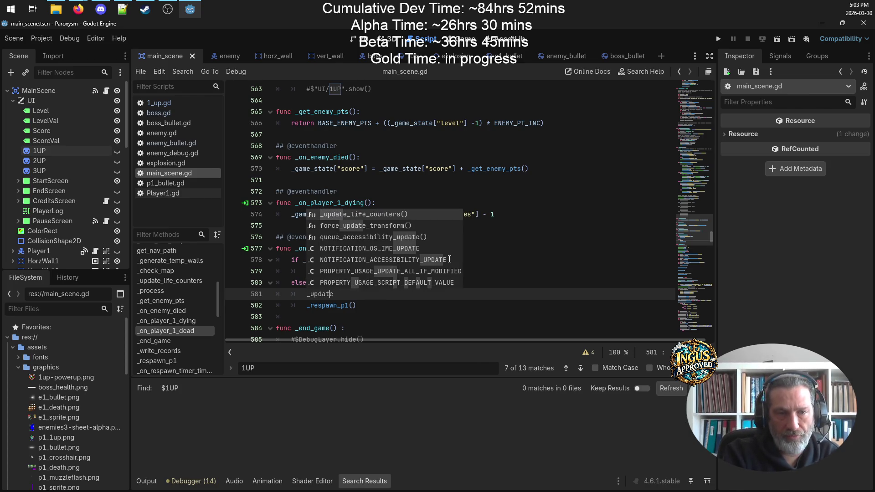
key(Down)
key(Up)
key(Return)
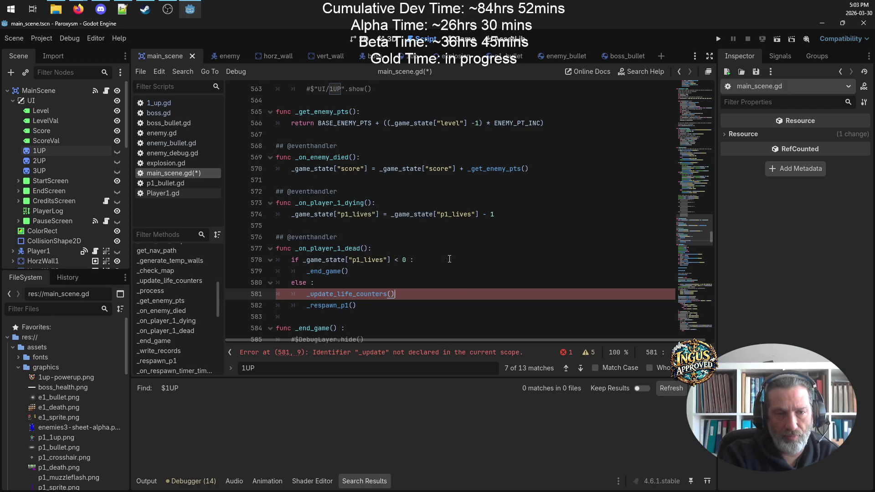
key(ctrl+s)
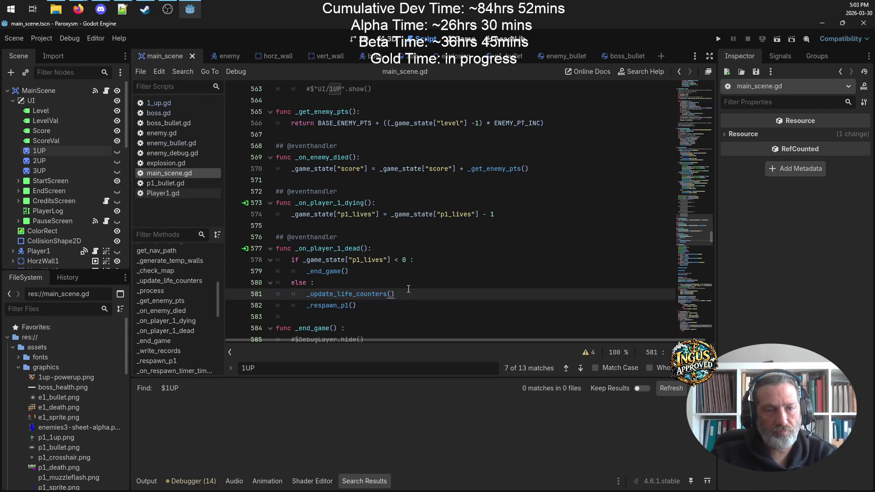
- Select the _update_life_counters() call on line 581 to copy it for reuse
drag(395, 294, 306, 294)
key(ctrl+c)
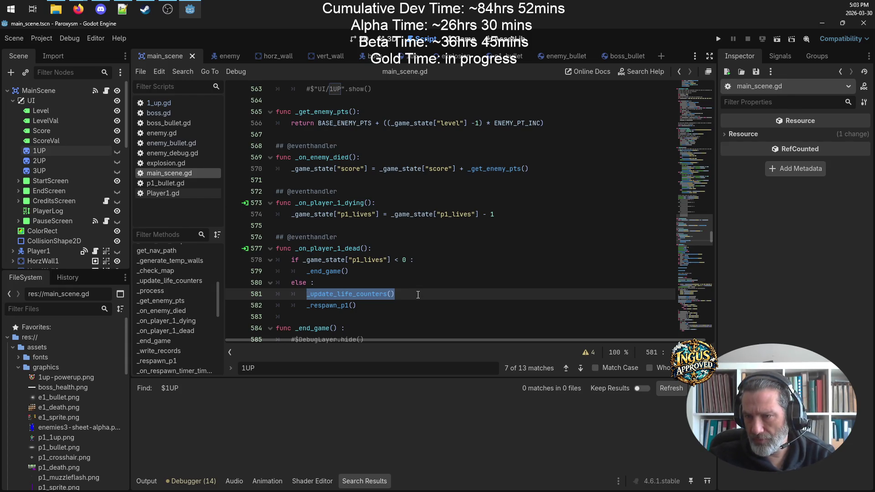
key(ctrl+s)
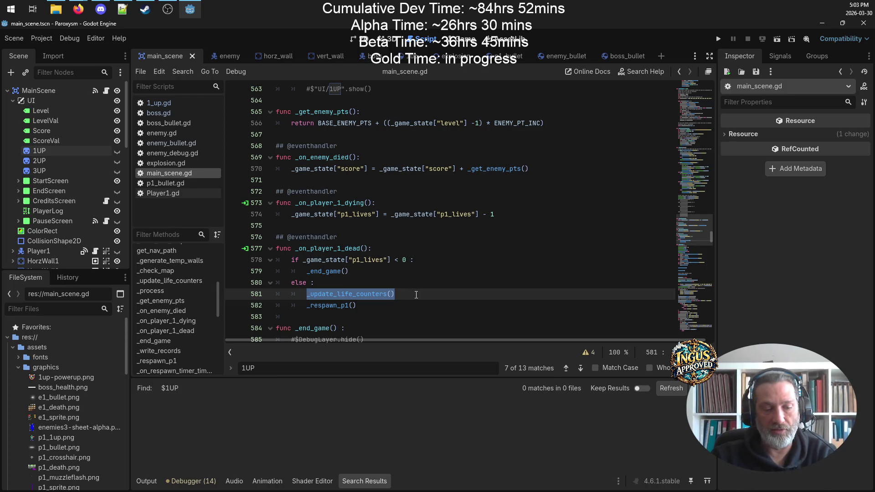
click(404, 291)
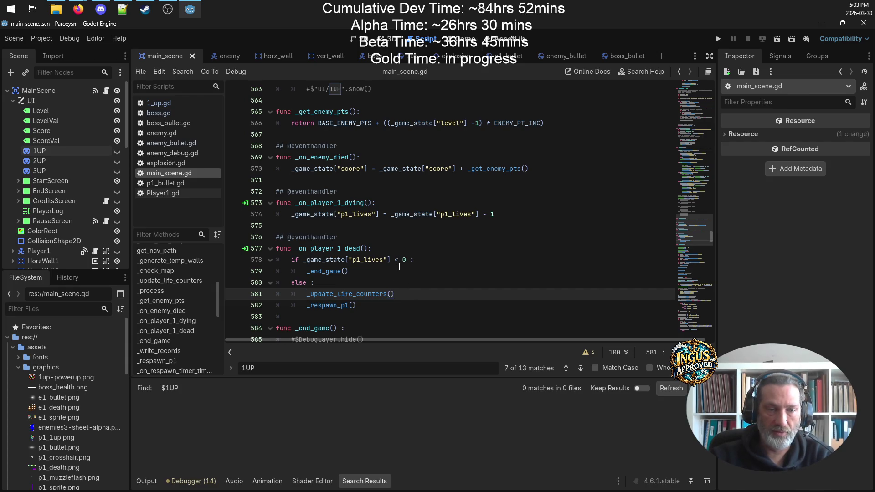
- Scroll through main_scene.gd and jump to the _init_game function
scroll(398, 272, down, 3)
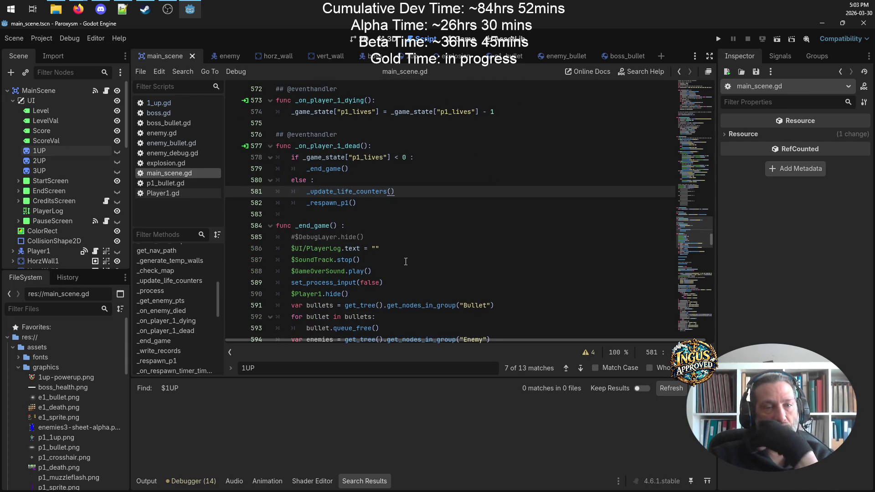
scroll(405, 261, down, 9)
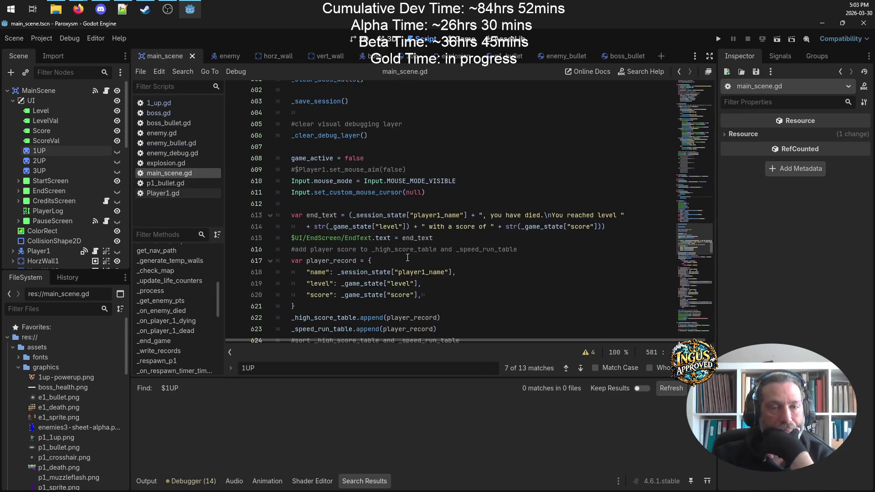
scroll(407, 259, up, 12)
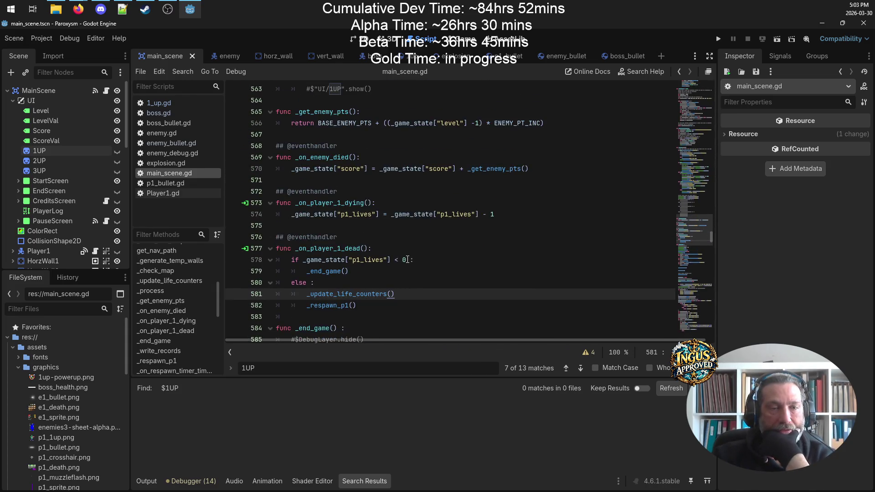
scroll(408, 263, up, 20)
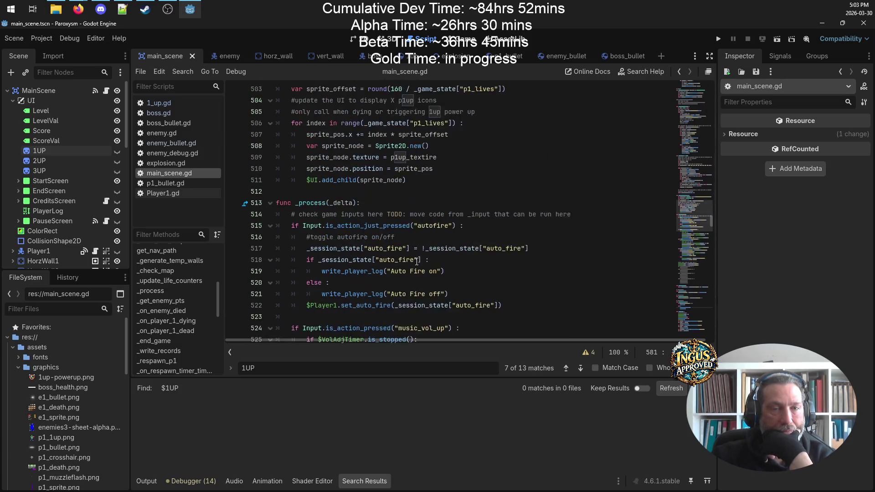
scroll(177, 302, up, 4)
scroll(177, 302, up, 2)
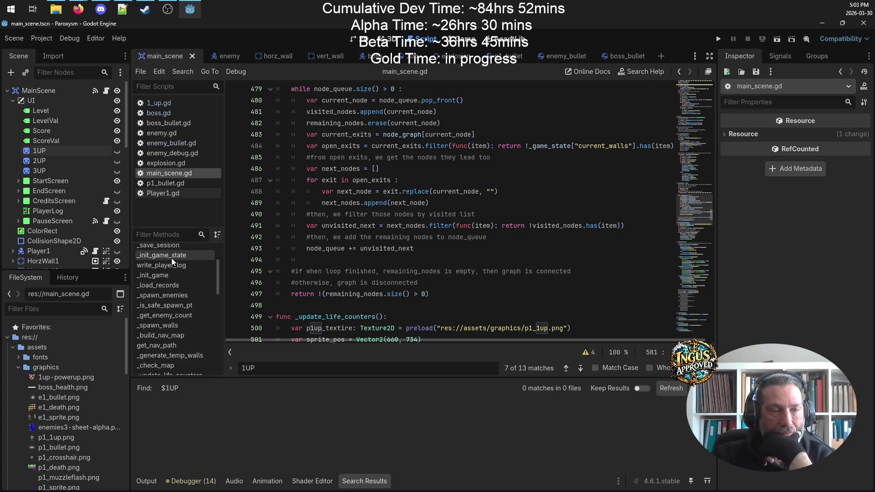
click(175, 275)
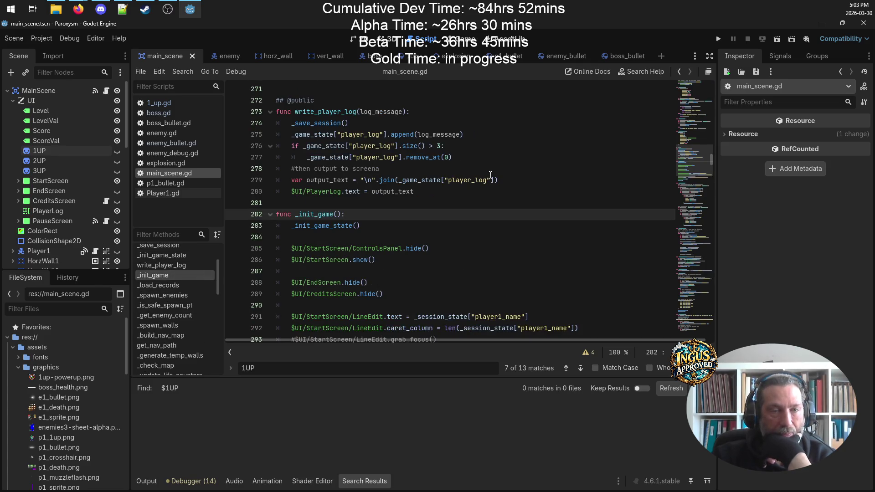
- Scroll the Methods list and jump to the _begin_game function
scroll(435, 208, down, 3)
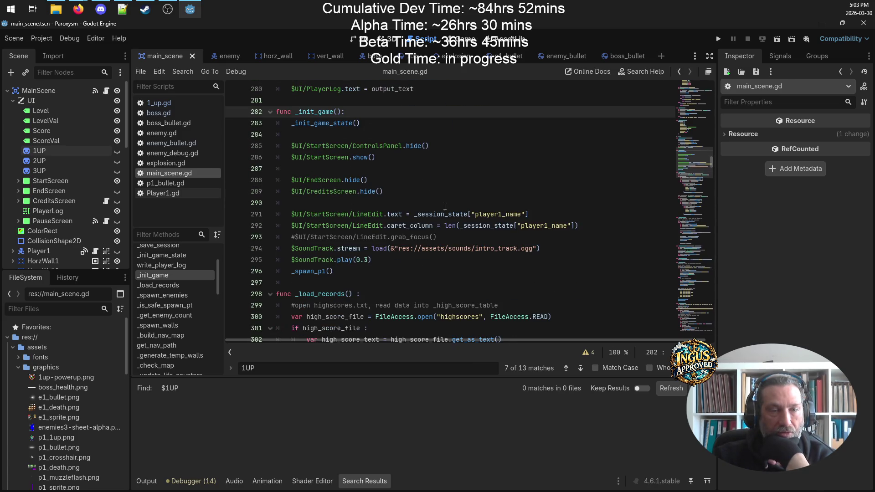
scroll(428, 257, down, 1)
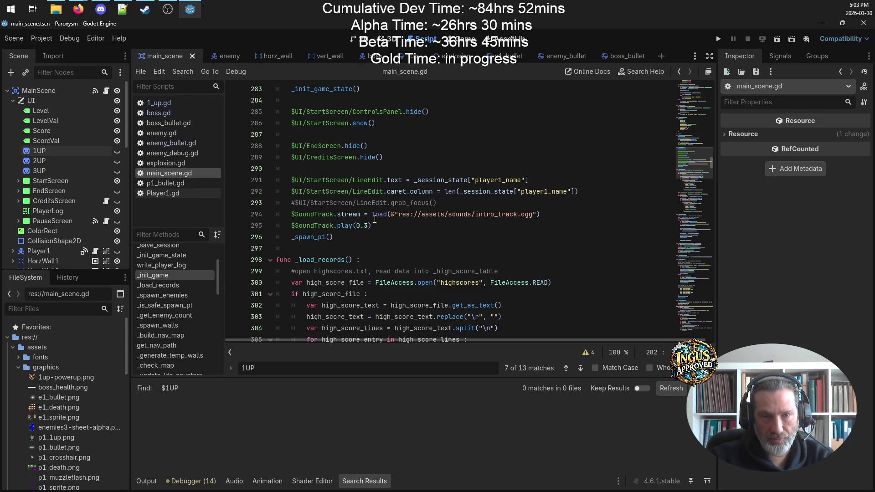
scroll(381, 211, down, 15)
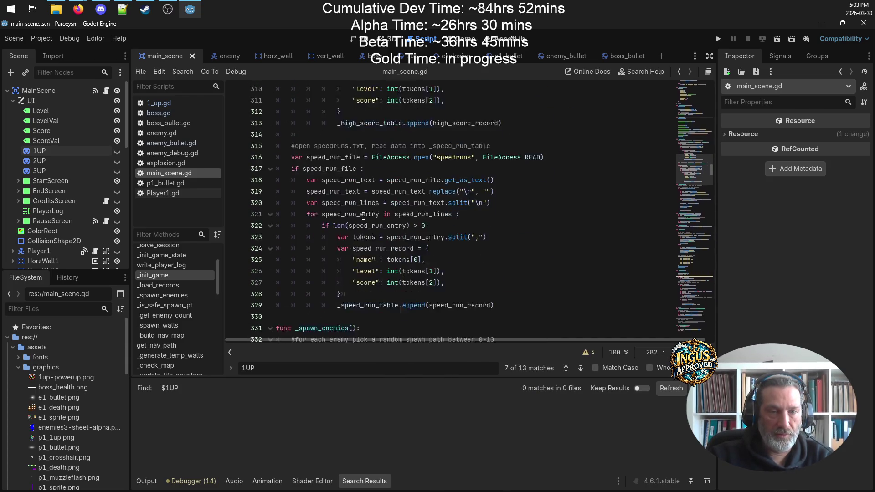
scroll(364, 216, down, 6)
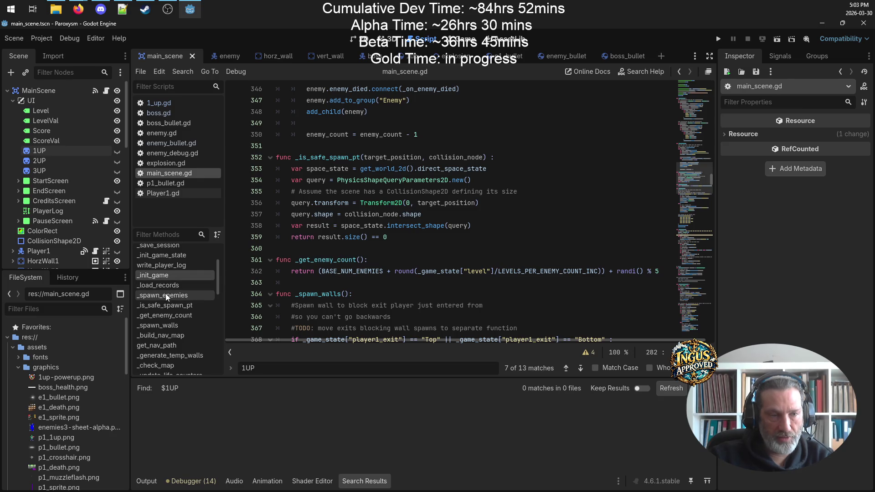
scroll(176, 344, down, 3)
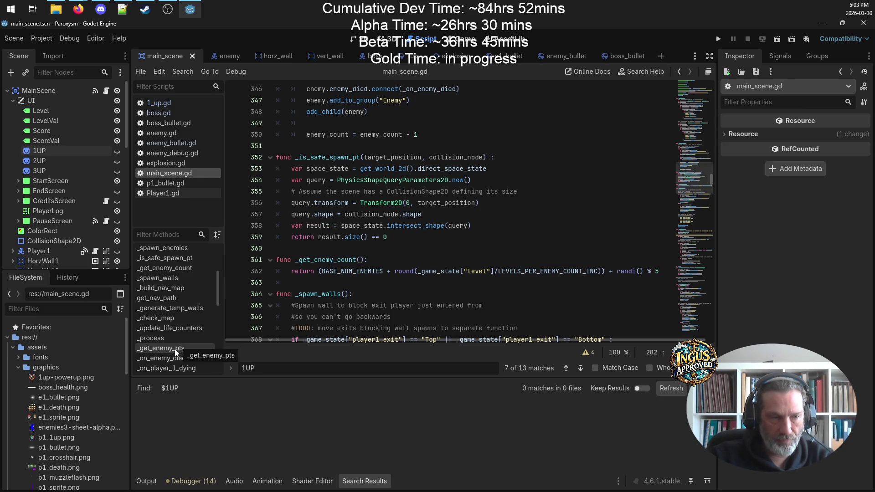
scroll(181, 275, down, 10)
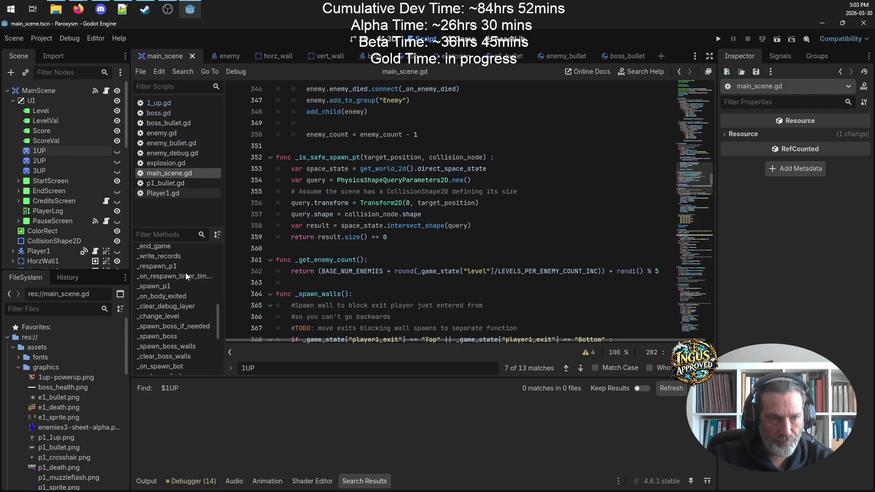
scroll(185, 273, down, 6)
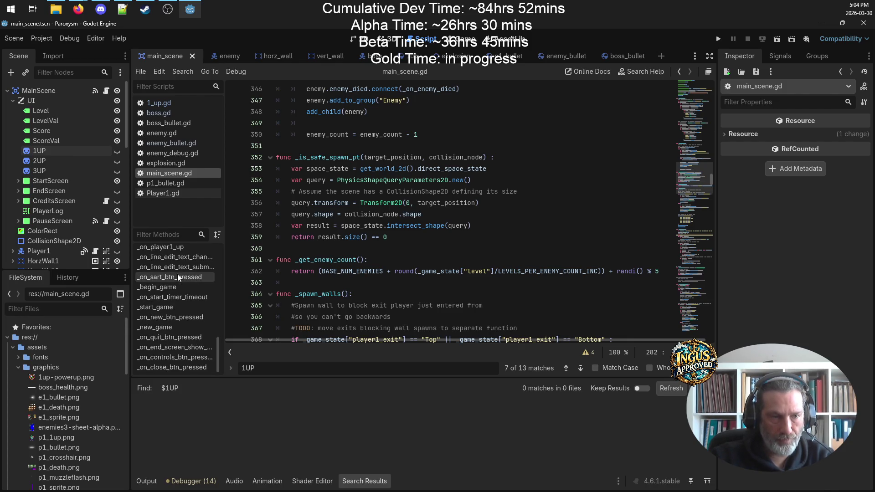
click(183, 288)
- Paste an _update_life_counters() call into _begin_game after line 883 and save
scroll(437, 191, down, 4)
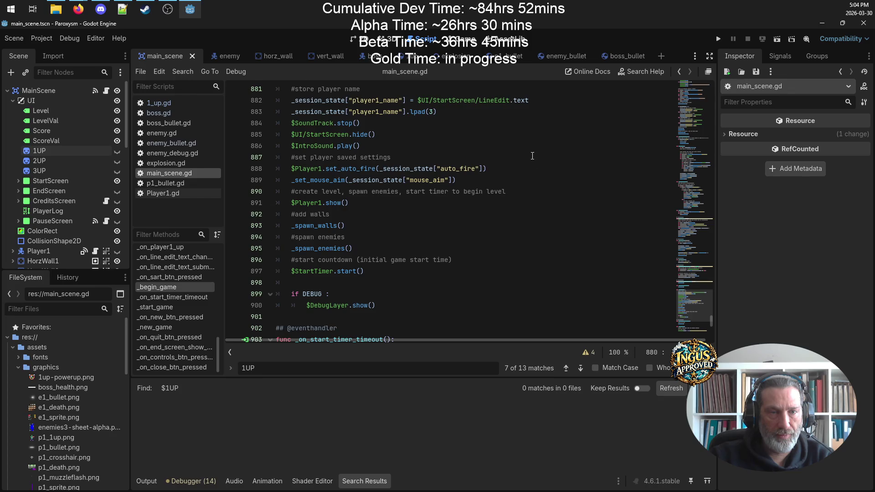
scroll(442, 124, up, 1)
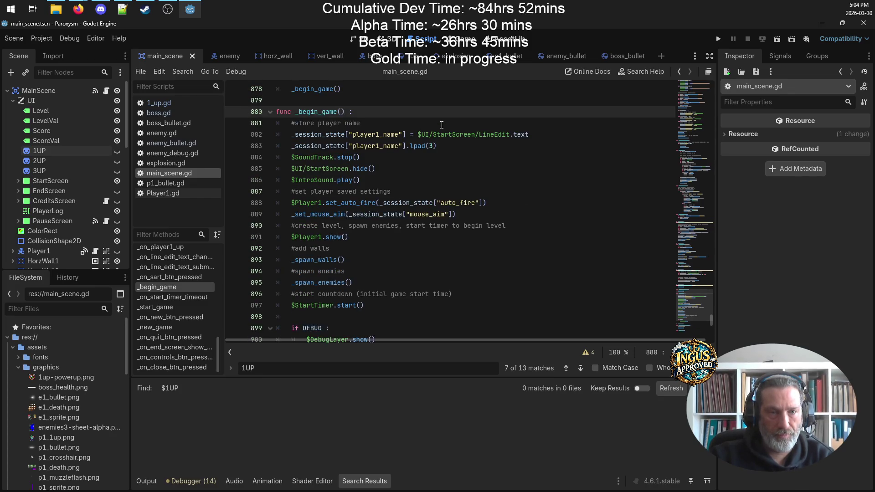
click(440, 175)
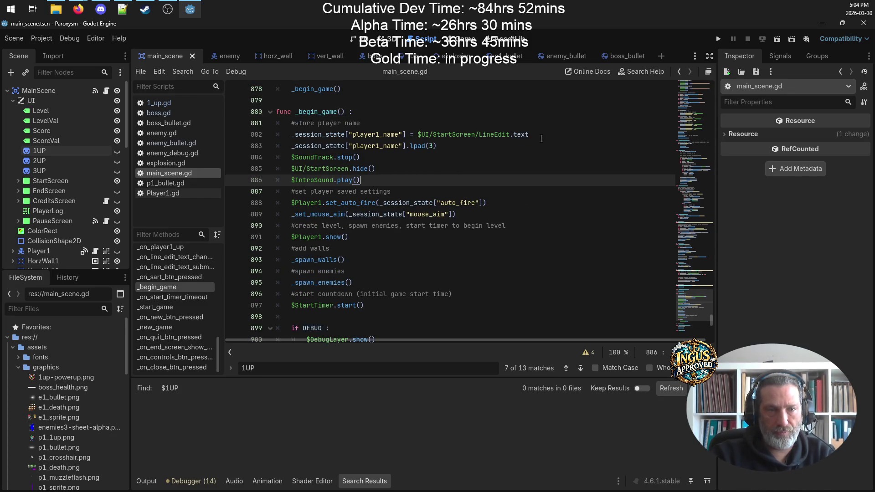
key(Up)
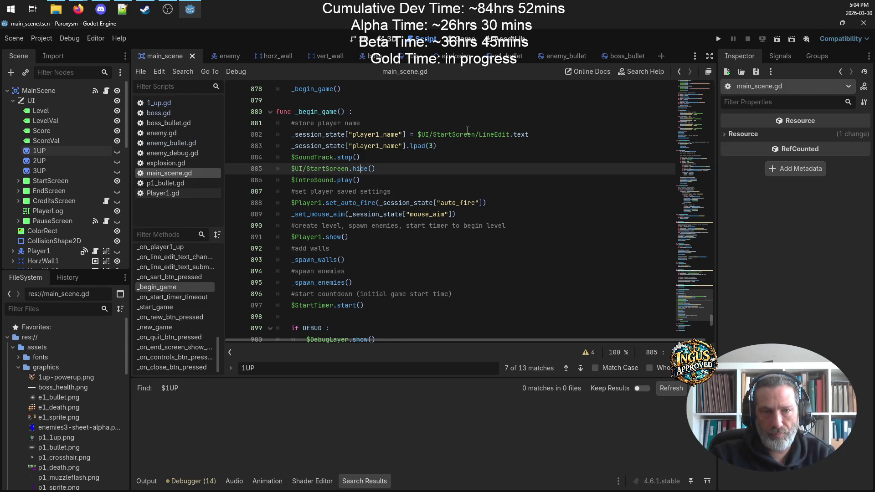
drag(468, 142, 473, 134)
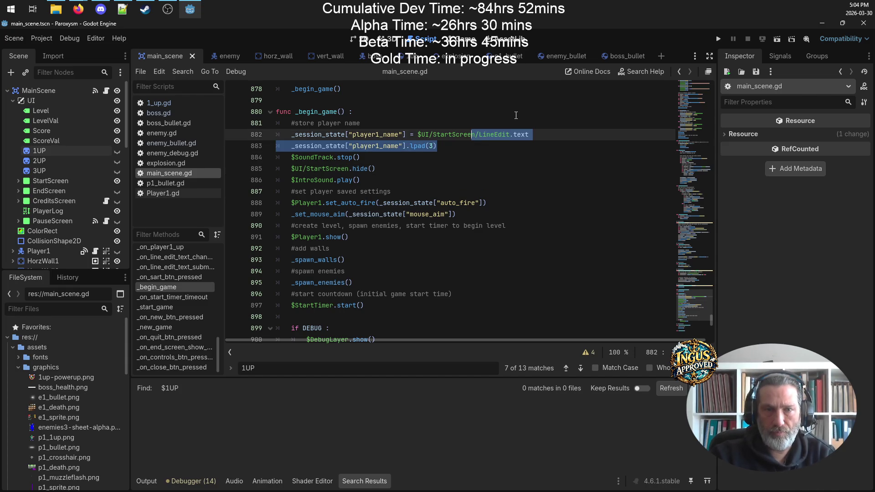
click(463, 147)
key(Return)
key(Return)
key(ctrl+v)
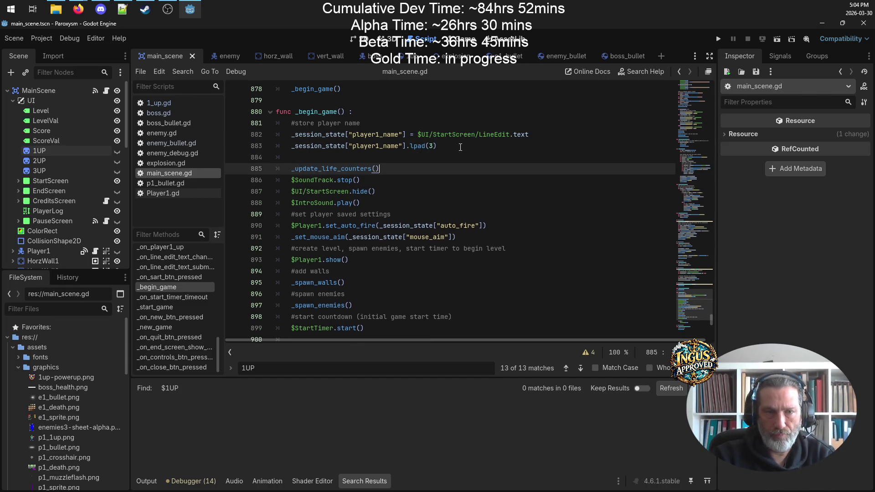
key(ctrl+s)
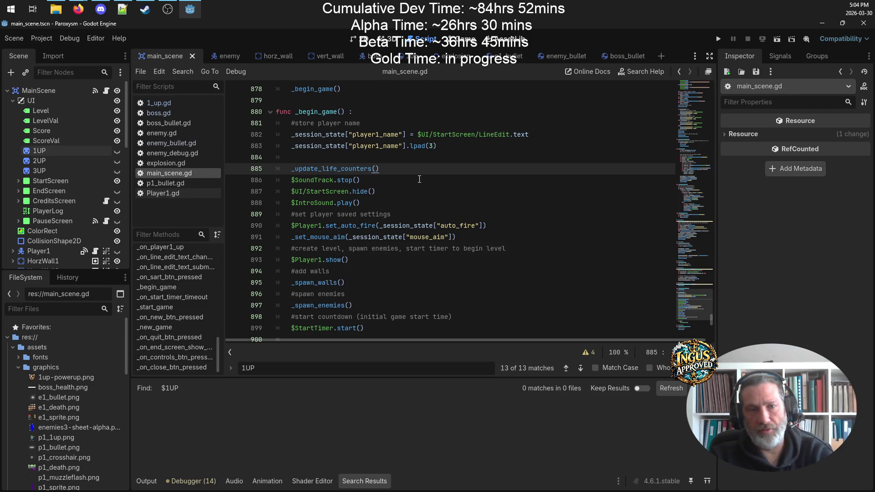
key(Return)
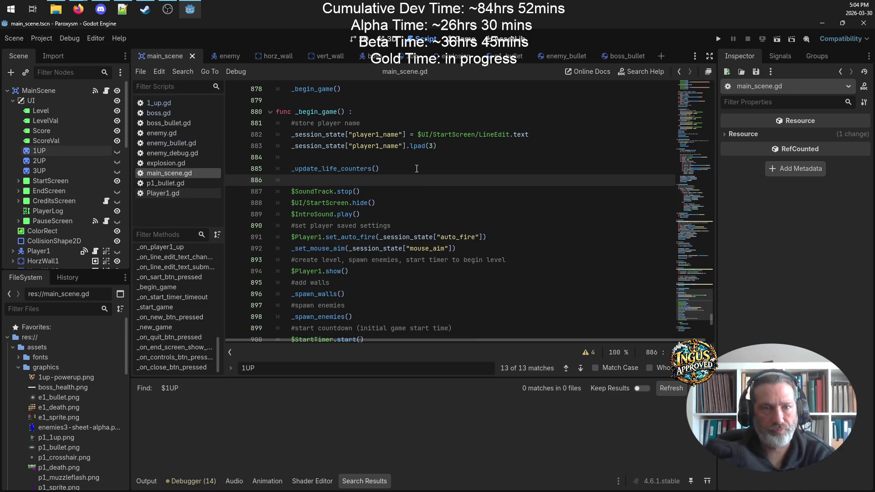
- Copy the call and paste it into _on_player1_up, then save
drag(391, 173, 291, 173)
key(ctrl+c)
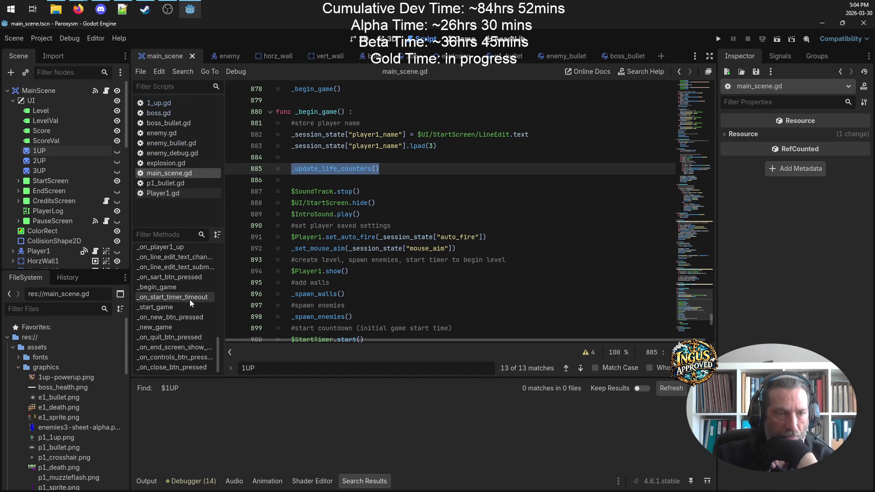
scroll(189, 300, up, 2)
click(173, 295)
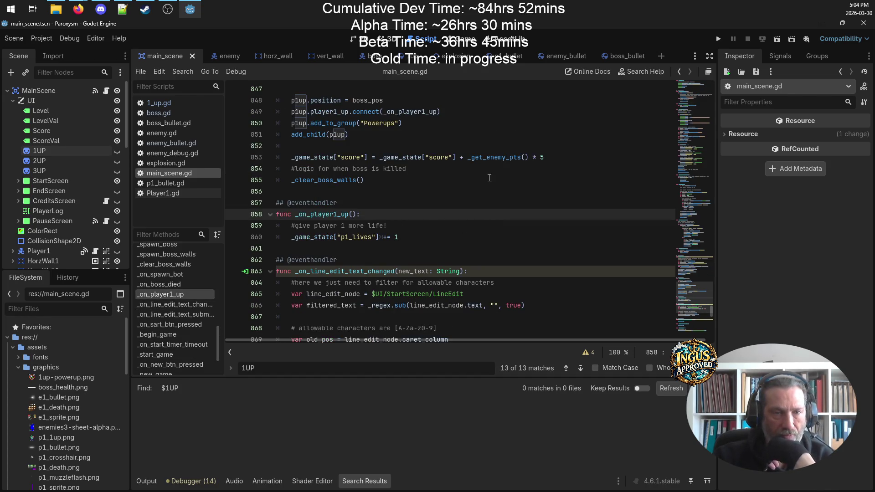
click(408, 230)
key(Return)
key(ctrl+v)
key(ctrl+s)
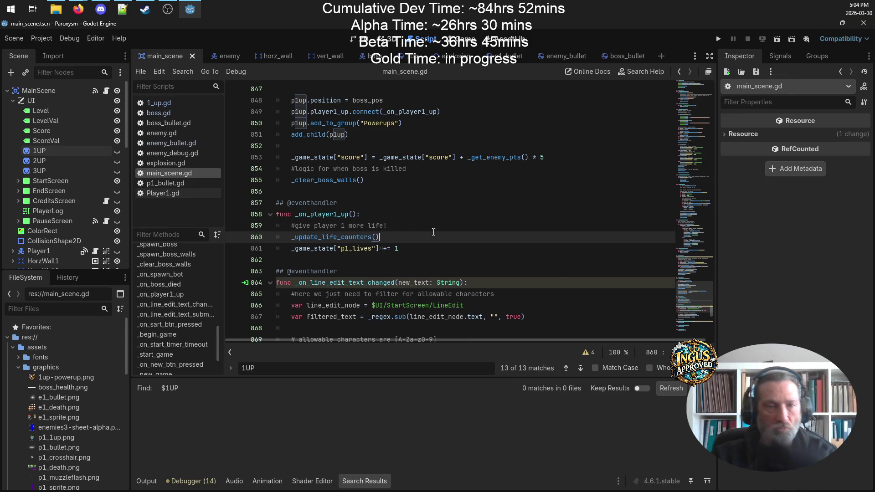
- Move the call below p1_lives += 1, fix indentation, and search files for _game_state["p1_lives"]
triple_click(385, 240)
key(BackSpace)
click(428, 248)
key(Return)
key(ctrl+v)
key(Home)
key(BackSpace)
click(390, 235)
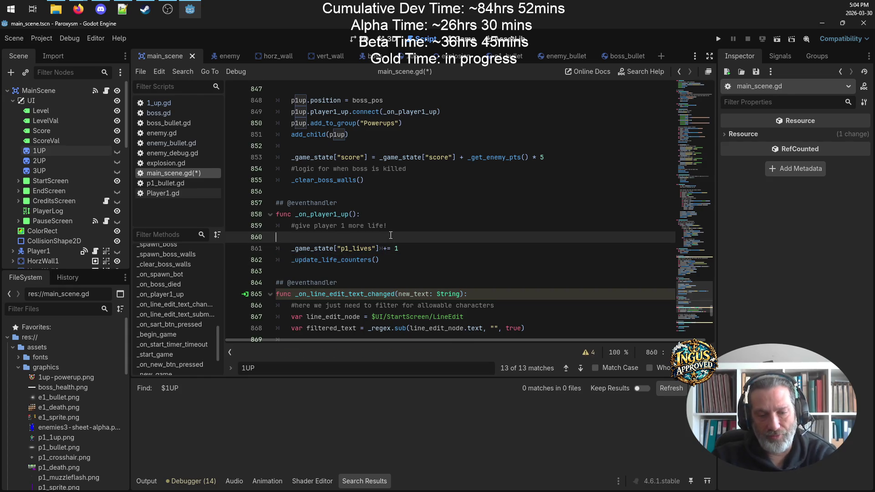
key(BackSpace)
drag(379, 237, 292, 238)
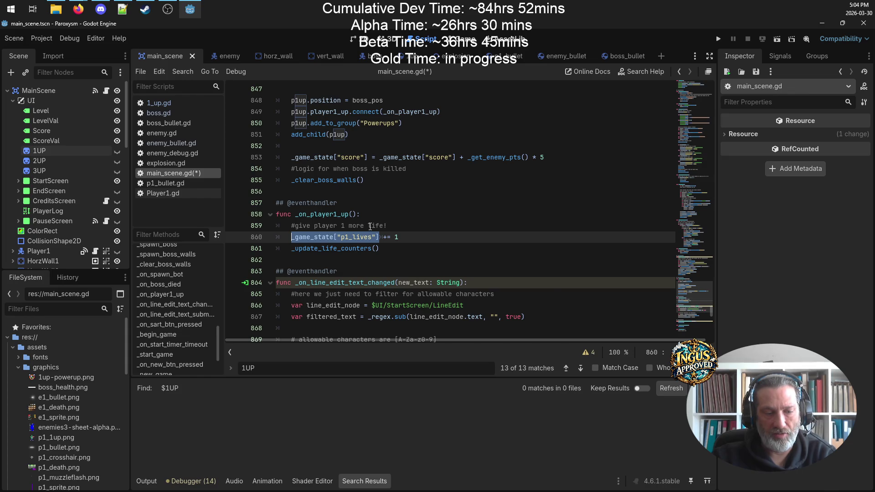
key(ctrl+shift+f)
- List every p1_lives use, copy the _update_life_counters() call, and go to the line 574 decrement
click(434, 289)
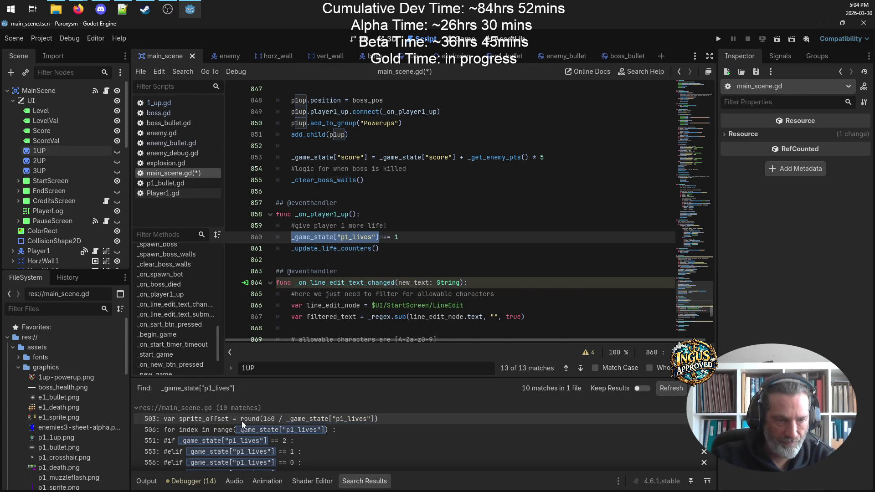
click(293, 250)
click(294, 255)
drag(292, 249, 379, 249)
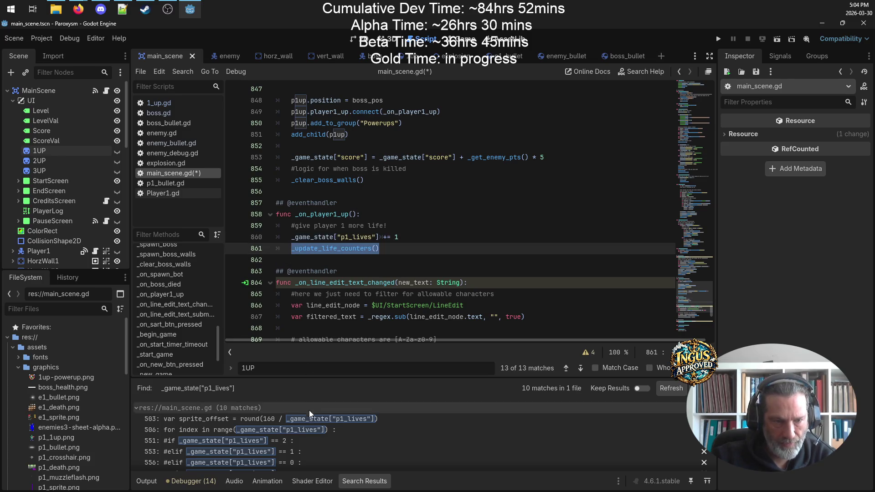
scroll(267, 442, down, 1)
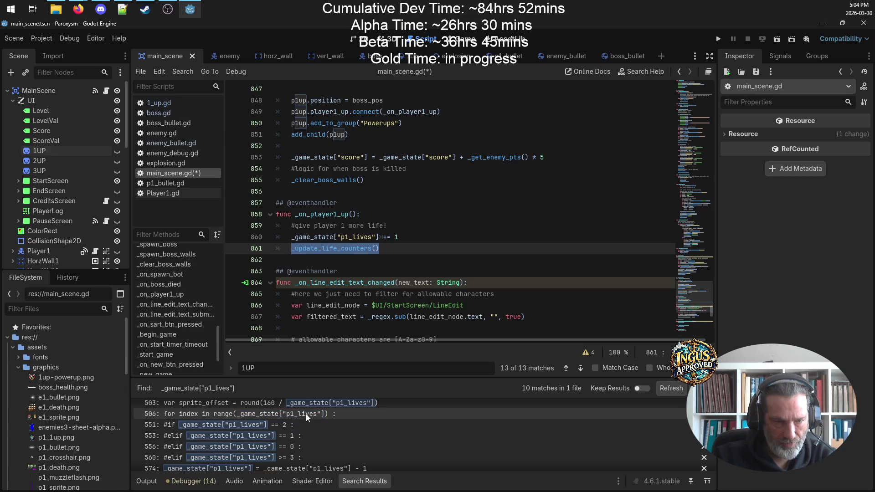
scroll(338, 410, down, 3)
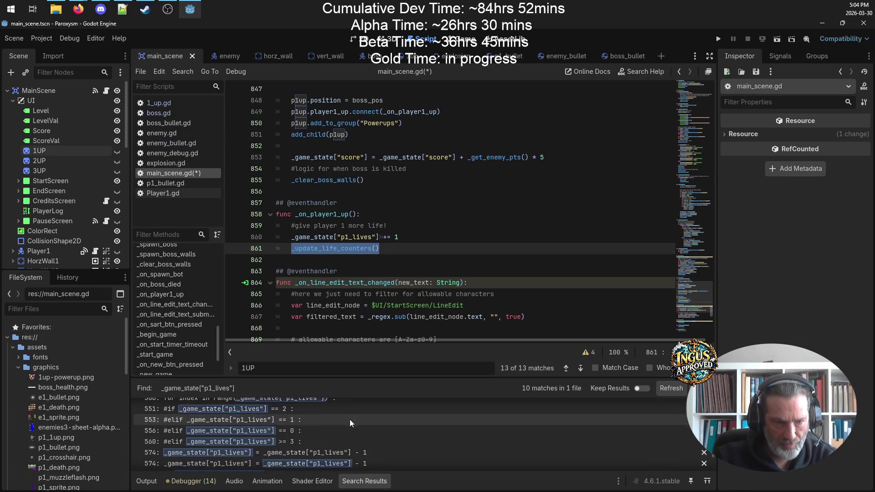
click(290, 439)
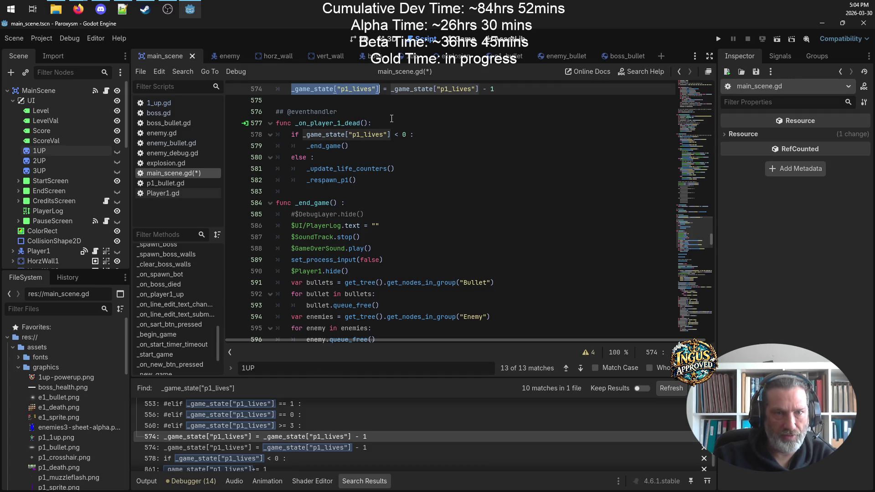
scroll(412, 155, up, 3)
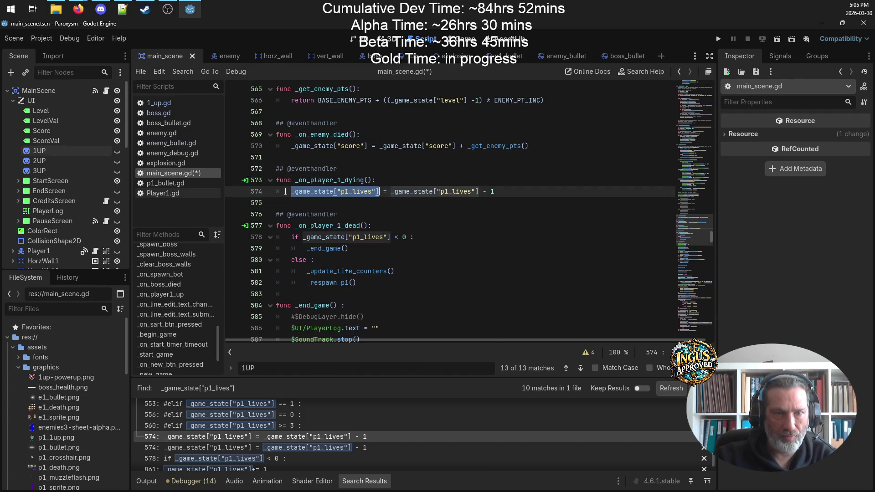
- Call _update_life_counters() after the decrement in _on_player_1_dying, remove it from _on_player_1_dead, and save
click(534, 193)
key(Return)
key(ctrl+v)
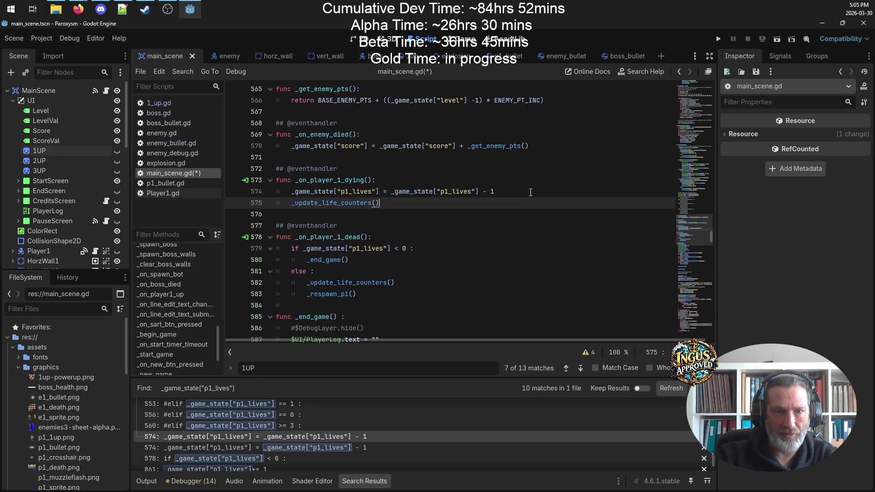
drag(395, 283, 241, 284)
key(BackSpace)
key(BackSpace)
key(ctrl+s)
scroll(456, 251, down, 3)
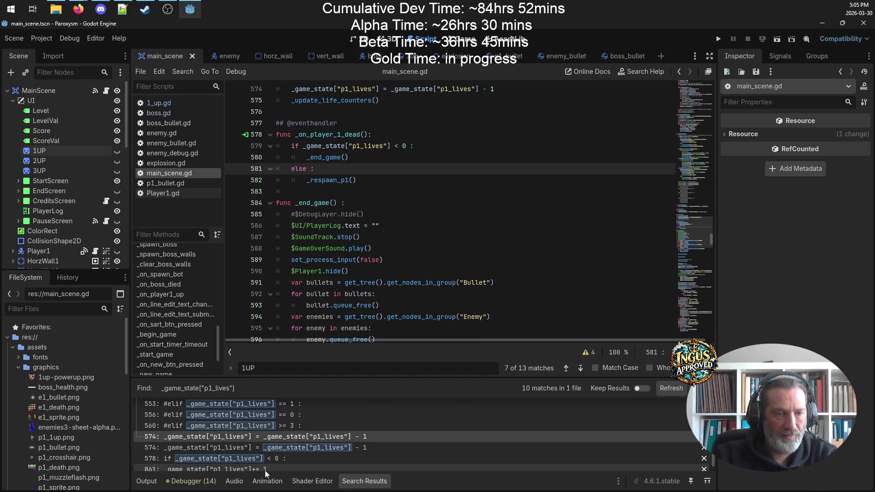
click(264, 470)
scroll(265, 469, down, 1)
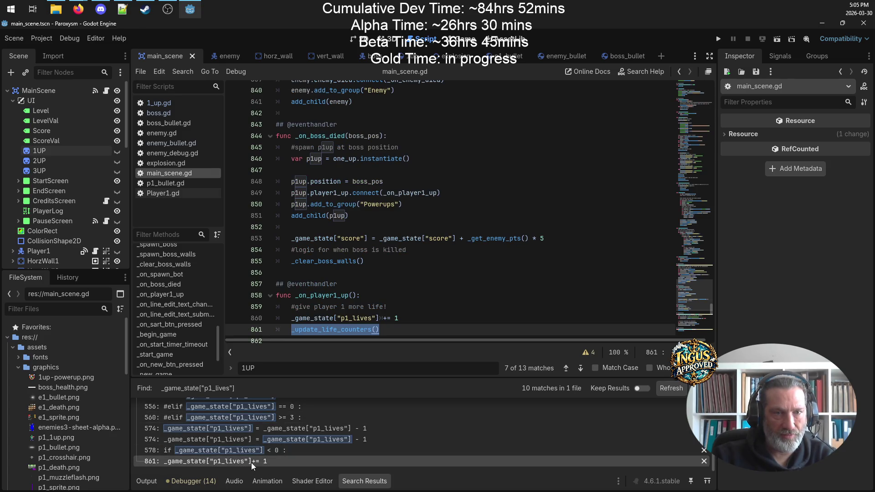
scroll(337, 338, down, 3)
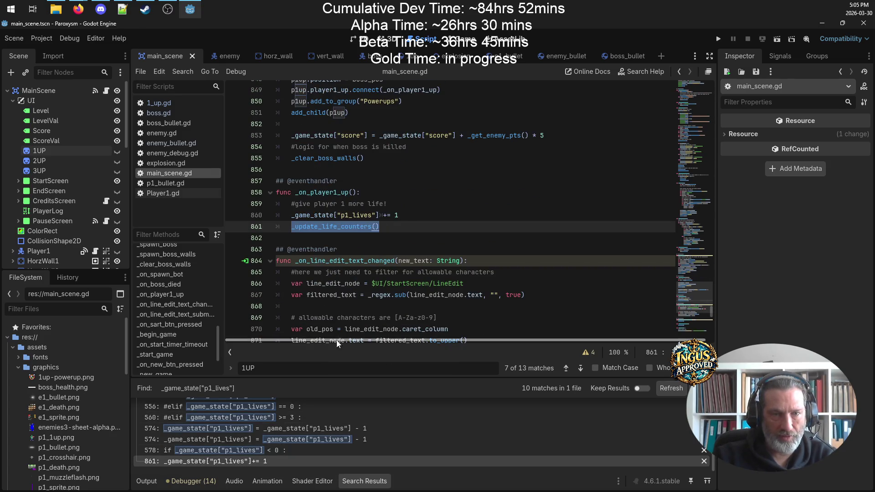
click(275, 441)
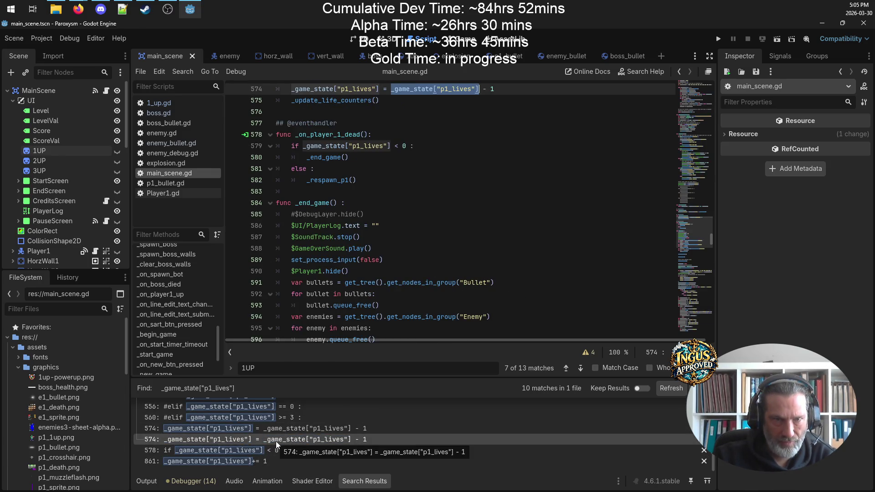
scroll(423, 241, up, 2)
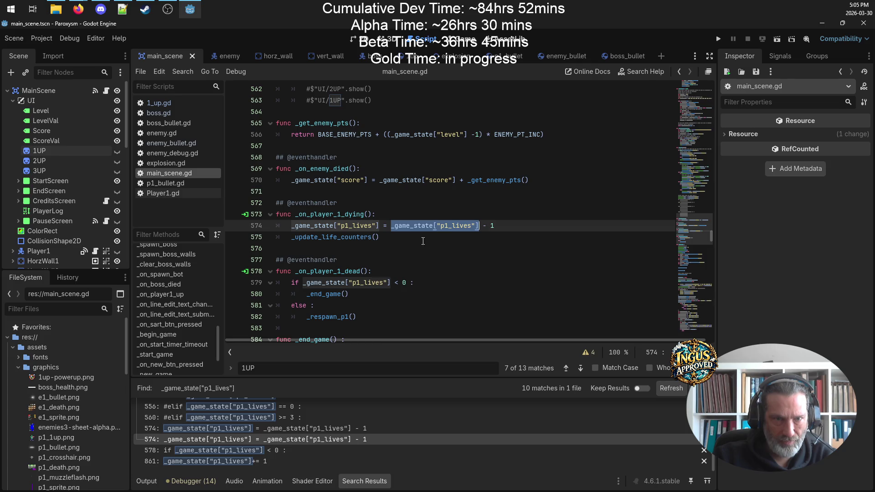
- Rewrite the lives decrement as -= 1, save, and run the game
click(390, 227)
text(-)
drag(490, 226, 395, 226)
key(BackSpace)
key(BackSpace)
key(ctrl+s)
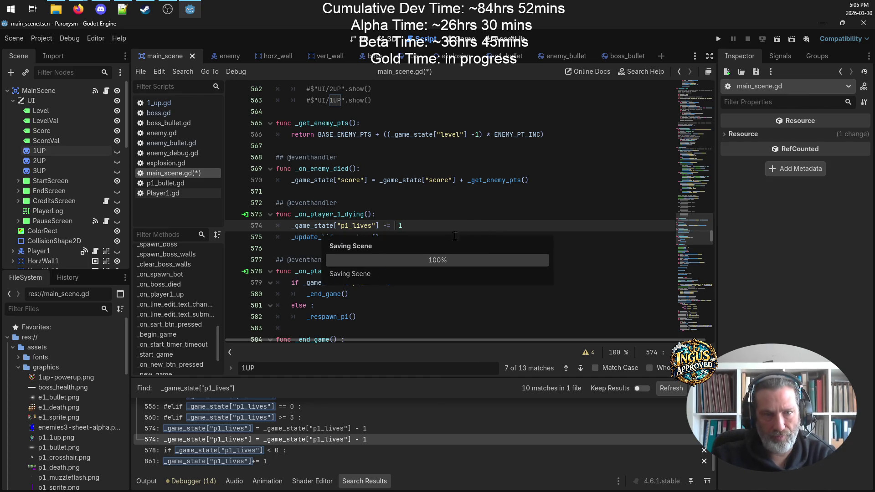
key(ctrl+s)
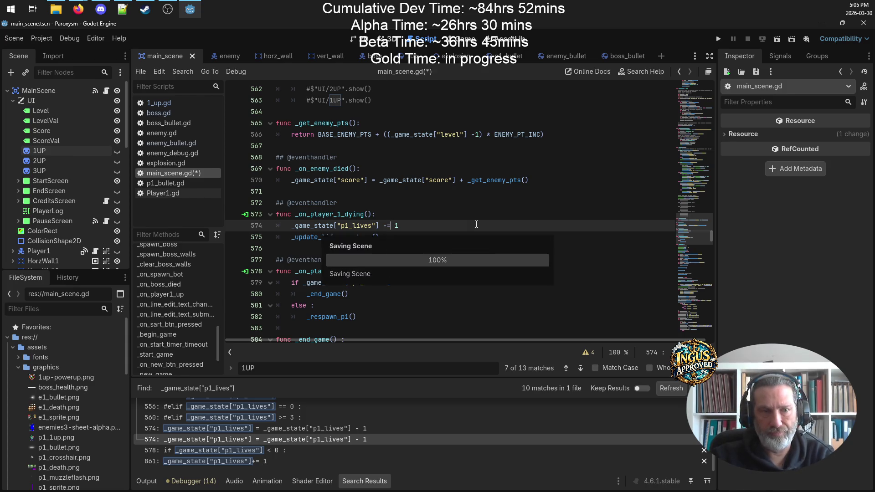
scroll(309, 411, up, 5)
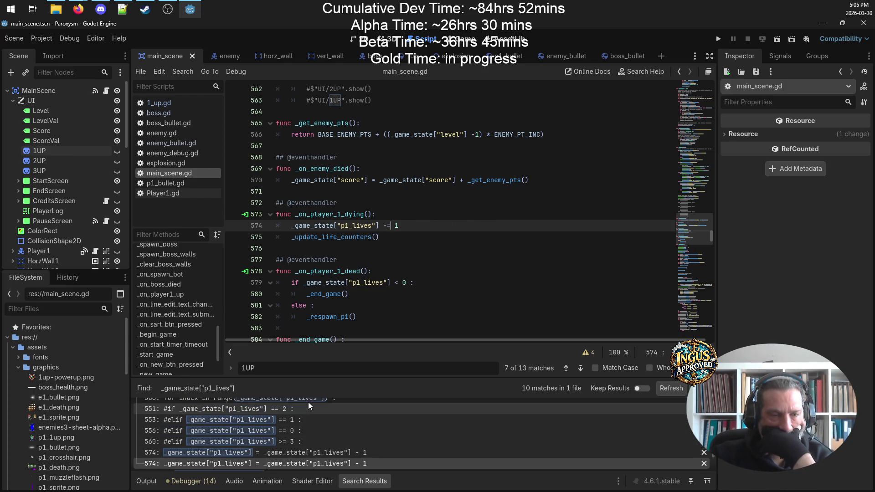
click(719, 39)
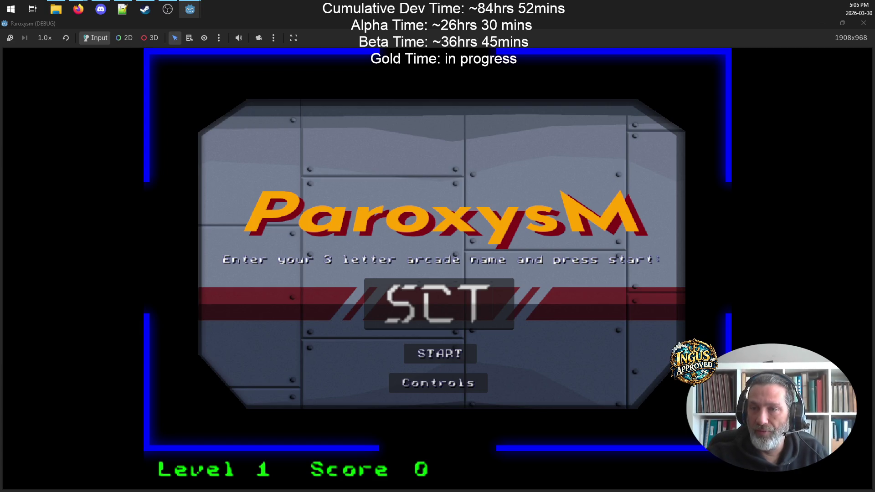
- Replace the arcade name with new initials and start the game
click(494, 310)
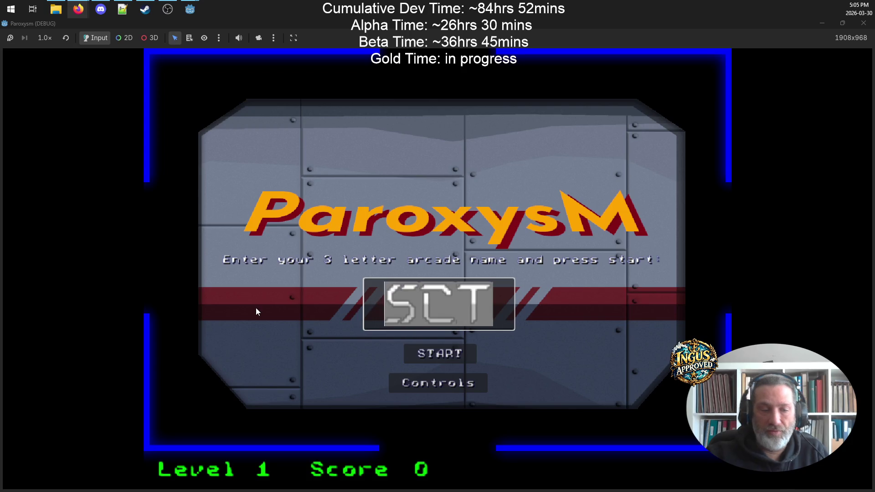
key(BackSpace)
key(BackSpace)
key(BackSpace)
text(WLY)
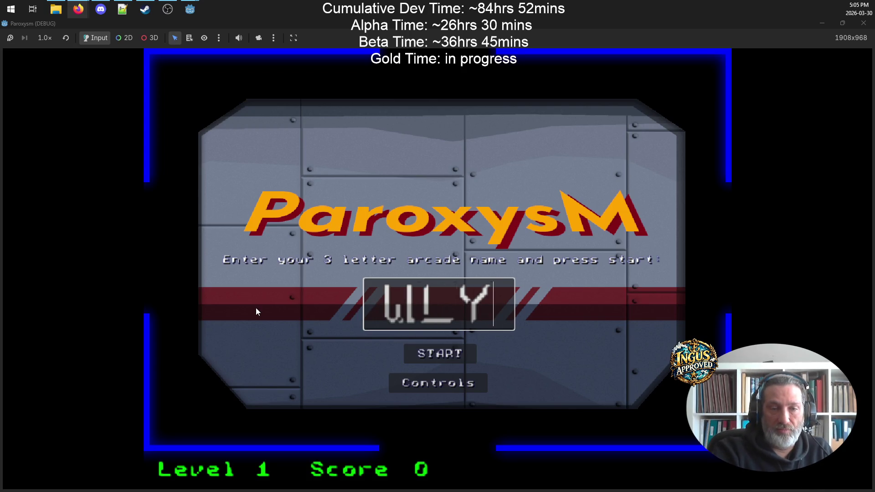
key(Return)
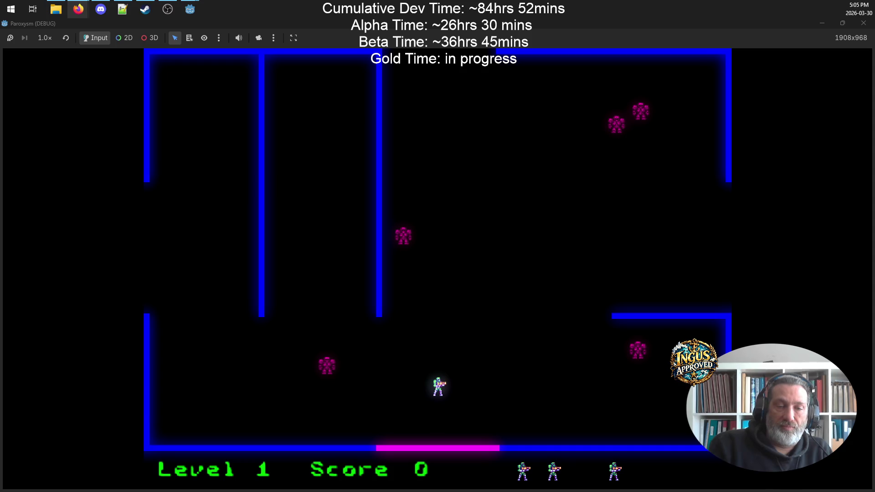
- Fly and shoot until a life is lost, triggering the division-by-zero break at line 503
key(Up)
key(space)
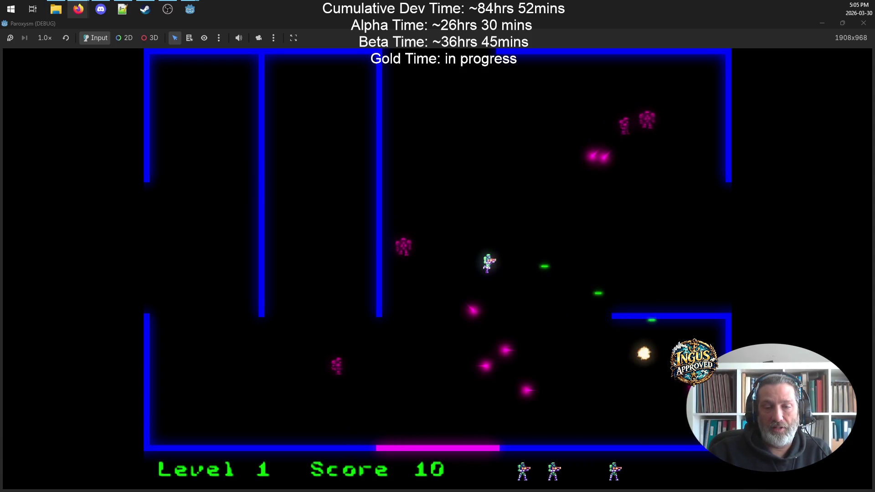
key(Up)
key(space)
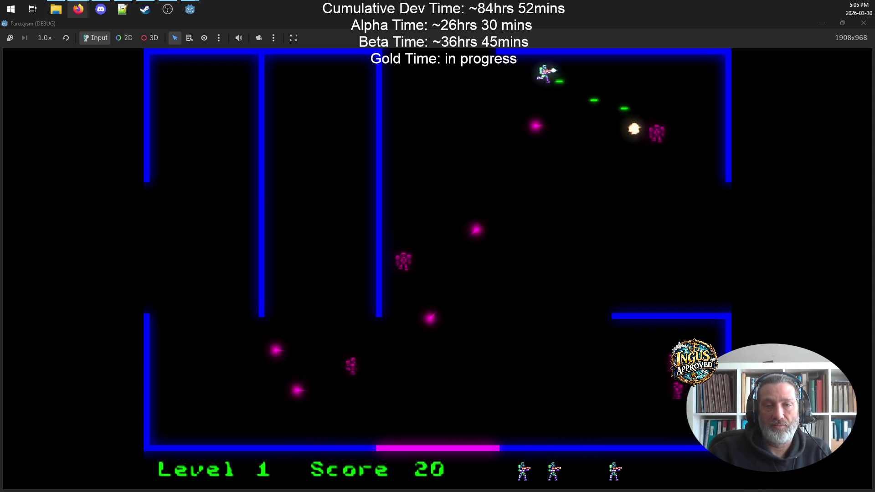
key(Right)
key(Down)
key(space)
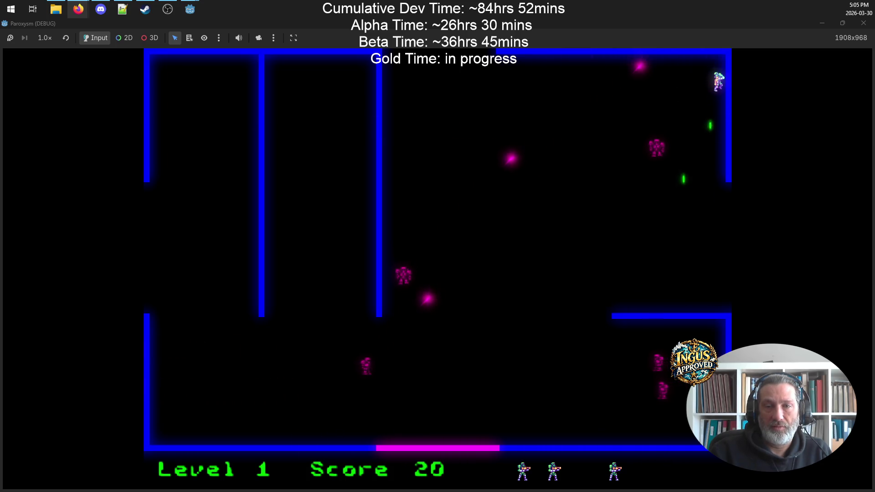
key(Left)
key(space)
key(Up)
key(Up)
key(Left)
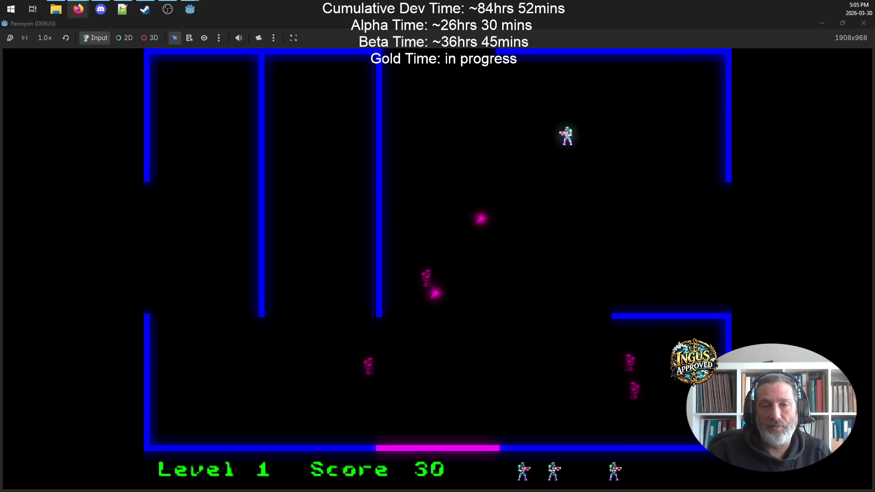
key(Right)
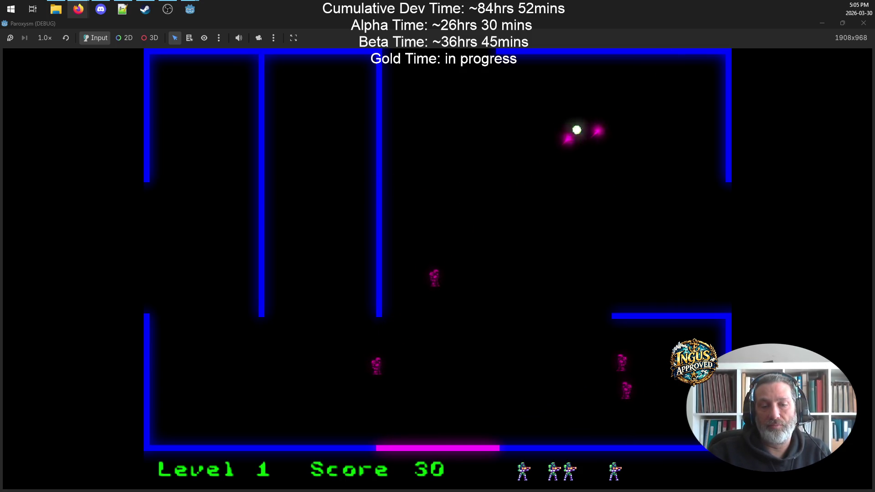
key(Right)
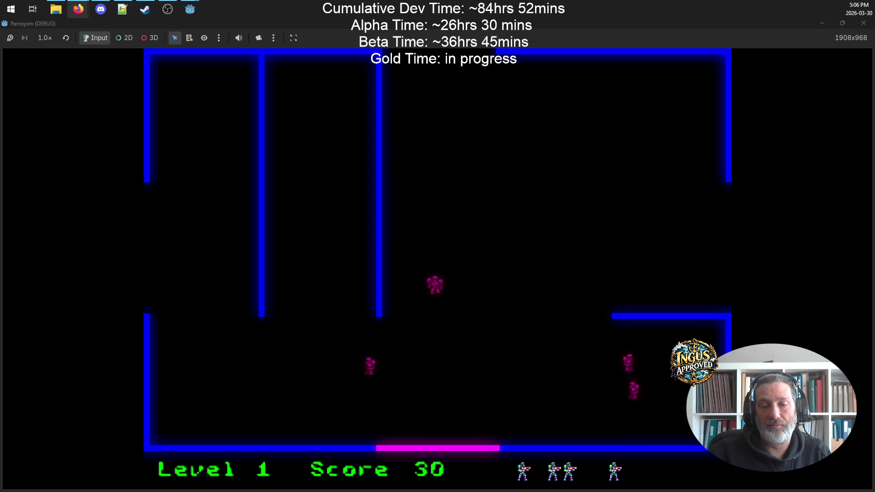
key(Right)
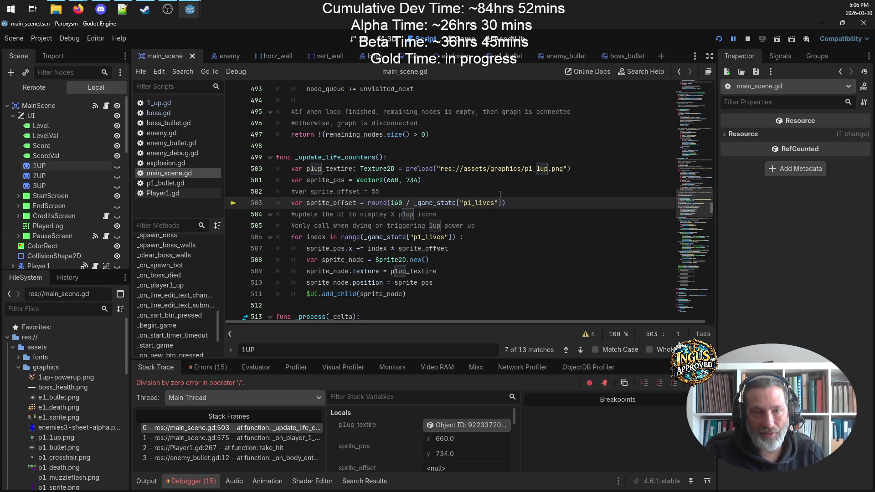
- Stop the debug session and open a new line below the sprite position line in the loop
click(748, 39)
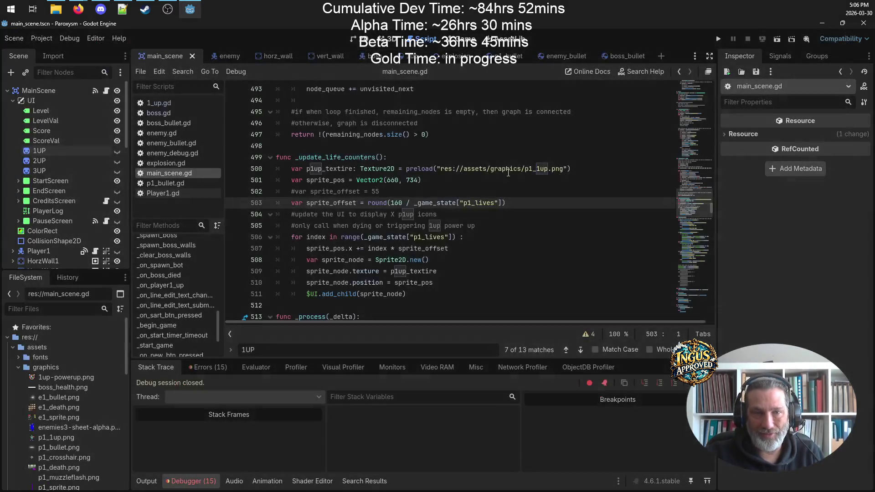
click(404, 159)
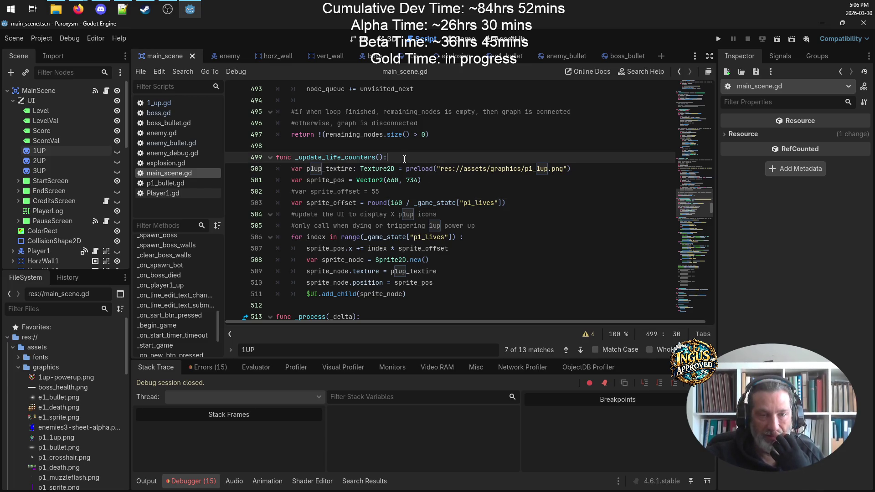
scroll(456, 192, down, 3)
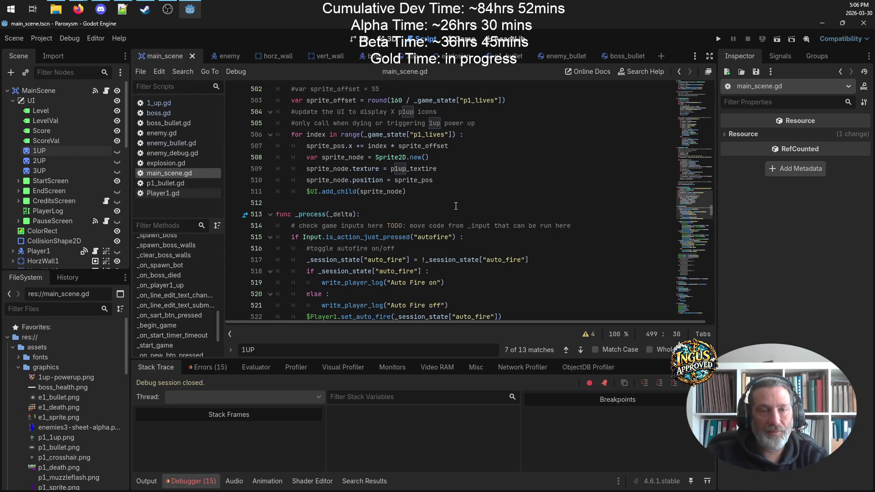
click(495, 171)
key(Down)
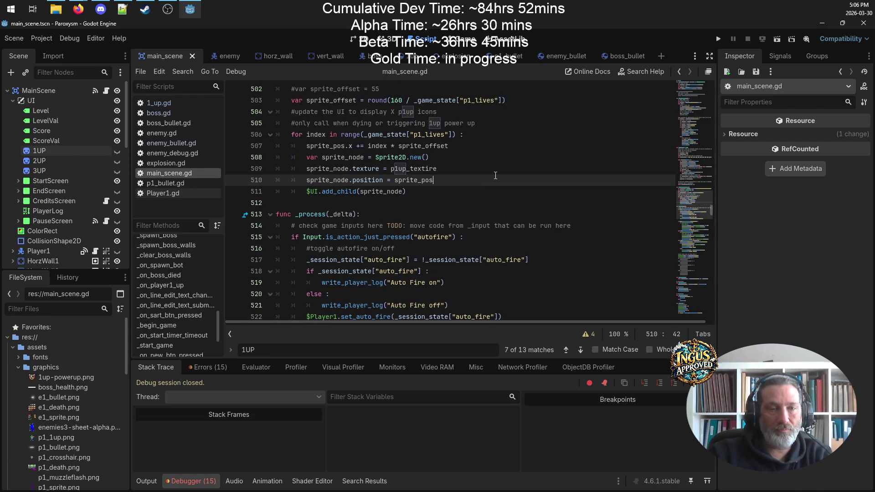
key(Return)
- Add sprite_node.add_to_group("LifeCounters") to the loop and save main_scene.gd
text(sprite_)
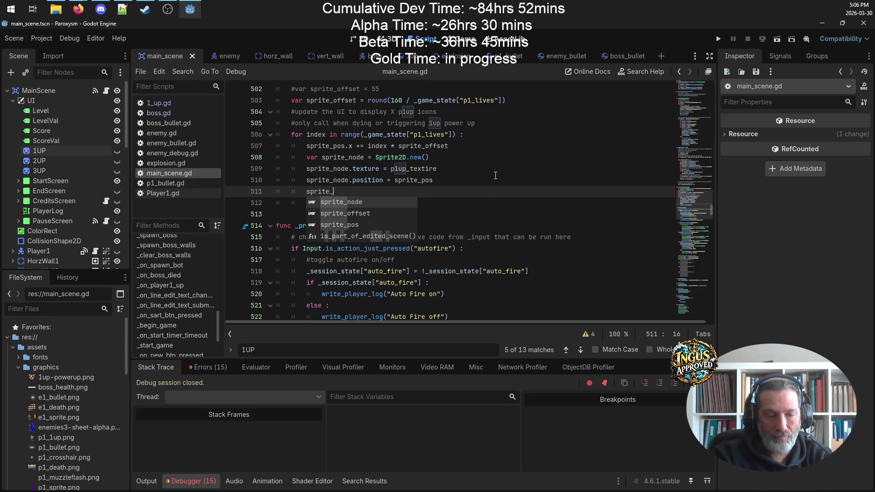
text(no)
key(Return)
text(.)
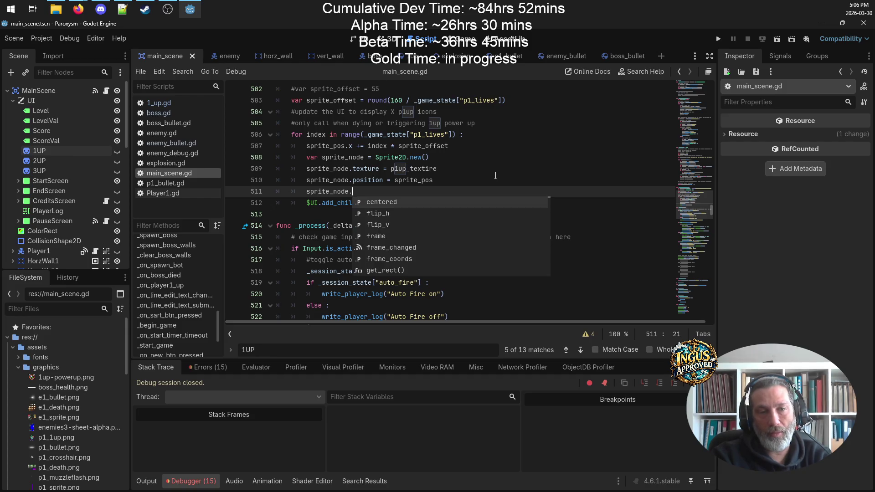
text(add)
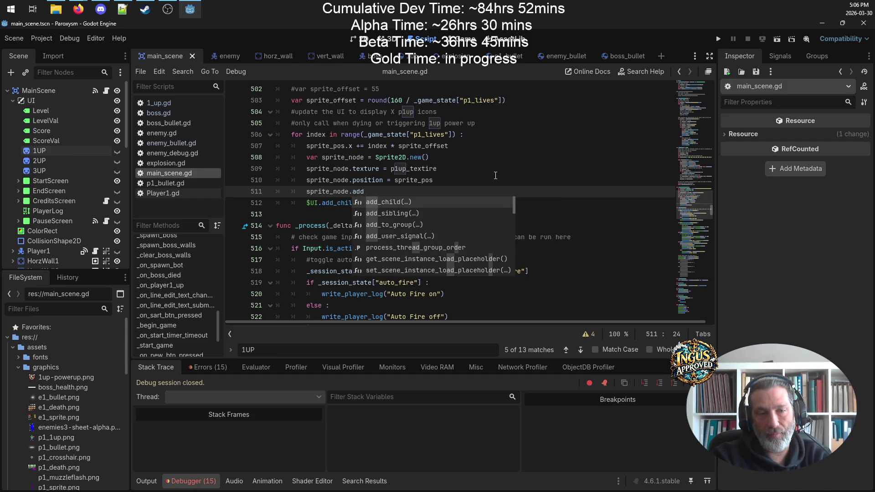
text(_to_grtp)
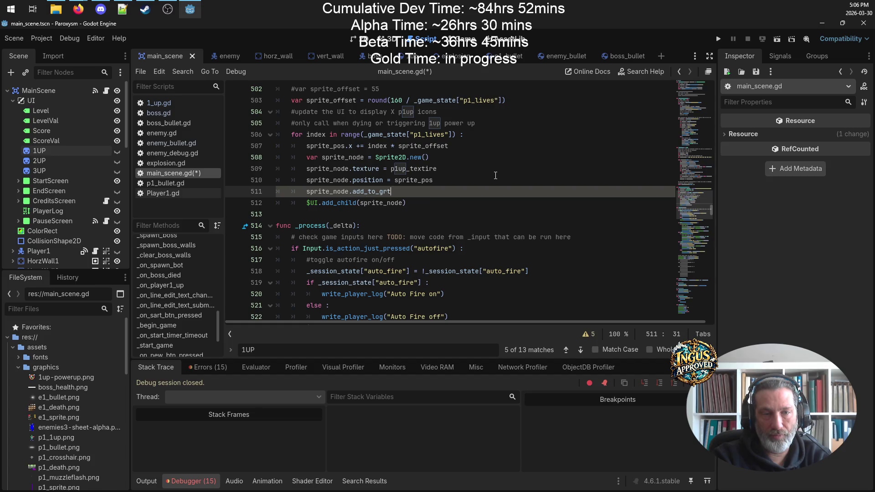
key(BackSpace)
key(BackSpace)
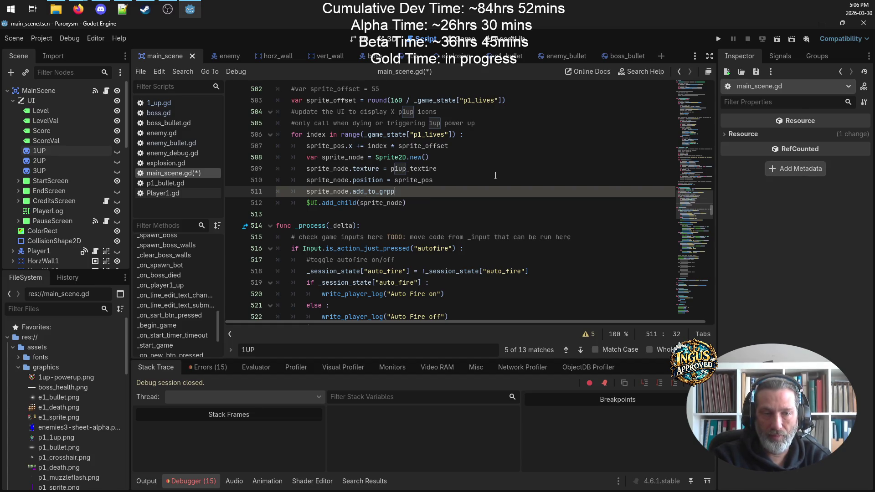
text(p)
text(opu)
key(BackSpace)
key(BackSpace)
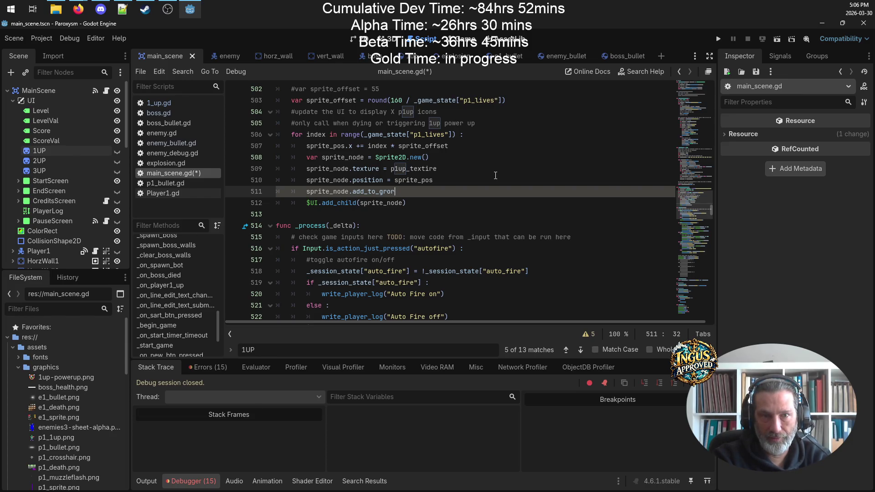
text(up)
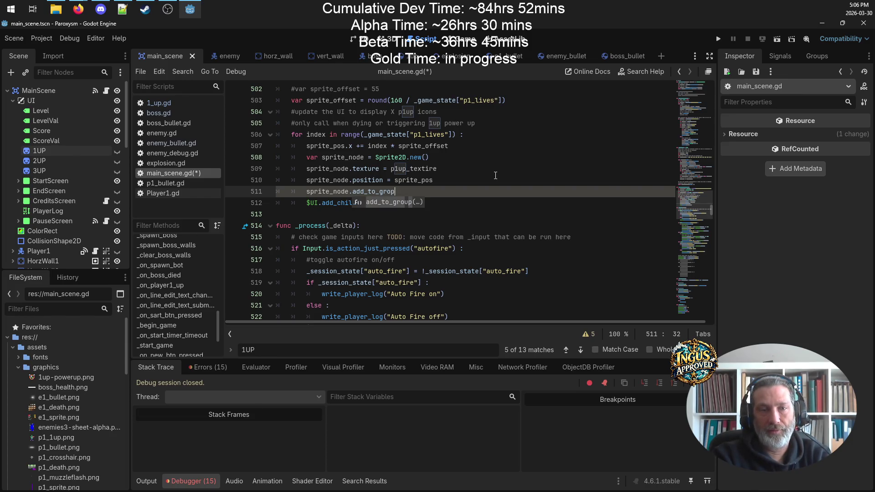
text(())
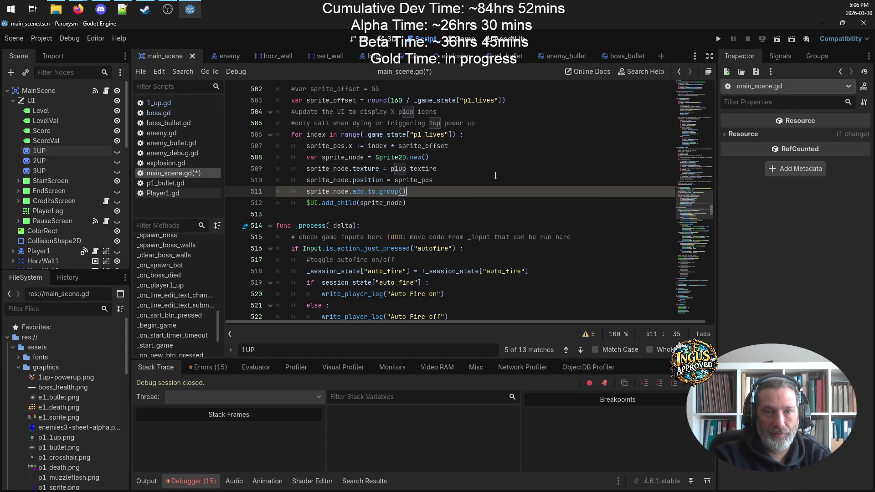
text("LifeCou)
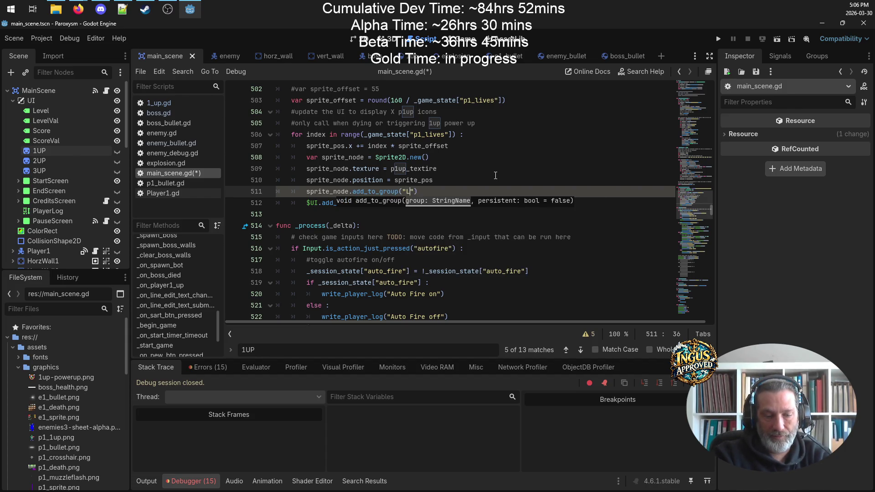
text(nters)
key(ctrl+s)
key(Up)
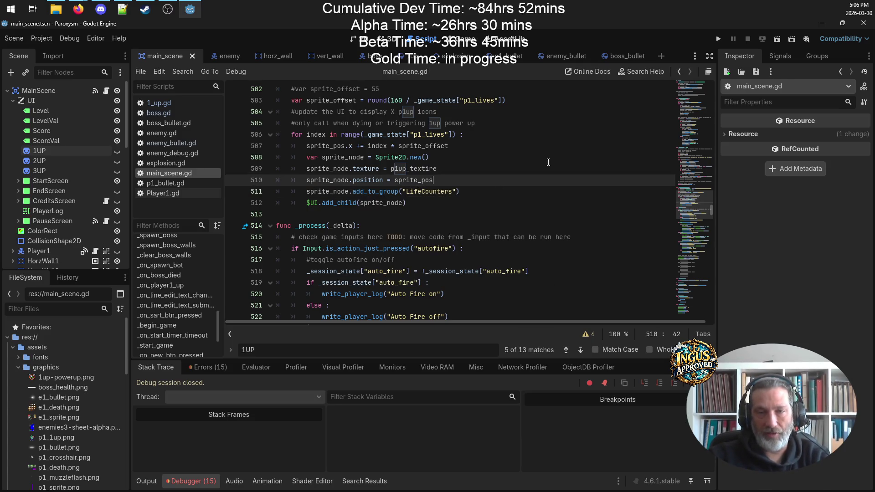
key(alt+Tab)
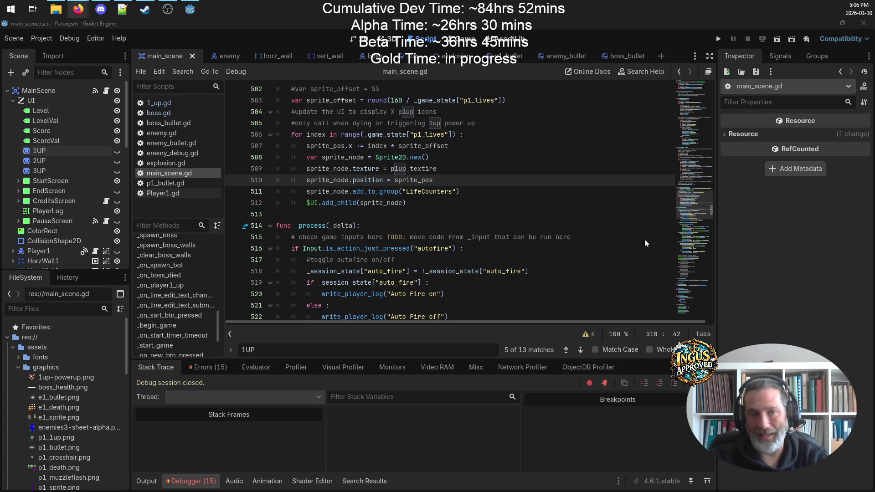
scroll(457, 172, up, 2)
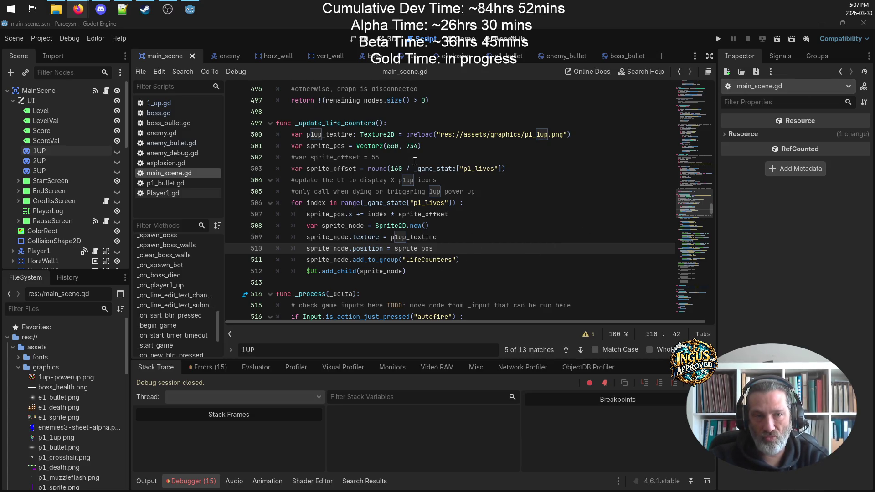
- Add a '#clear previous life counters' comment under the _update_life_counters header
click(424, 120)
key(Return)
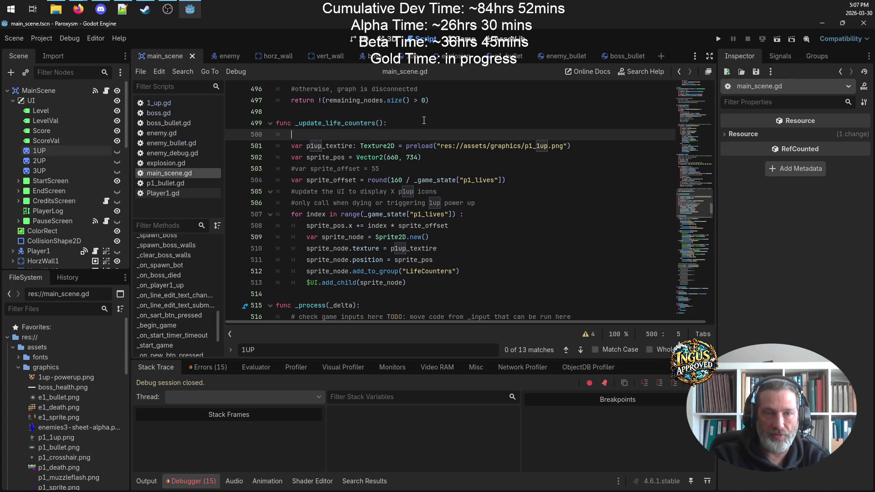
key(Return)
key(Up)
text(#clea)
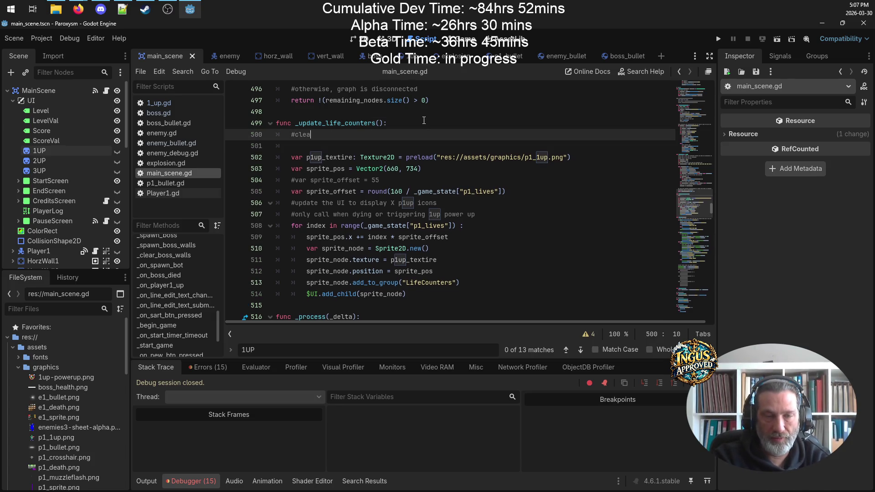
text(r prev)
text(iopui)
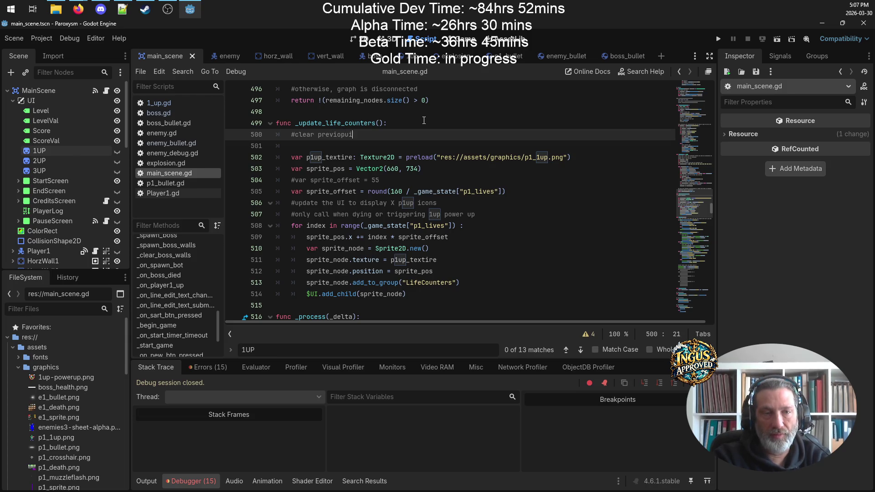
text(ous li)
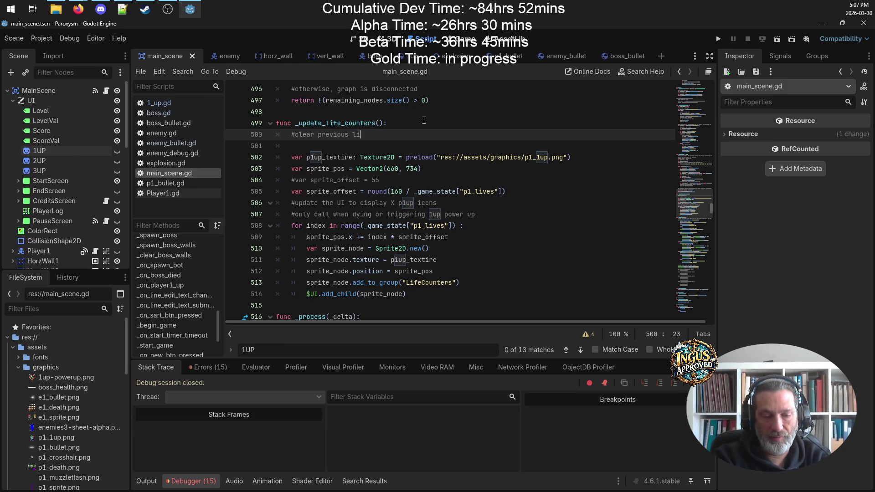
text(fe counters)
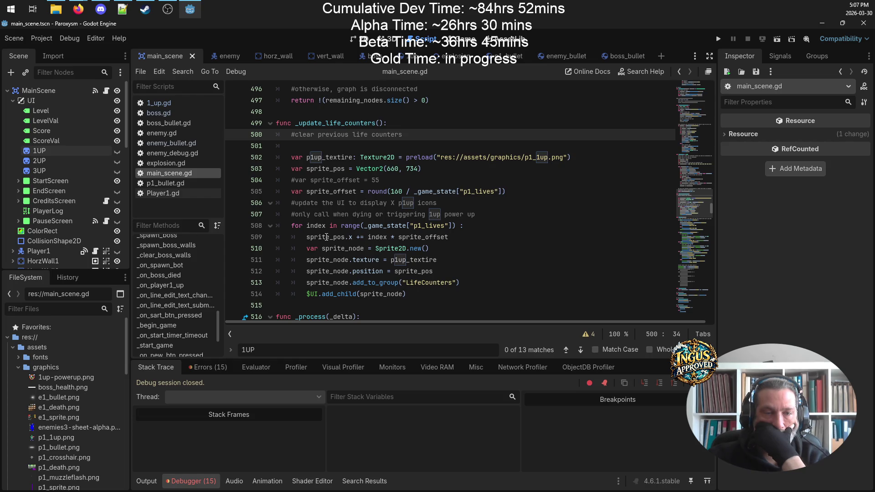
- Remove the 'index * ' multiplier from the sprite_pos offset line
double_click(385, 237)
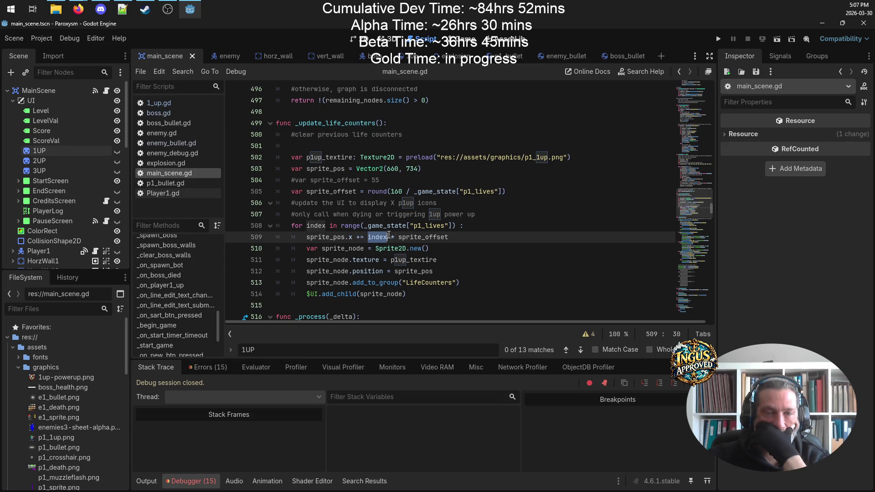
click(372, 237)
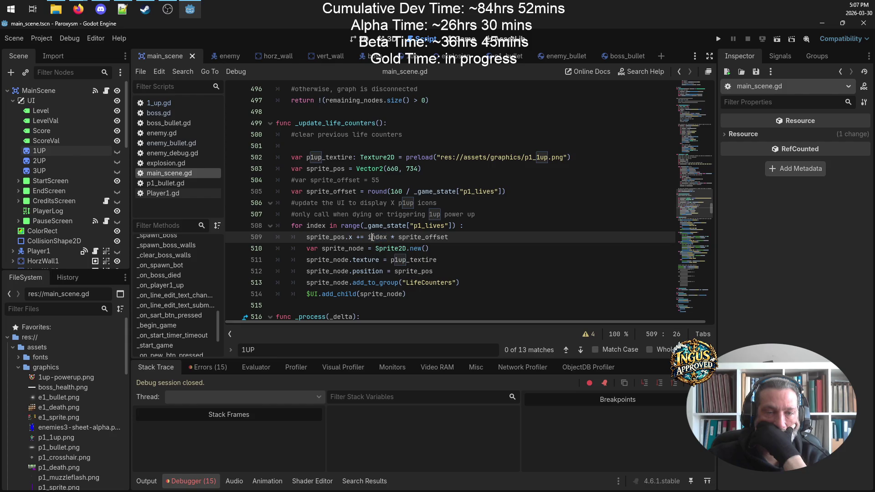
double_click(328, 236)
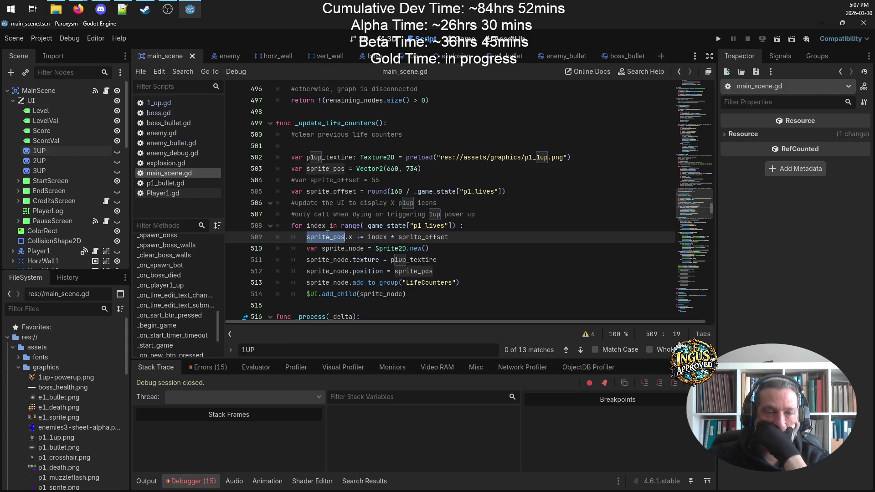
mouse_move(399, 237)
mouse_down()
mouse_move(360, 236)
mouse_move(369, 236)
mouse_up()
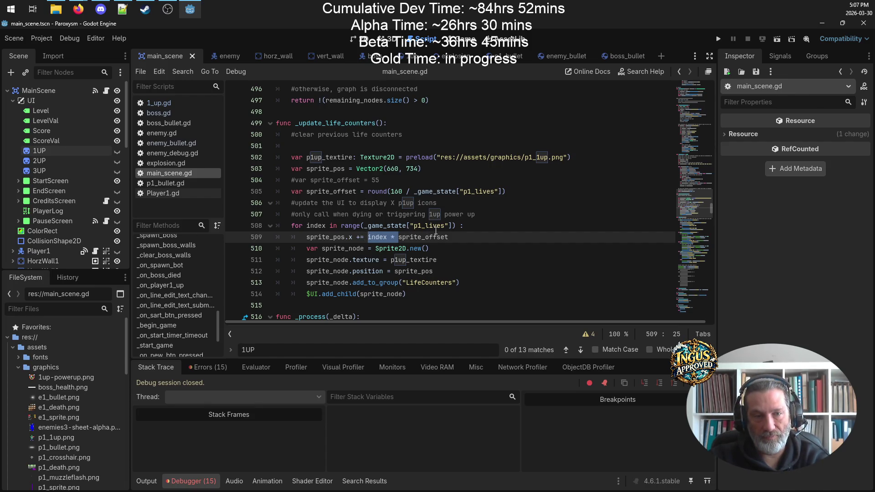
key(Delete)
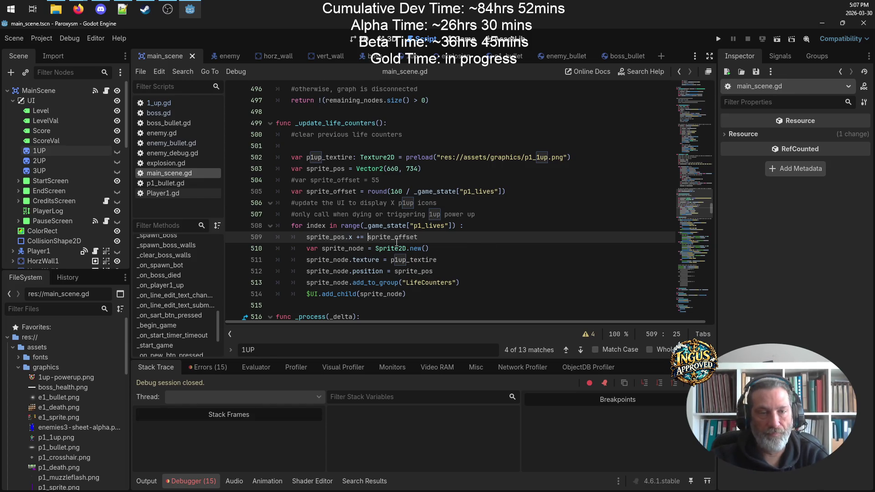
- Move the sprite_pos increment line below add_child at the loop end, fix indentation, and save
drag(422, 237, 269, 237)
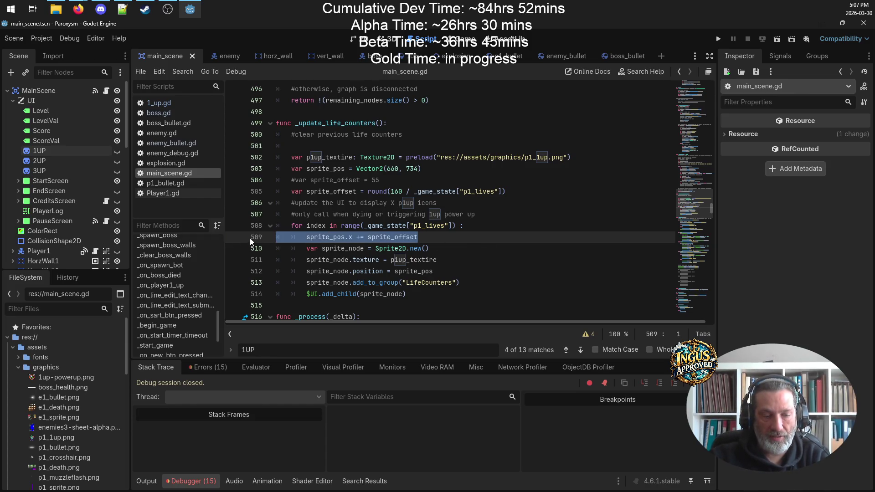
key(ctrl+x)
click(438, 295)
key(Return)
key(ctrl+v)
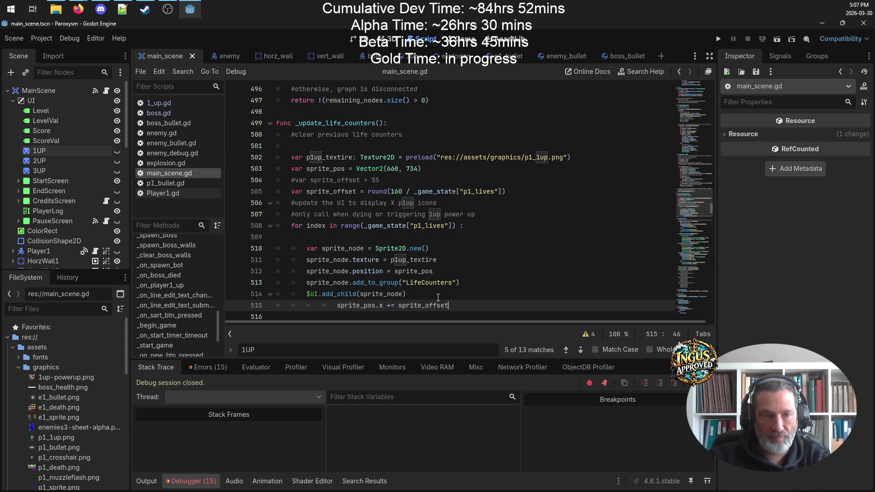
click(338, 306)
key(BackSpace)
key(BackSpace)
click(409, 232)
key(BackSpace)
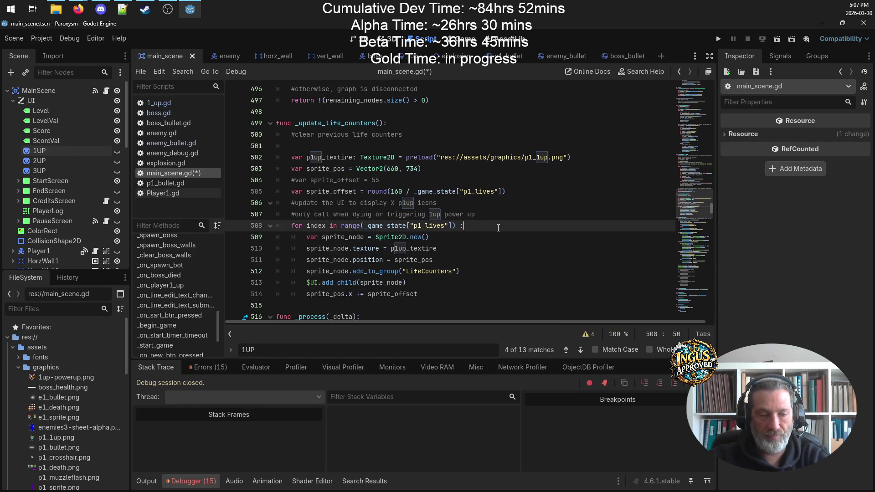
key(ctrl+s)
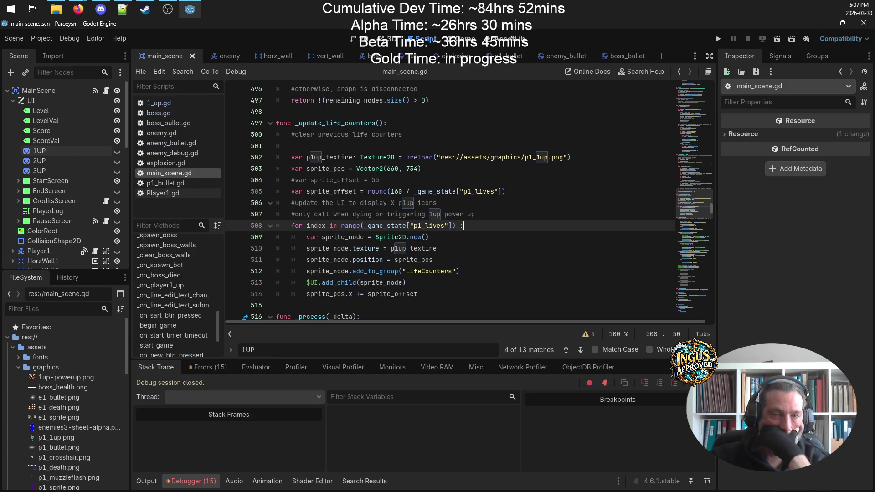
- Insert an 'if _game_state["p1_lives"] > 0 :' check below the clear comment
click(390, 192)
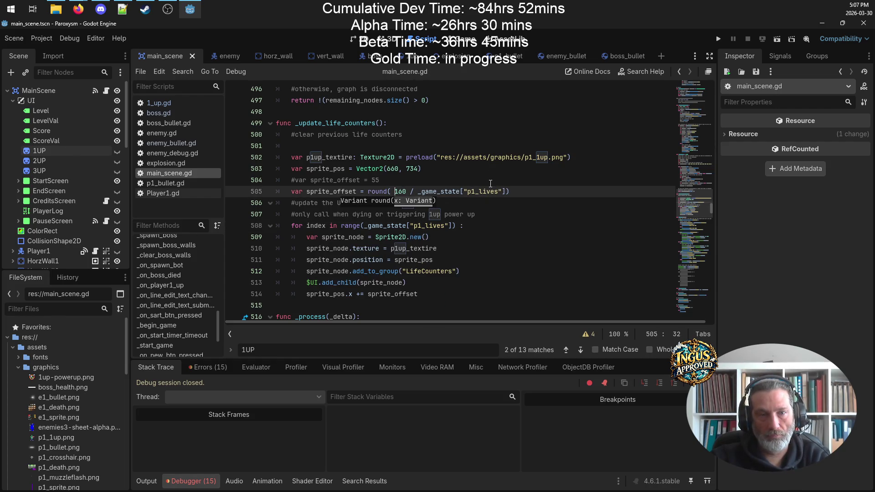
click(518, 191)
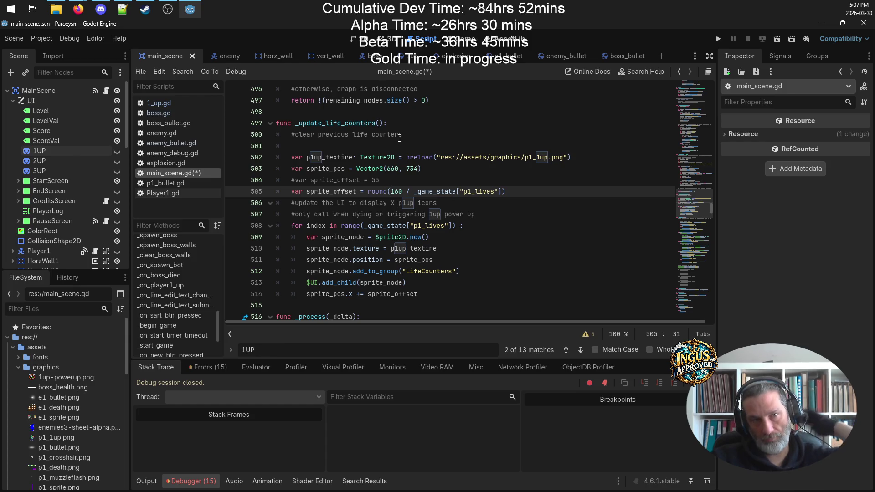
click(408, 143)
key(Return)
text(if ())
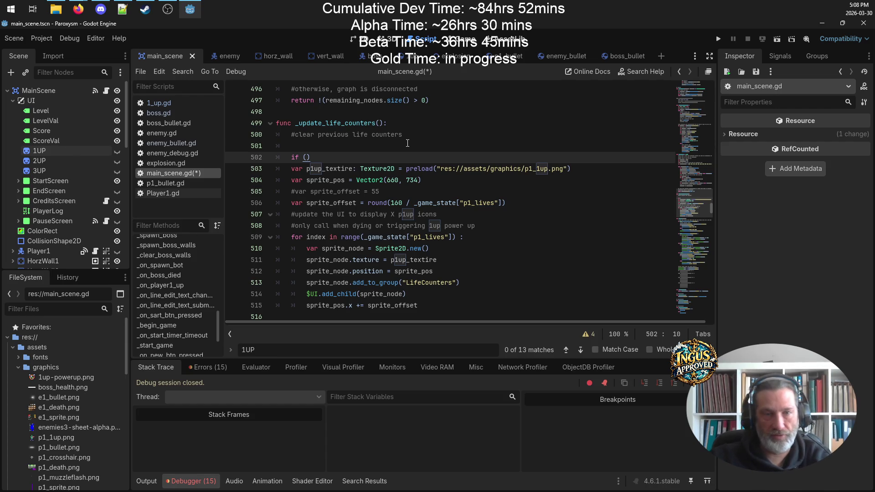
drag(500, 203, 414, 205)
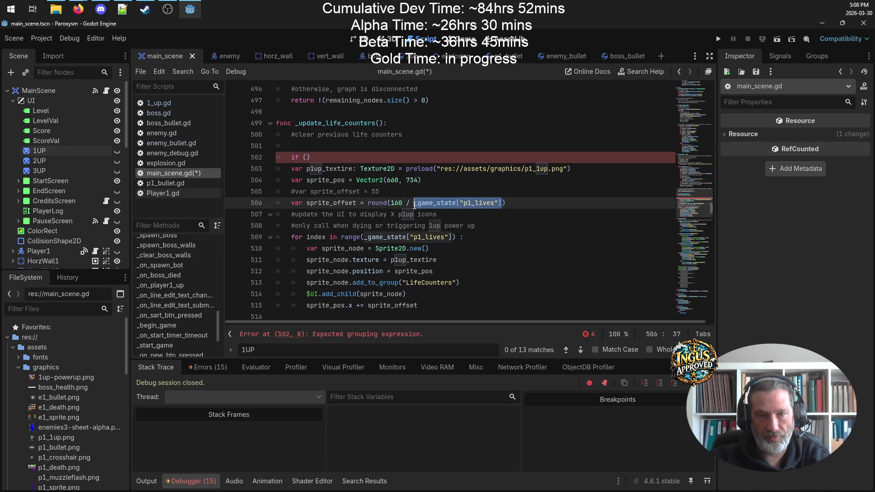
click(319, 157)
key(BackSpace)
key(BackSpace)
key(ctrl+v)
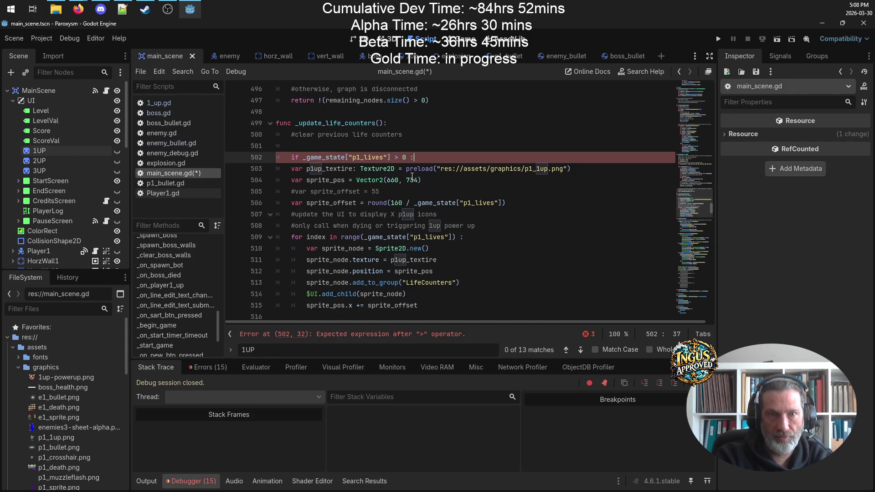
- Indent the life-icon drawing code under the lives check and save the script
scroll(398, 176, down, 2)
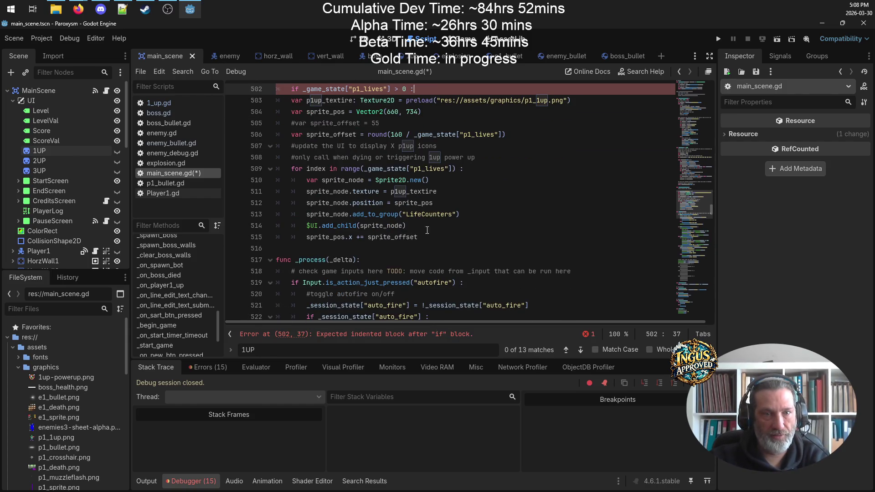
drag(417, 227, 293, 172)
mouse_move(430, 234)
mouse_down()
mouse_move(292, 170)
mouse_move(276, 101)
mouse_up()
key(Tab)
scroll(506, 228, up, 4)
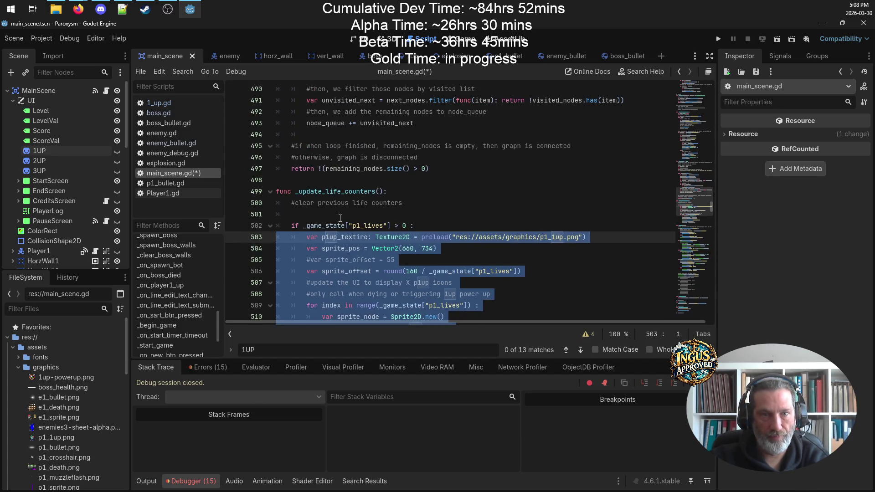
click(349, 212)
key(ctrl+s)
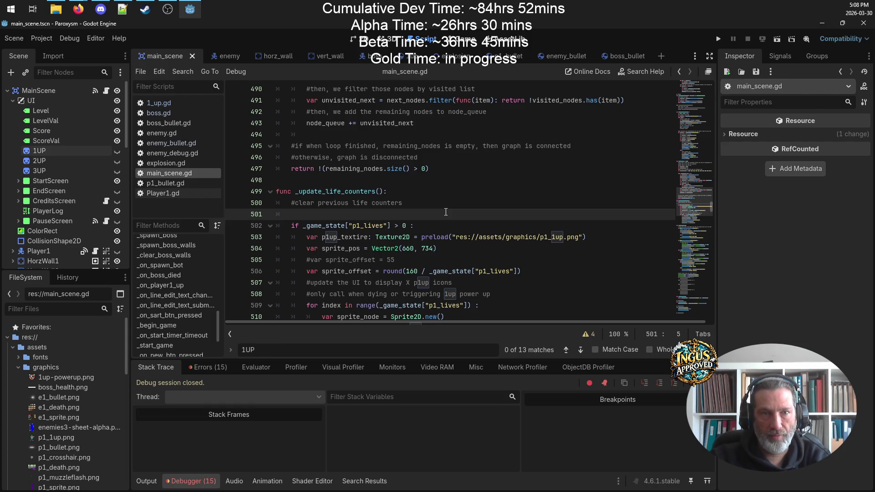
scroll(171, 296, down, 3)
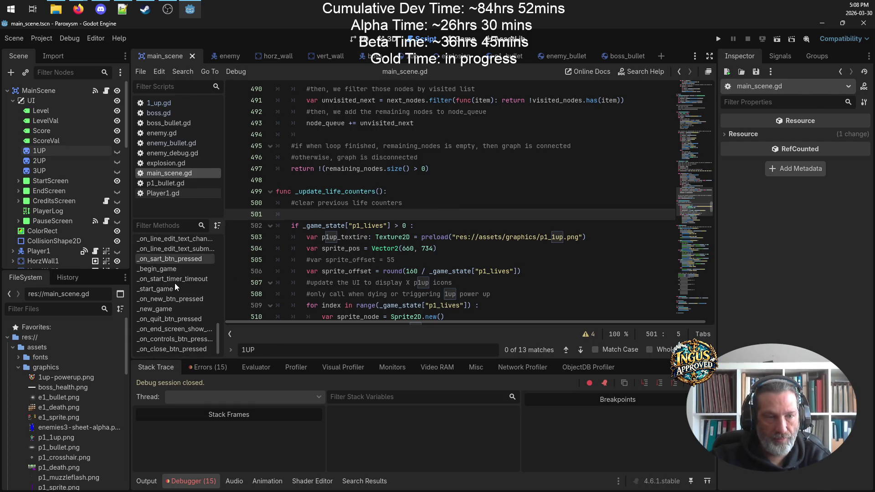
scroll(172, 299, up, 6)
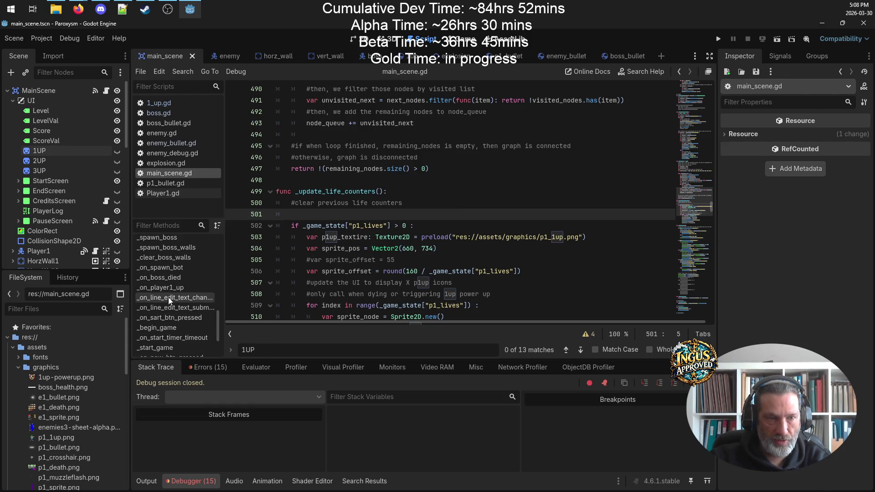
scroll(169, 298, up, 1)
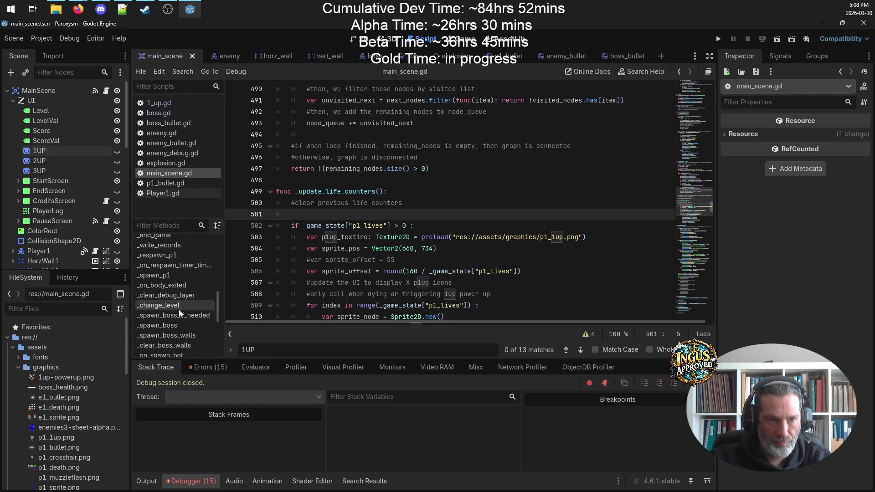
click(178, 299)
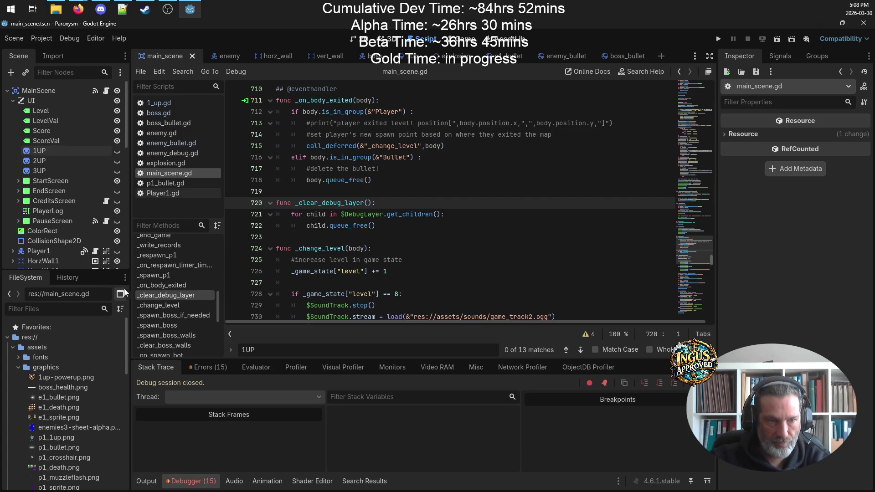
- Copy the TempWall clearing loop from _end_game into _update_life_counters
scroll(159, 284, up, 3)
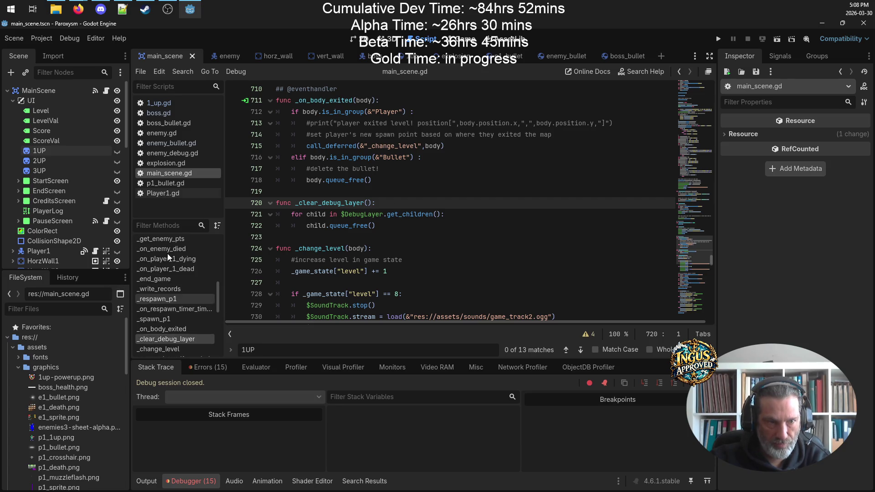
click(155, 279)
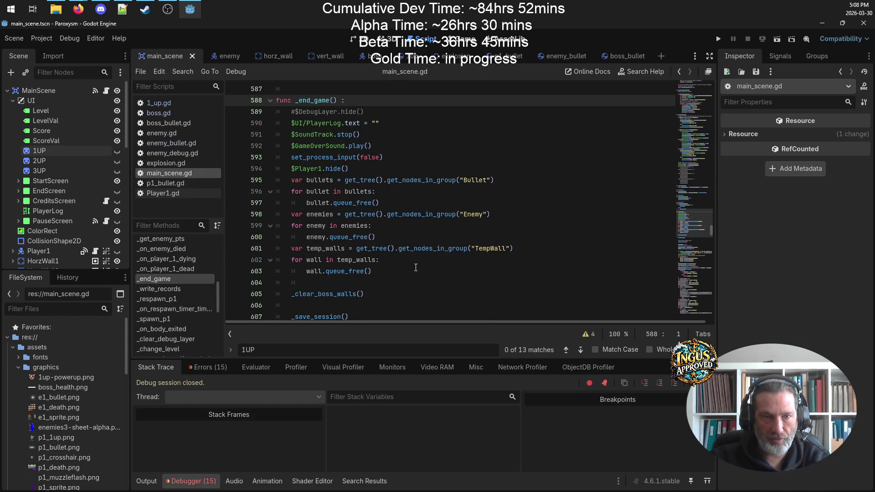
drag(401, 272, 210, 246)
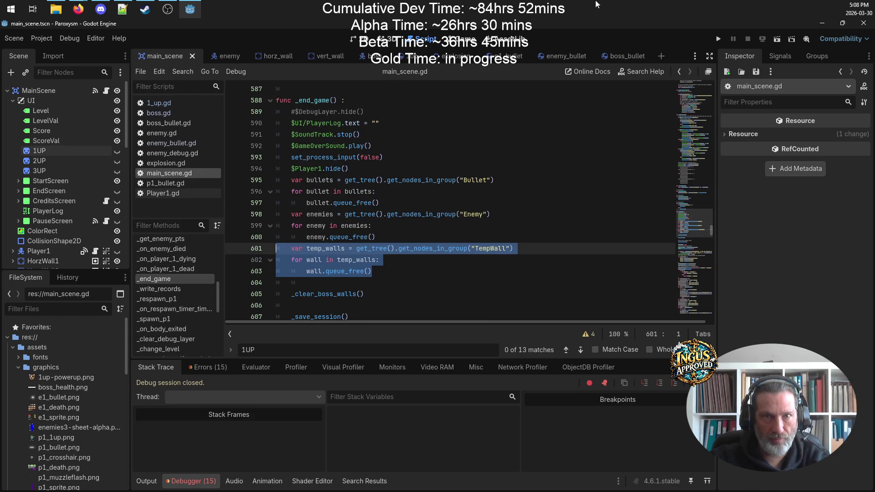
click(678, 72)
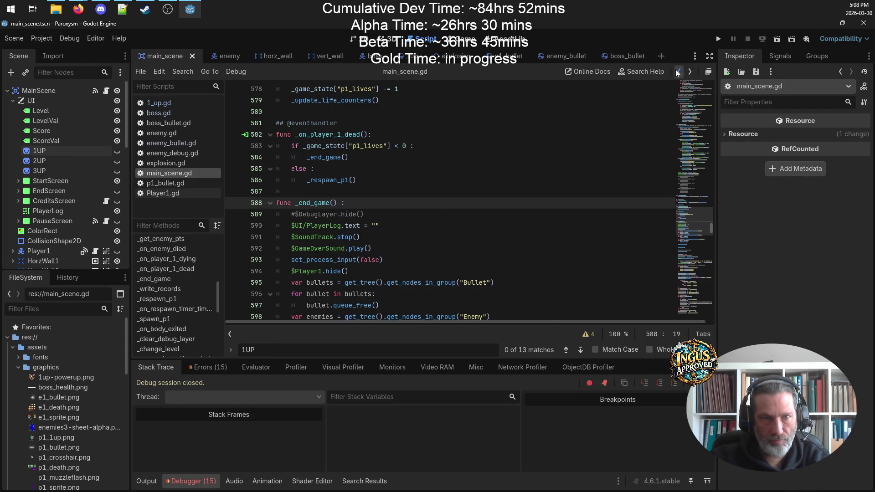
click(677, 73)
click(678, 73)
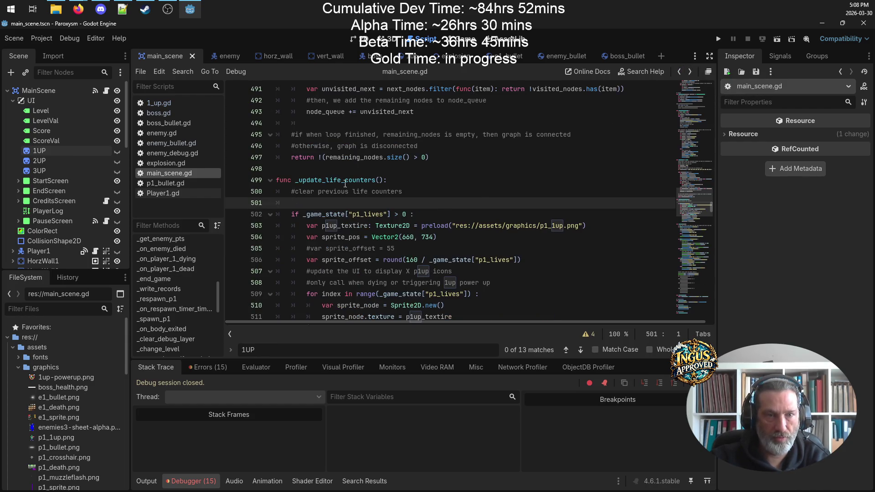
key(ctrl+v)
key(Return)
- Switch the pasted loop's group to LifeCounters and rename temp_walls to life_counters, then save
scroll(440, 277, down, 2)
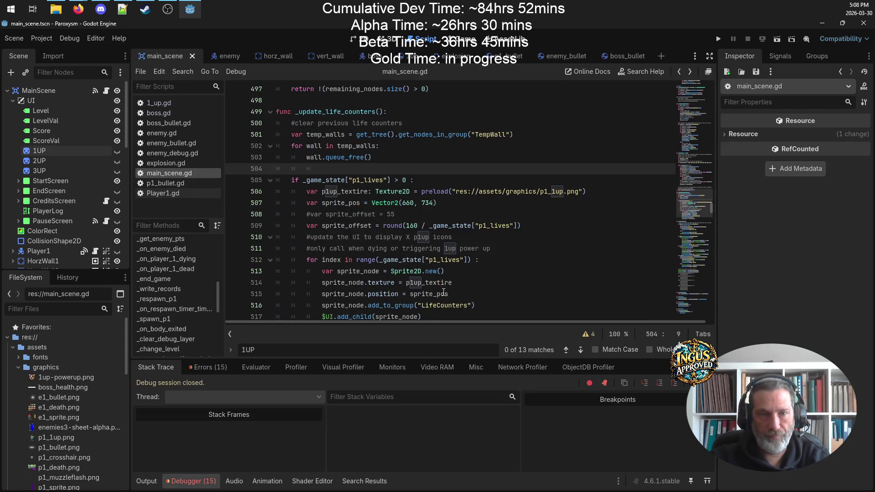
double_click(443, 305)
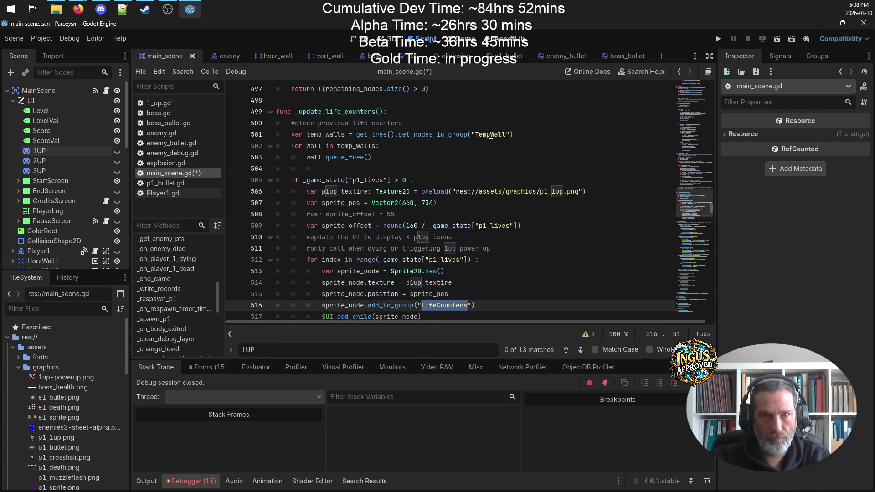
double_click(491, 134)
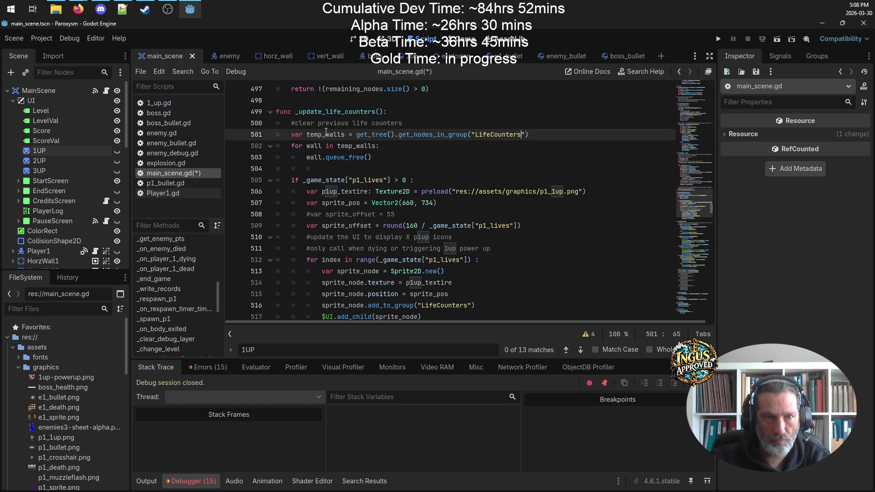
double_click(326, 134)
text(life)
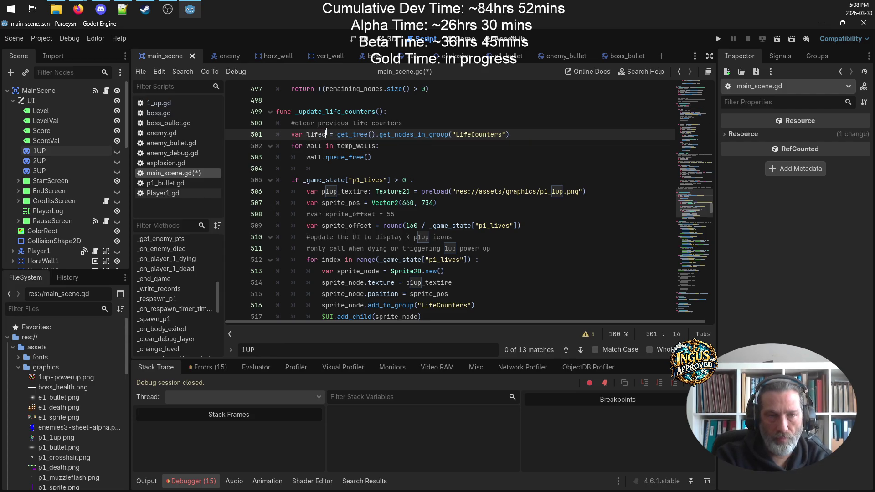
text(_counters)
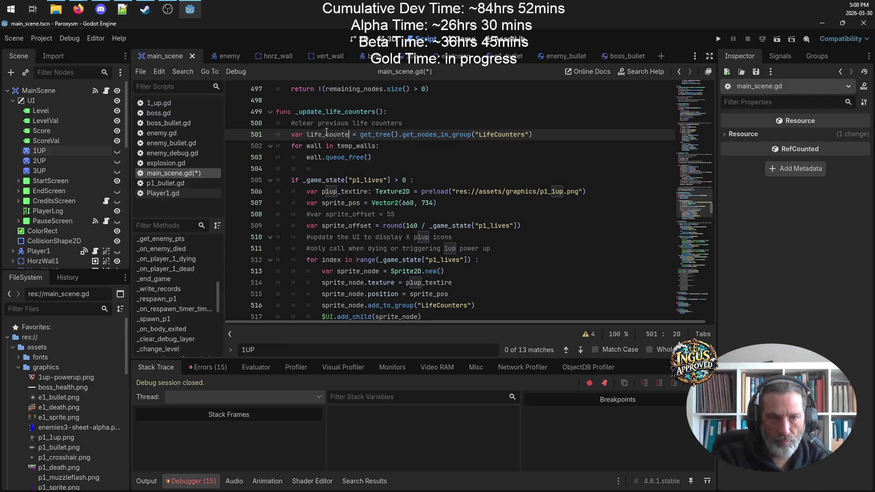
key(ctrl+s)
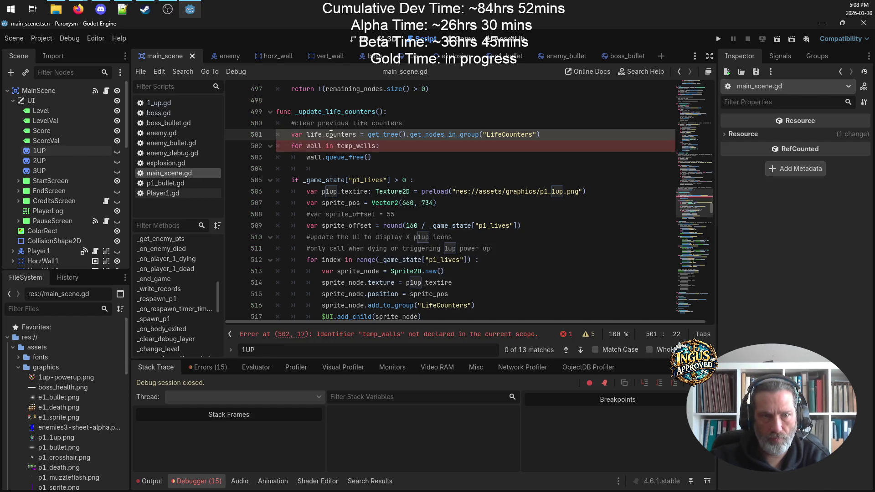
- Use life_counters in the for loop, rename the loop variable wall to sprite, and save
double_click(333, 133)
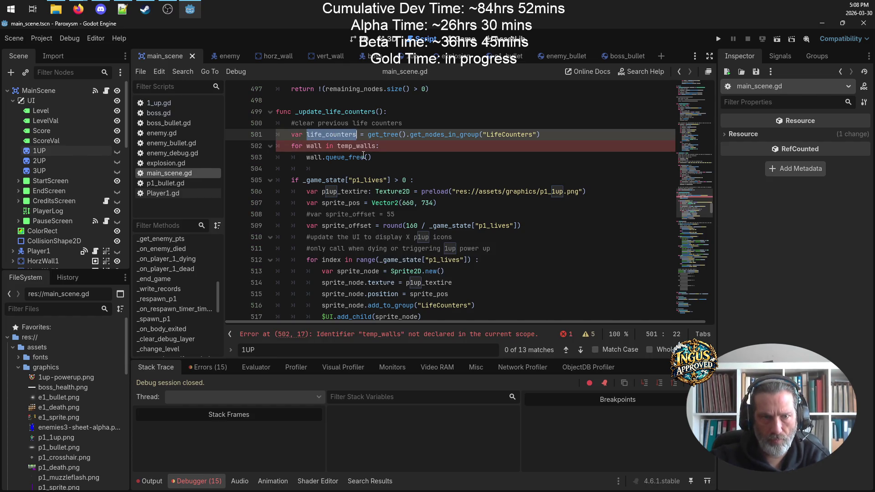
key(ctrl+c)
double_click(358, 146)
key(ctrl+v)
click(314, 147)
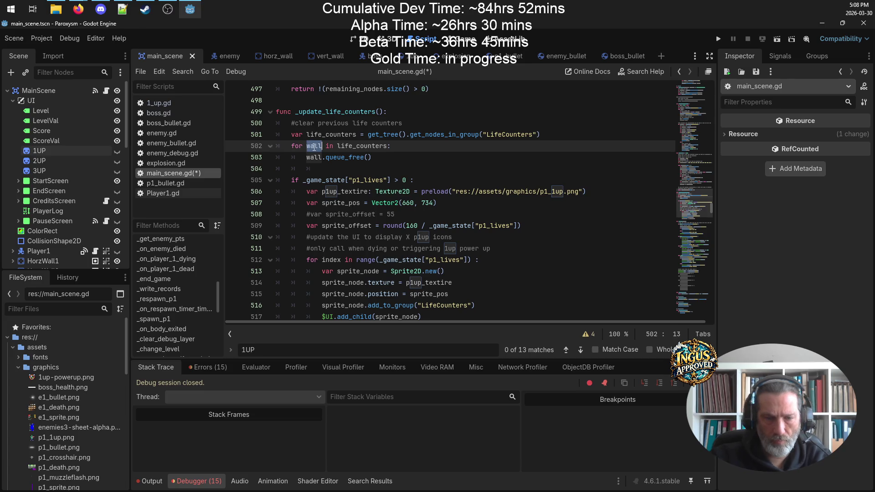
text(sprite)
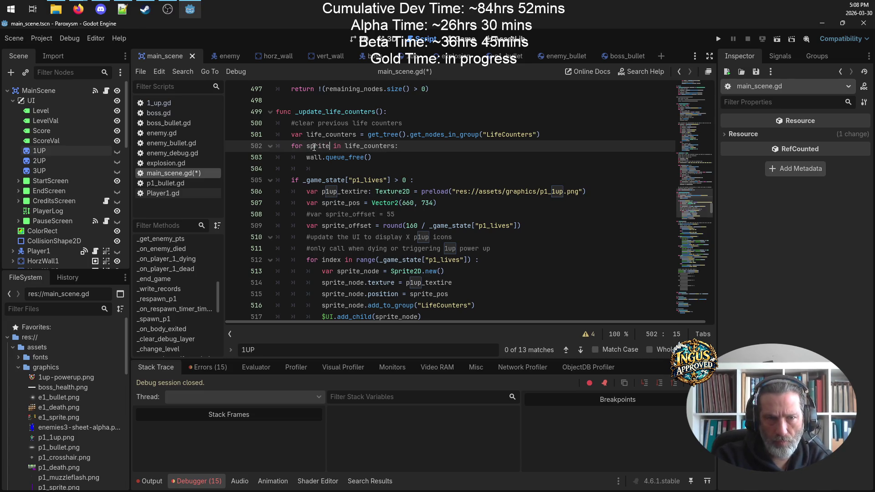
double_click(316, 147)
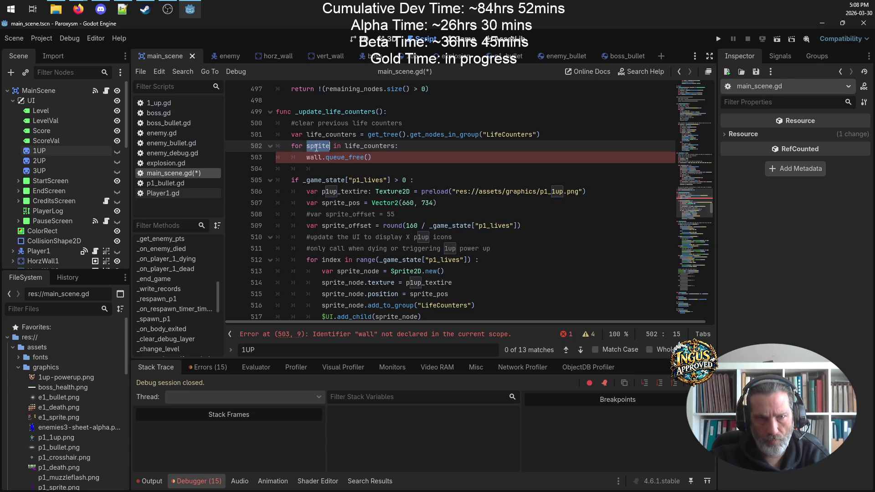
key(ctrl+c)
double_click(310, 158)
key(ctrl+v)
key(ctrl+s)
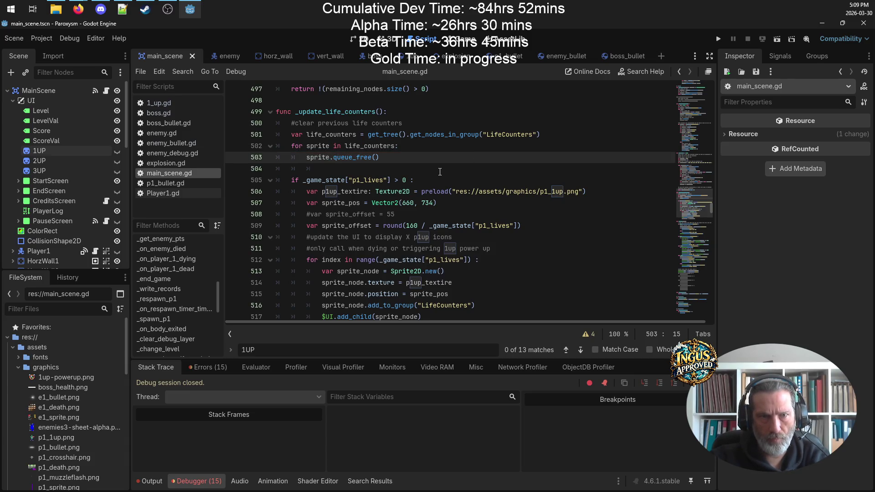
- Add a blank line after add_child, save main_scene.gd, and run the project in debug mode
click(440, 172)
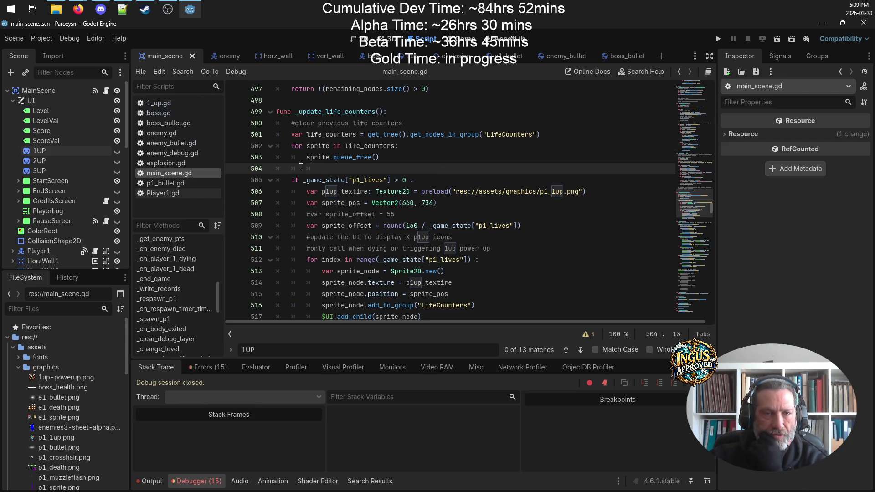
scroll(538, 278, down, 3)
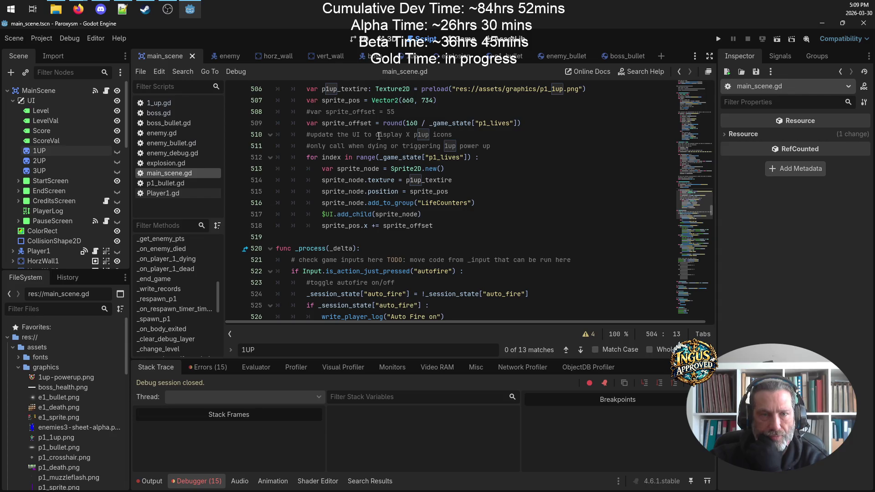
double_click(350, 122)
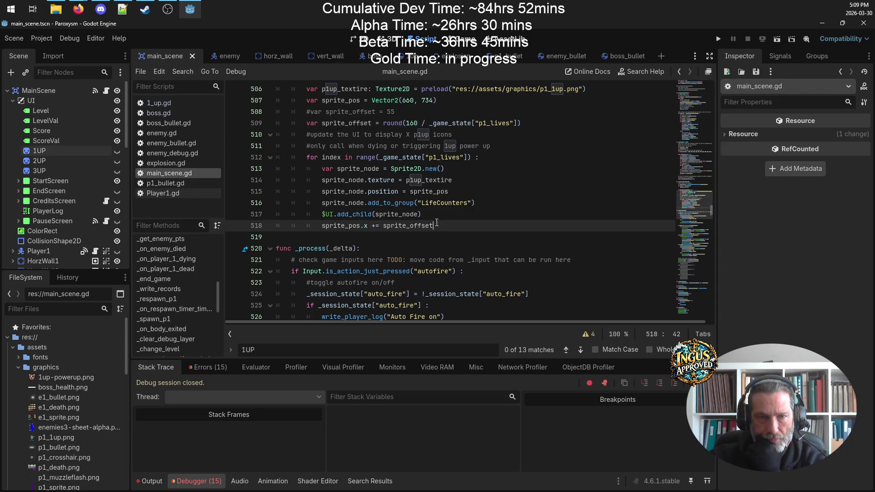
click(434, 216)
key(Return)
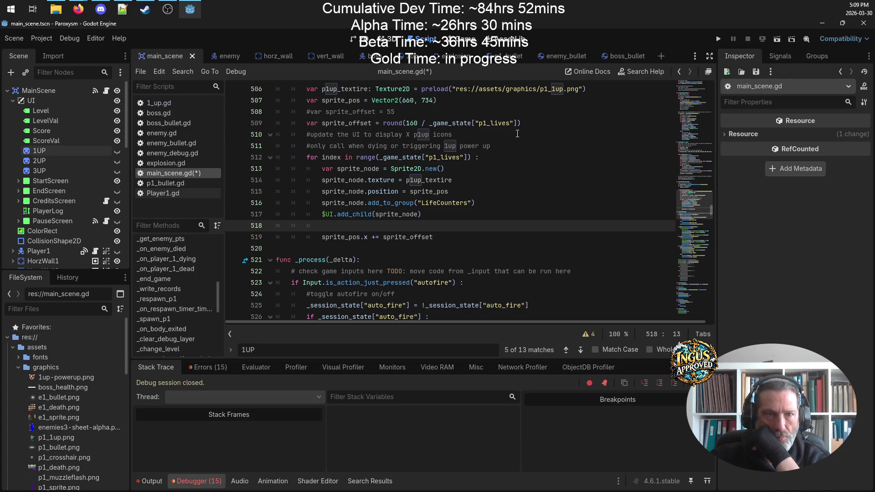
key(ctrl+s)
scroll(553, 126, up, 5)
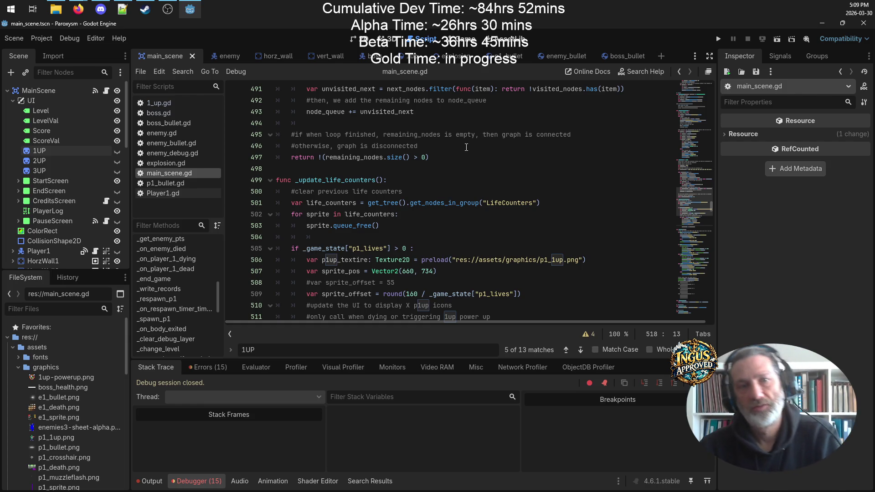
scroll(466, 147, up, 4)
click(719, 39)
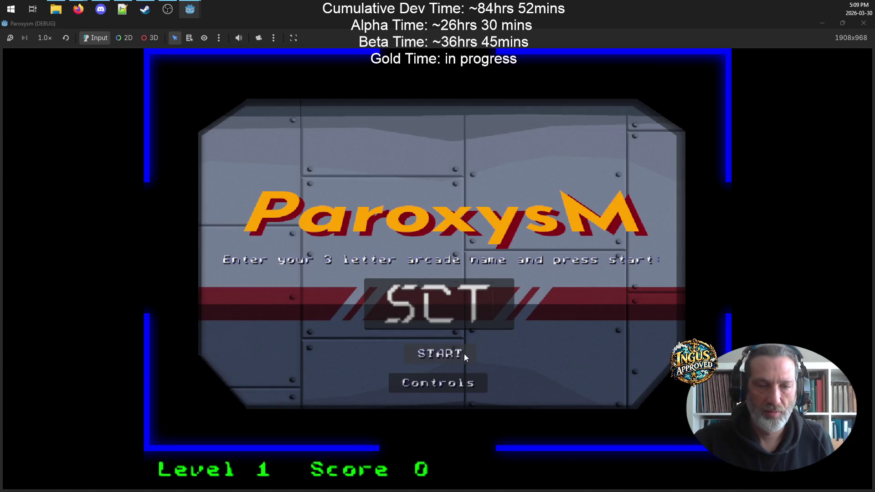
- Start a new game and run along the floor shooting up at the robots
click(464, 354)
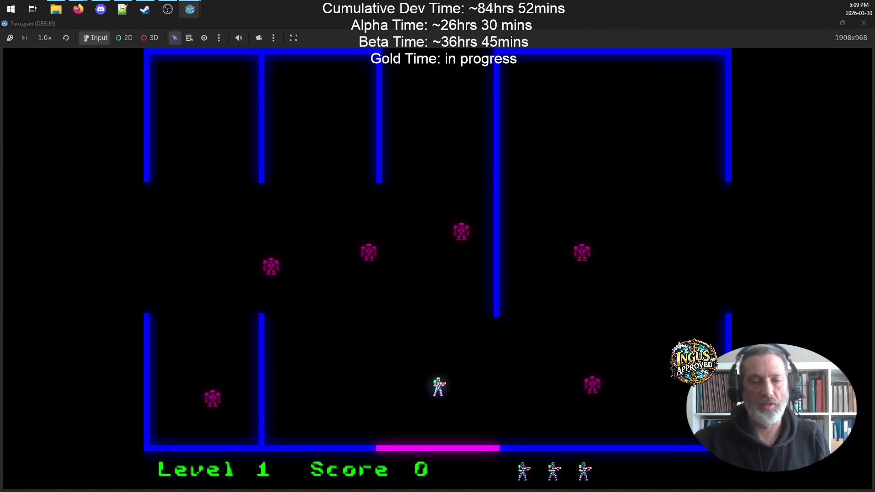
key(Left)
key(space)
key(Down)
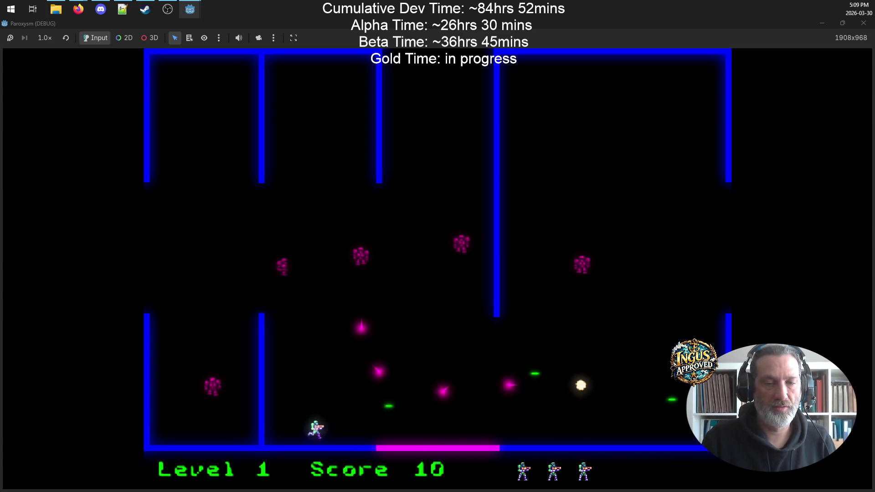
key(Left)
key(space)
key(Right)
key(Right)
key(space)
- Move off the floor firing diagonally at robots until the player is hit
key(Right)
key(space)
key(Left)
key(Left)
key(space)
key(Up+Left)
key(Right)
key(space)
key(Up+Right)
key(Down+Left)
key(Left)
key(Up)
key(space)
key(Up+Right)
key(space)
key(Down+Right)
key(Right)
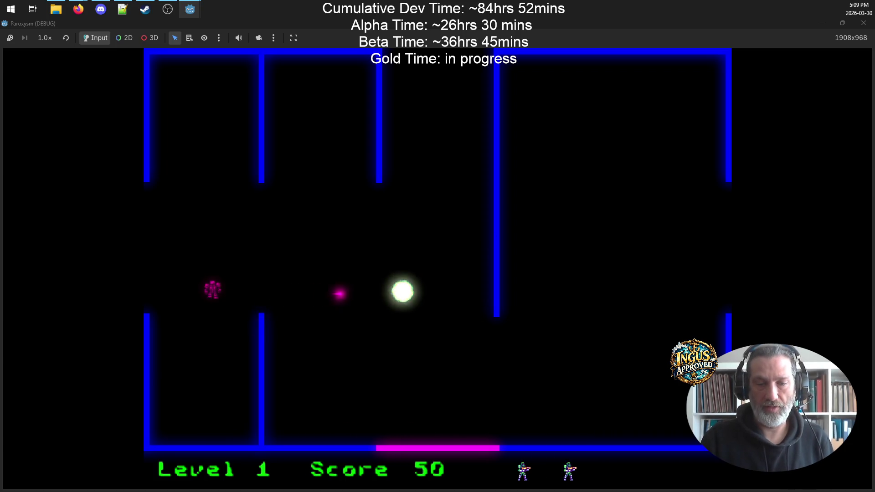
- Steer the respawned player toward the last robot until Game Over appears with 60 points
key(Up)
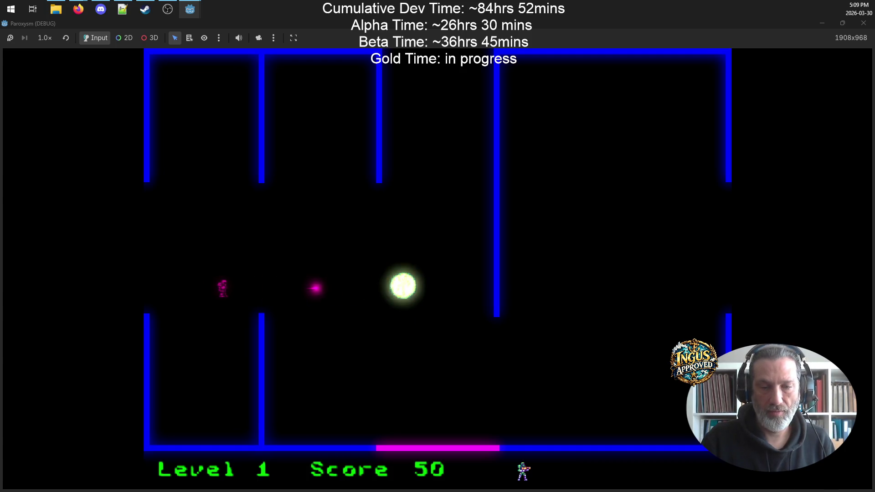
key(Up)
key(Left)
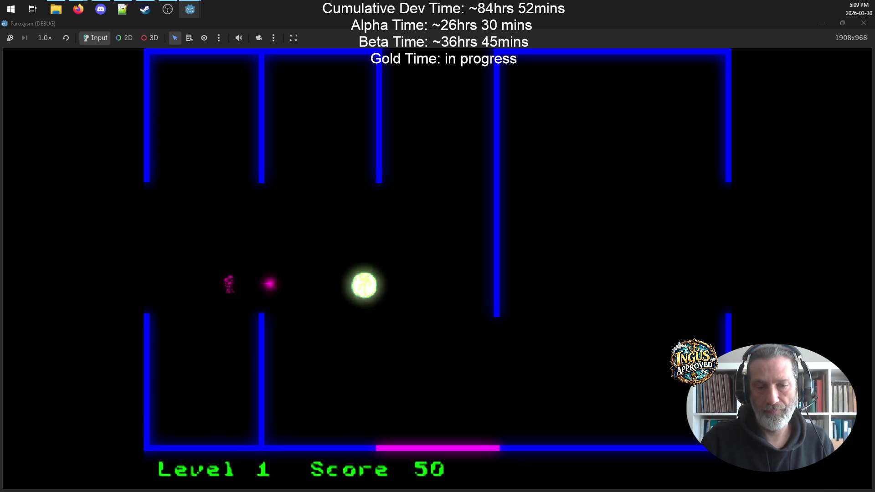
key(Up)
key(space)
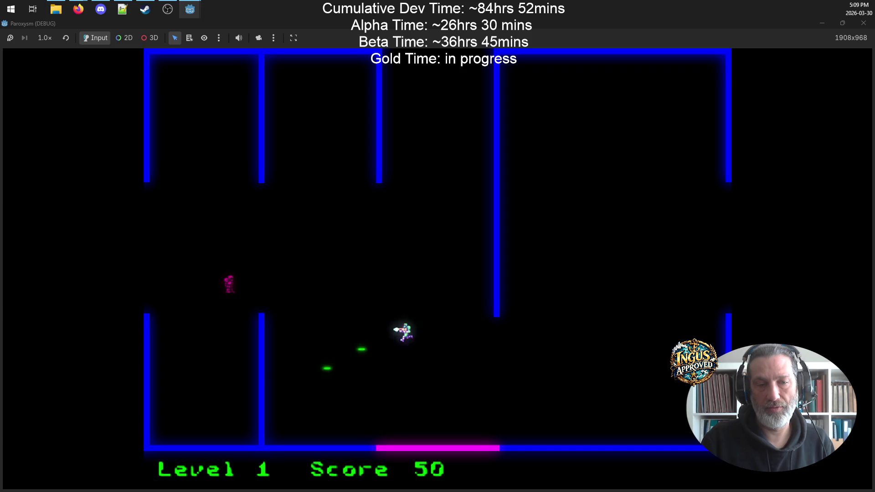
key(Down)
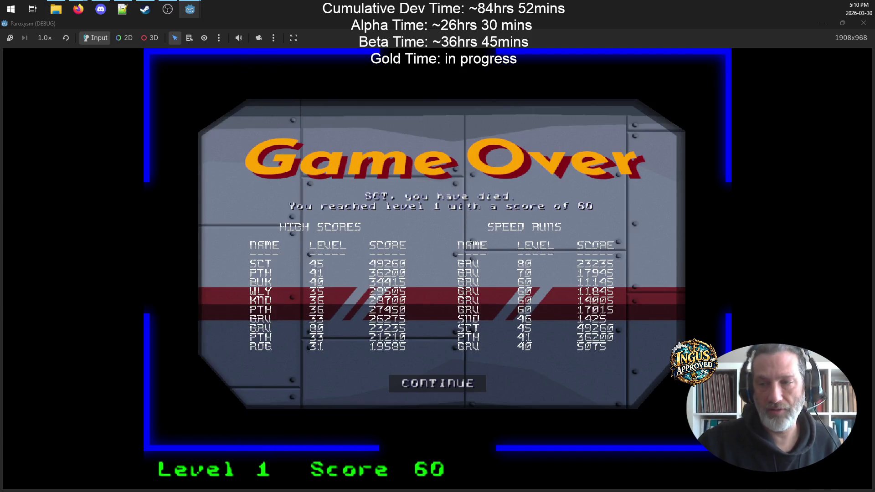
- Leave the Game Over screen via the credits and start a new game as 'ULT'
click(448, 387)
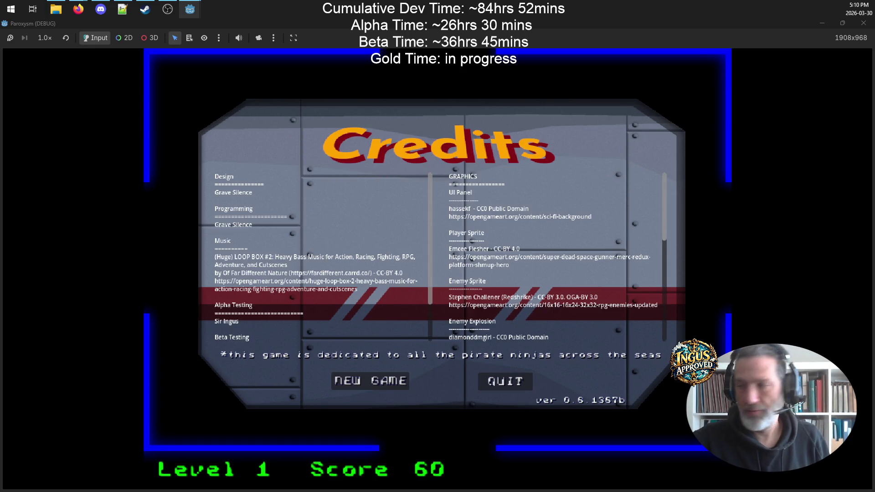
click(78, 9)
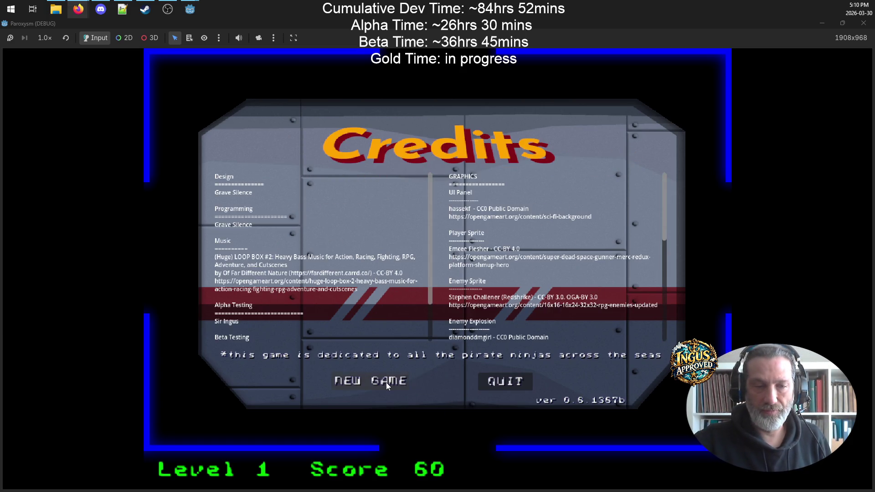
click(387, 382)
click(489, 303)
key(BackSpace)
key(BackSpace)
key(BackSpace)
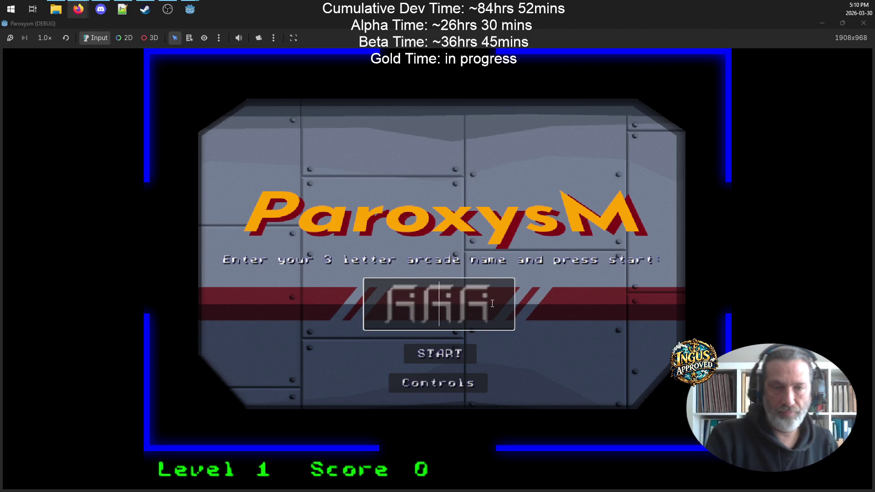
text(ULT)
key(Return)
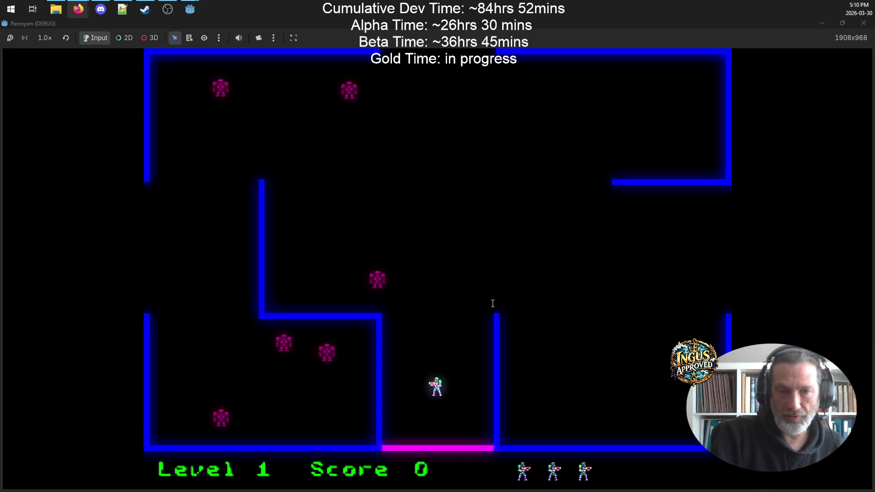
- Shoot the robots in Level 1 and leave through the left exit into Level 2
key(Up)
key(Right)
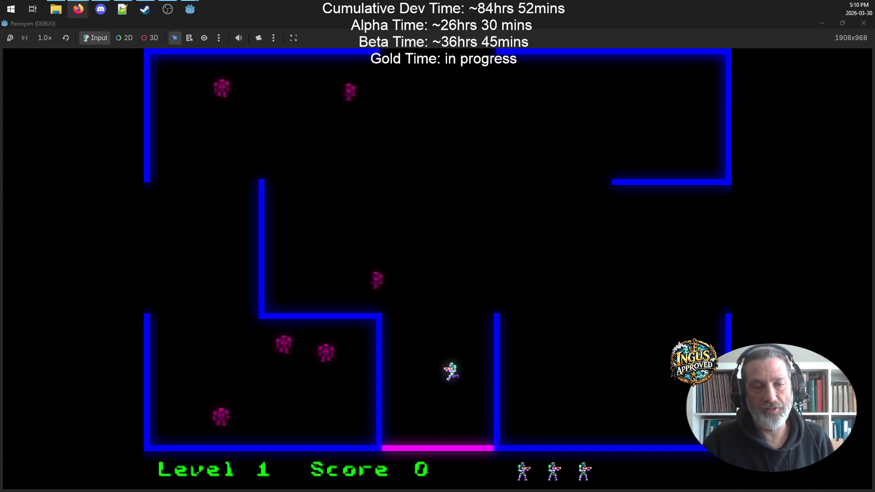
key(space)
key(Up)
key(space)
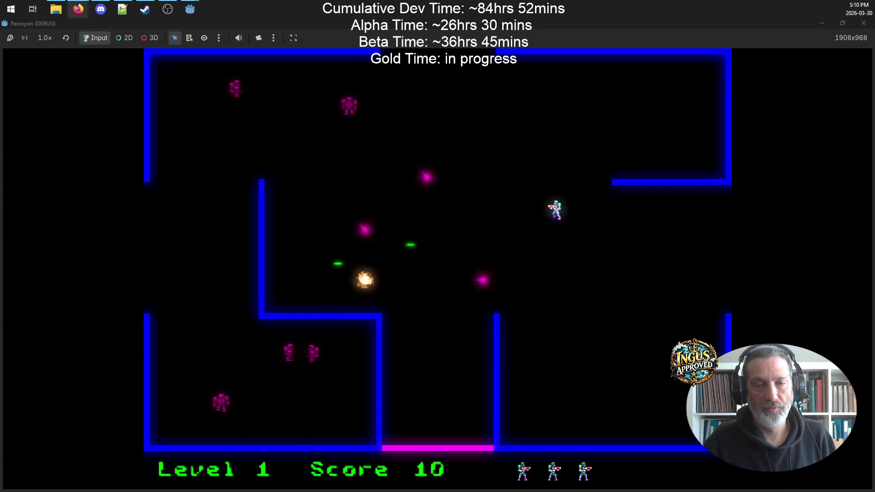
key(Down)
key(Right)
key(Down)
key(space)
key(Left)
key(Up)
key(Left)
key(Up)
key(Up)
key(space)
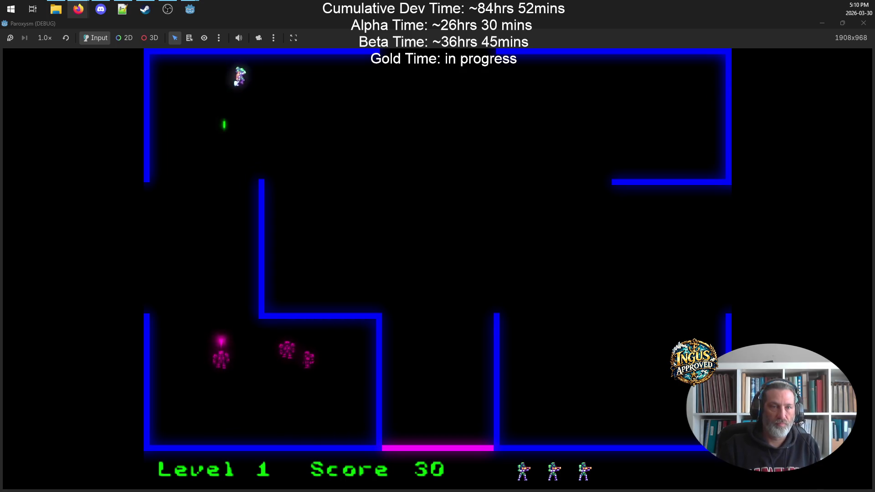
key(Right)
key(Down)
key(Left)
key(Down)
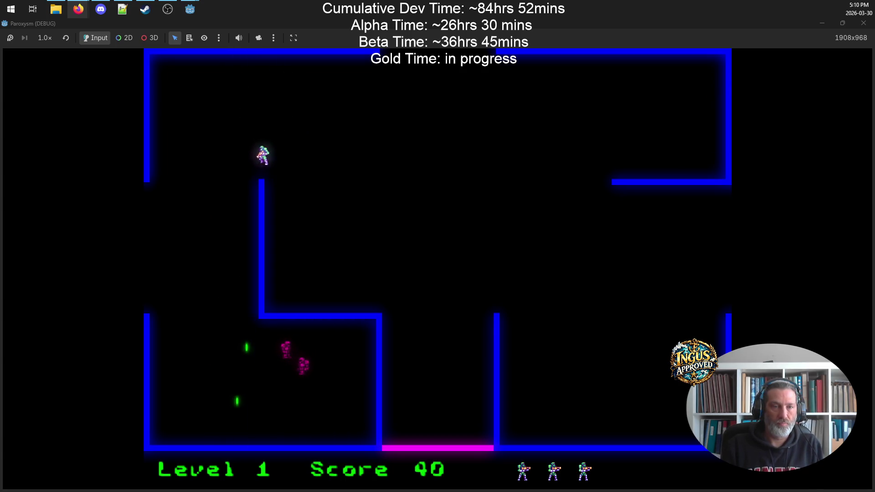
key(space)
key(Down)
key(space)
key(Right)
key(Up)
key(Left)
key(Left)
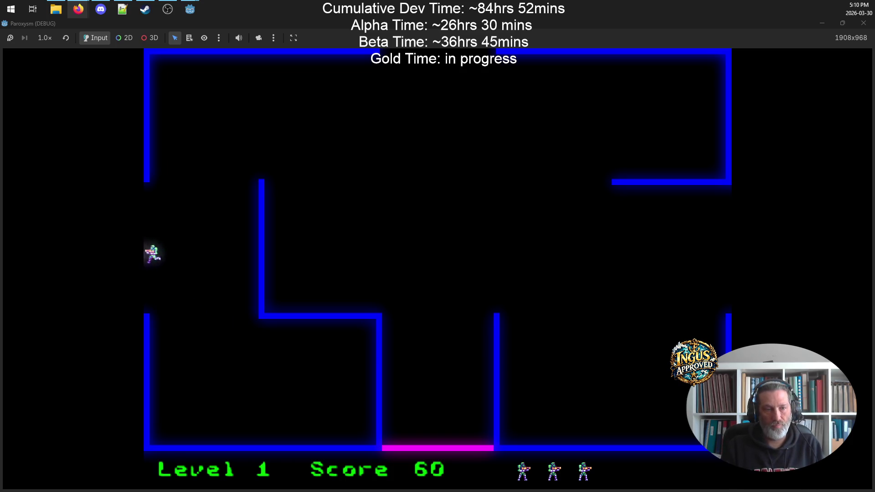
key(Down)
key(Left)
key(Left)
key(Down)
key(space)
key(Left)
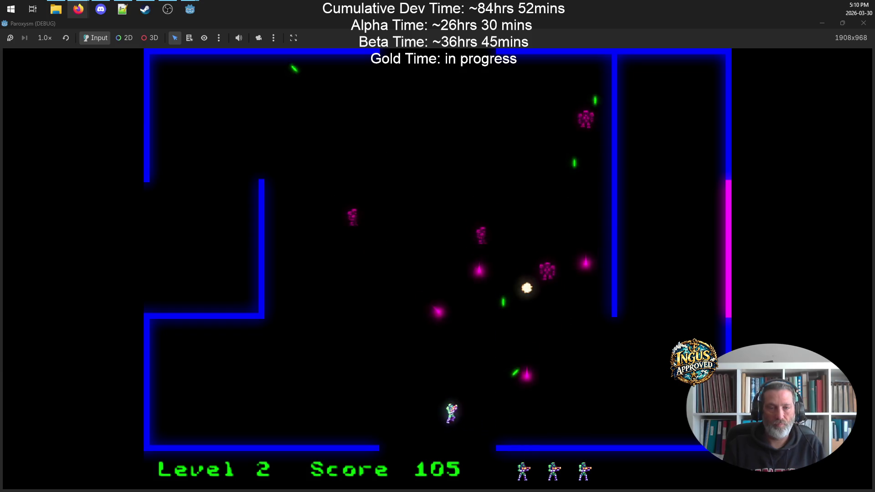
- Clear Level 2's robots and exit into Level 3
key(Up)
key(Up)
key(space)
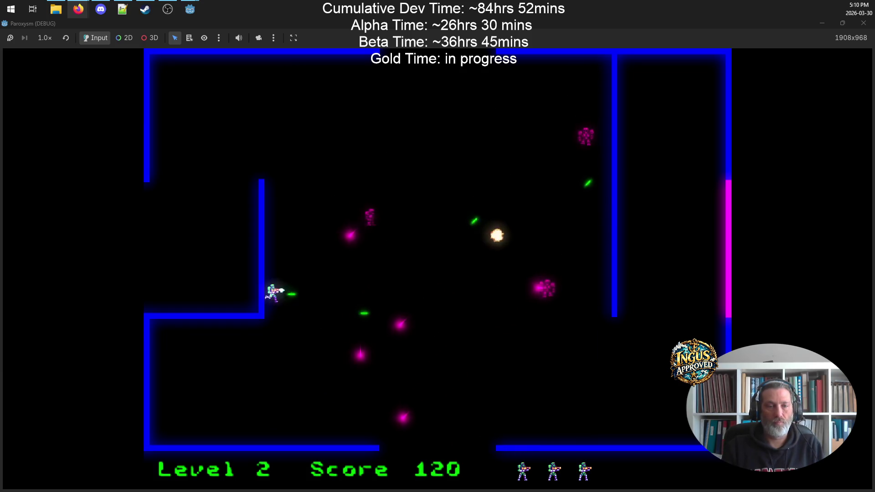
key(Right)
key(Up)
key(Left)
key(space)
key(Up)
key(Right)
key(Down)
key(space)
key(Left)
key(space)
key(Down)
key(Right)
key(Up)
key(Left)
key(Up)
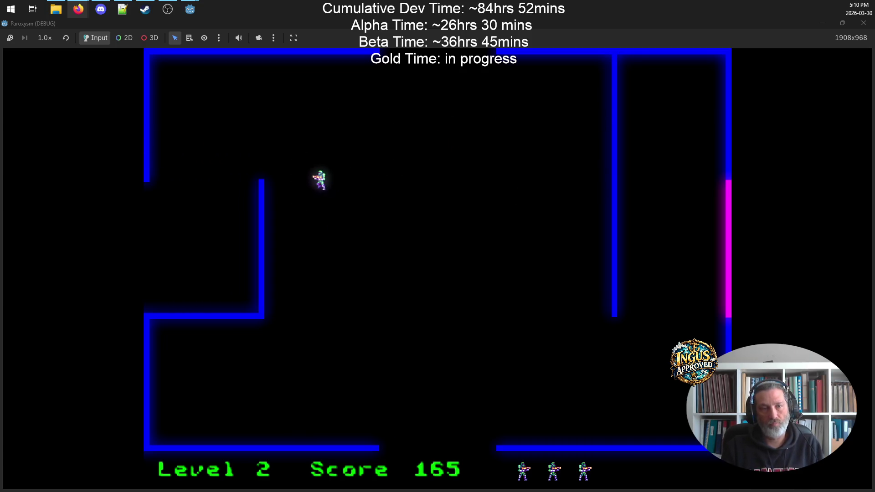
key(Down)
key(Left)
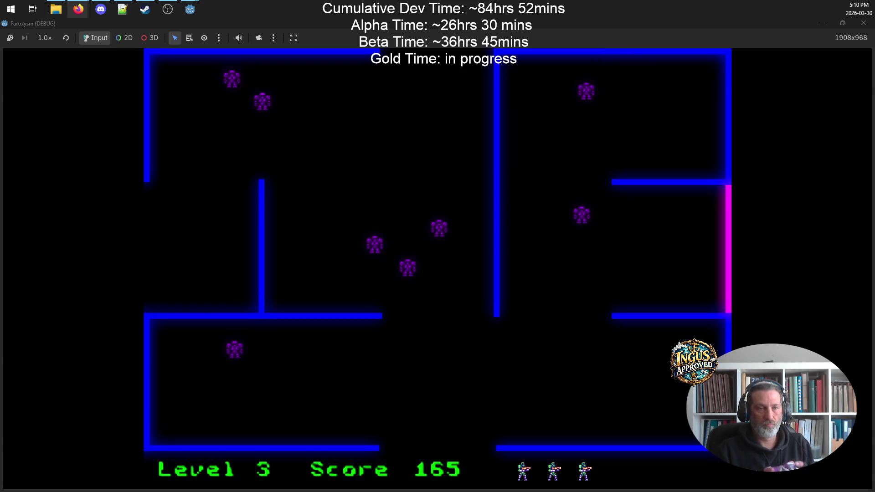
key(Up)
key(space)
key(Down)
- Fight the Level 3 robots with three life icons still showing
key(Left)
key(Down)
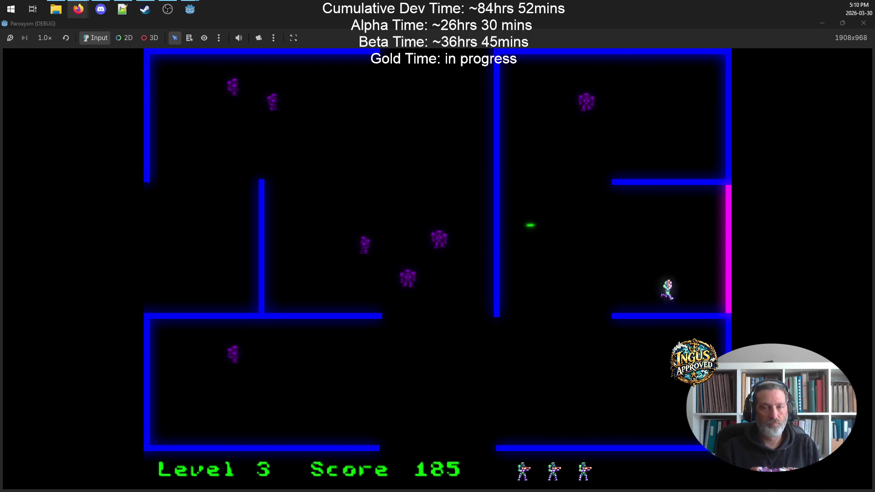
key(space)
key(Down)
key(Right)
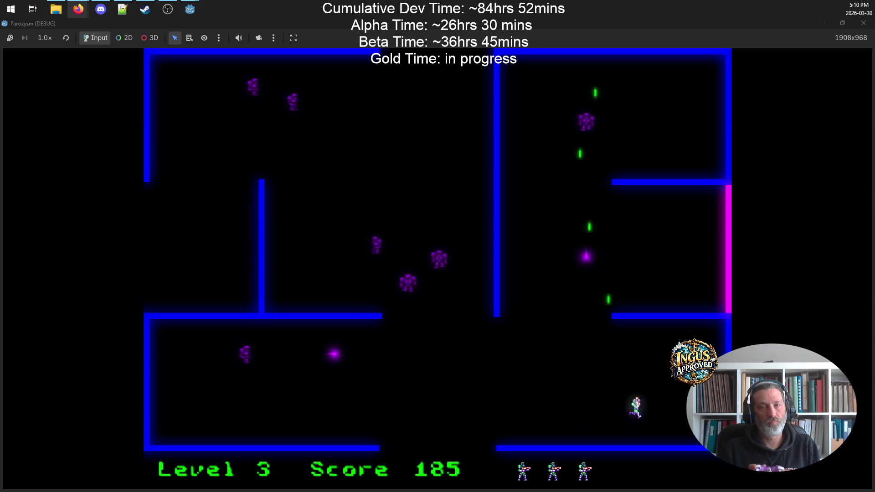
key(space)
key(Left)
key(space)
key(Down)
key(Left)
key(space)
key(Right)
key(Left)
key(Up)
key(Right)
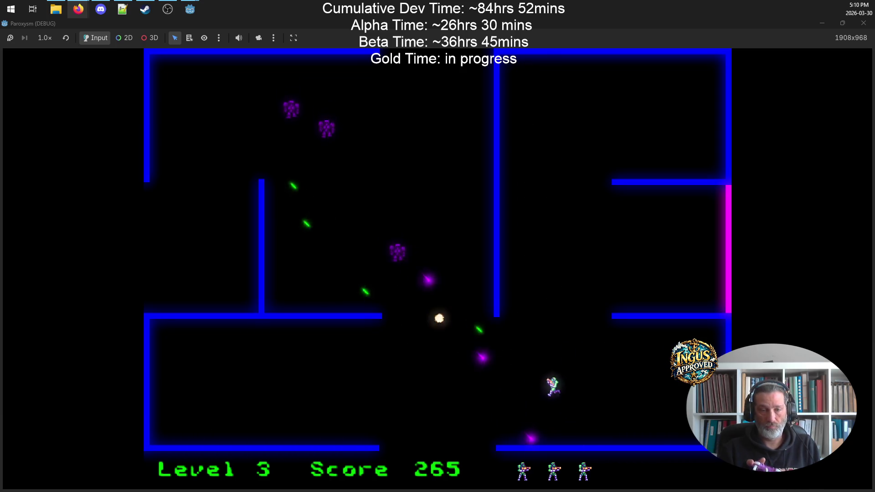
key(Up)
key(Left)
key(Up)
key(space)
key(Right)
key(Up)
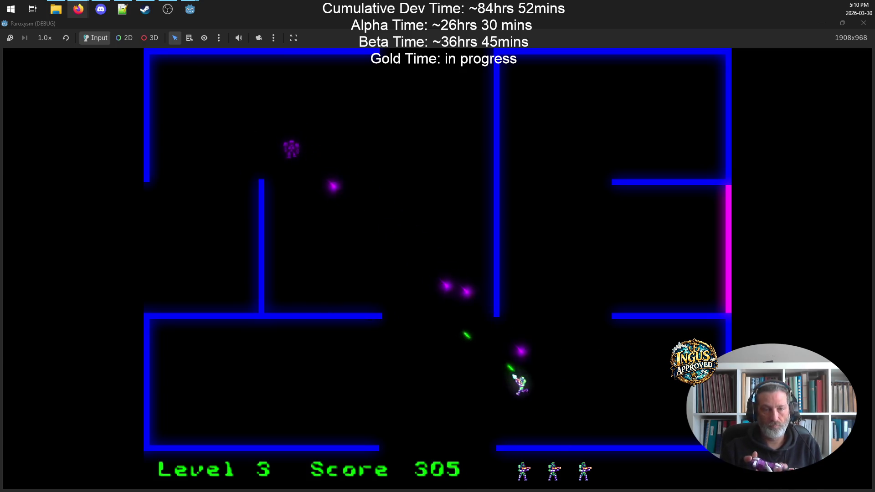
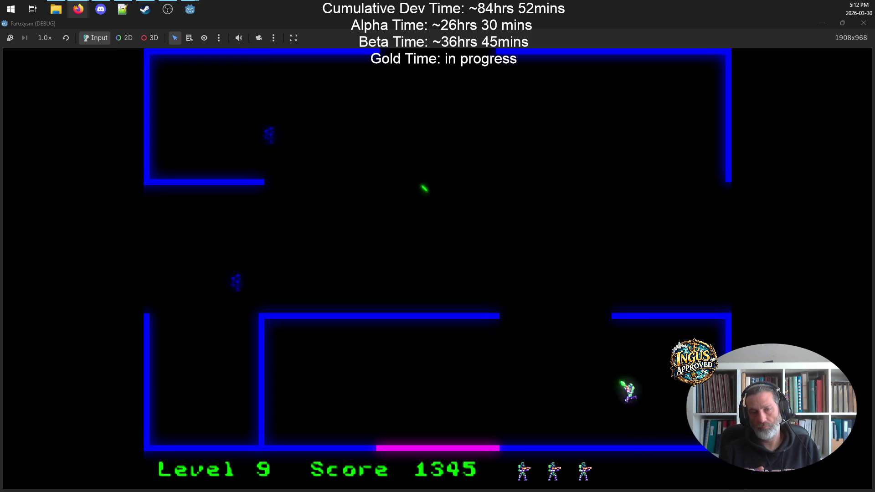
- Shoot the nearby robots while moving up-left, right across the room, then down-left
key(Up)
key(Right)
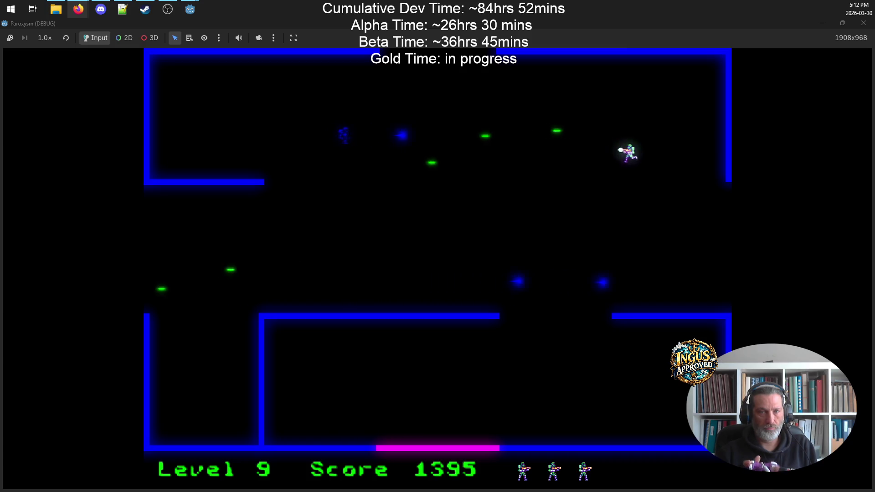
key(Down)
key(Left)
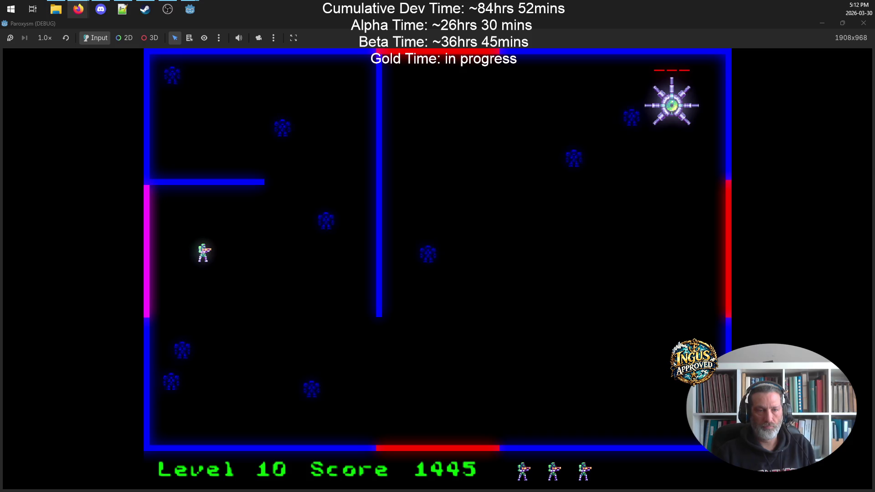
- Destroy the level 10 robots, firing right, down-left and up-left while moving around
key(Up)
key(Right)
key(Down)
key(Down)
key(Left)
key(Right)
key(Right)
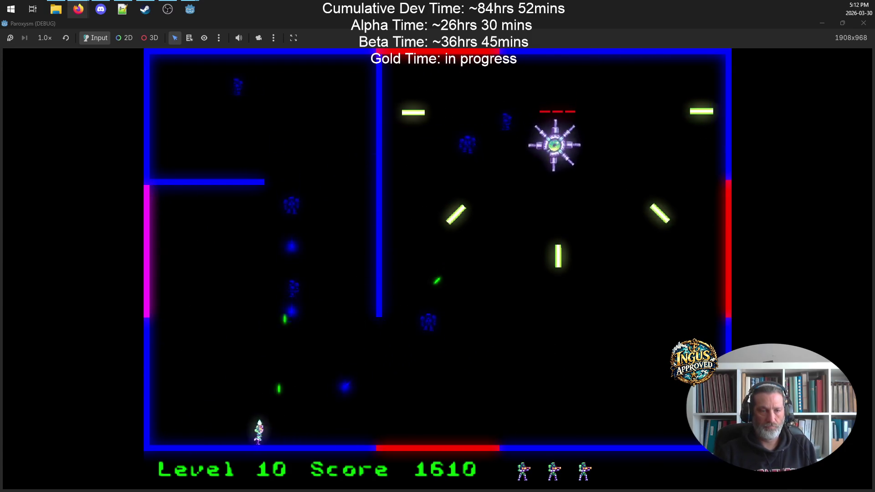
key(Left)
key(Up)
- Dodge the spiked boss's spinning bars and shoot it until it dies and the exits open
key(Right)
key(Down)
key(Left)
key(Down)
key(Right)
key(Right)
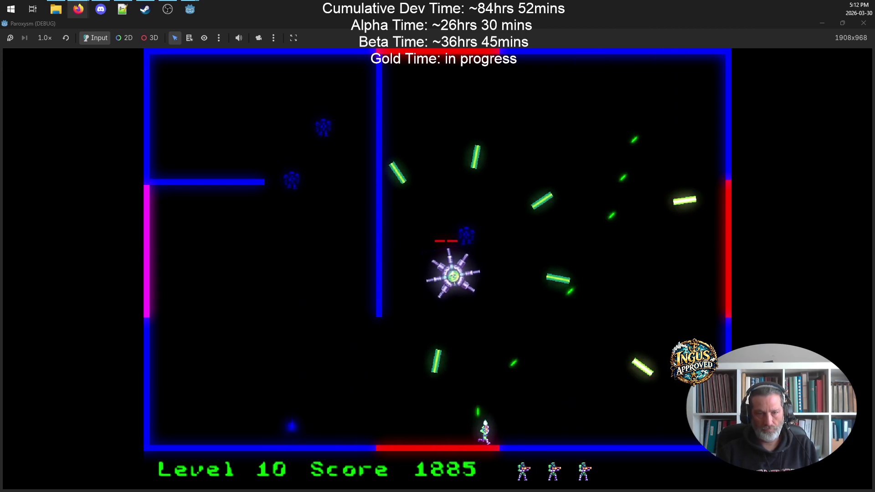
key(Up)
key(Up)
key(Right)
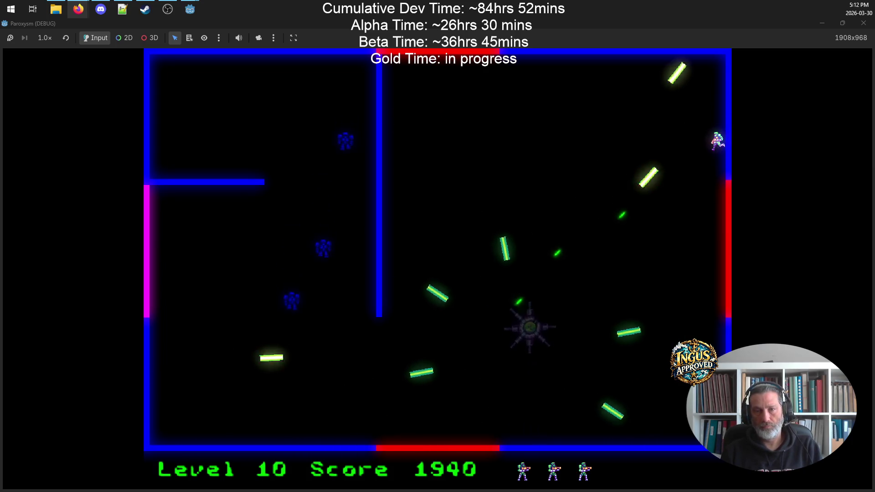
key(Left)
- Shoot the last level 10 robot and leave through the bottom gap to level 11
key(Down)
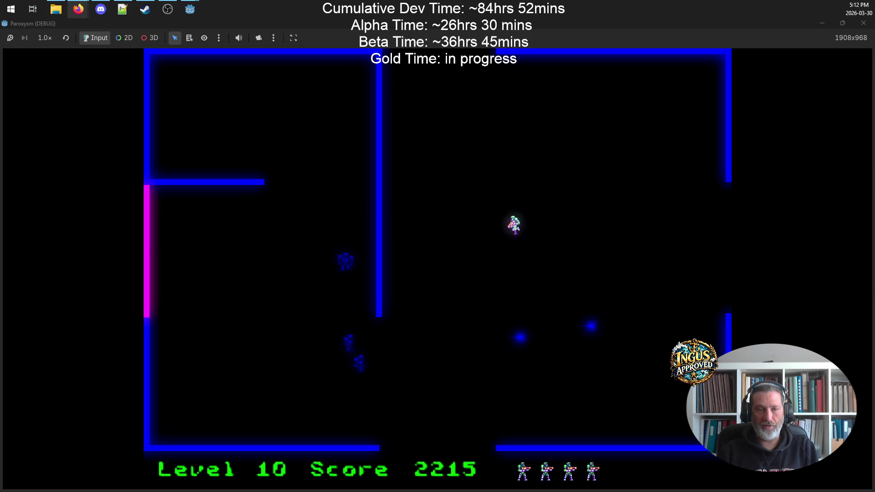
key(Right)
key(Down)
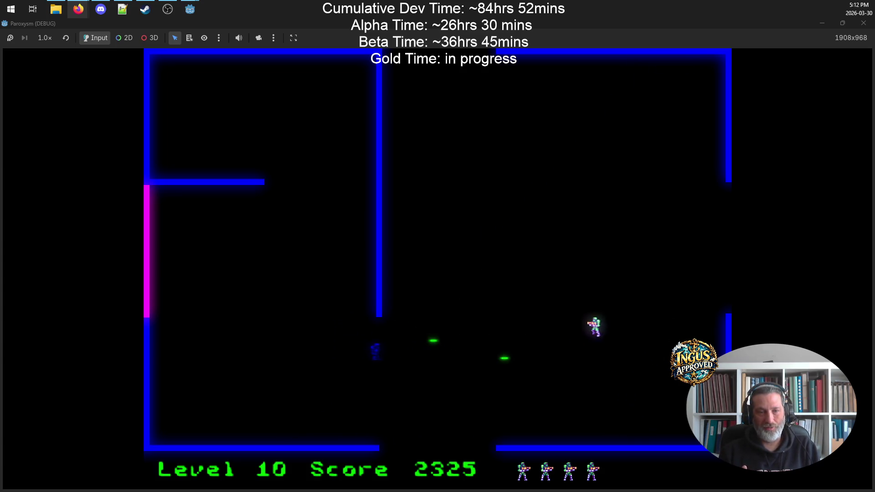
key(Down)
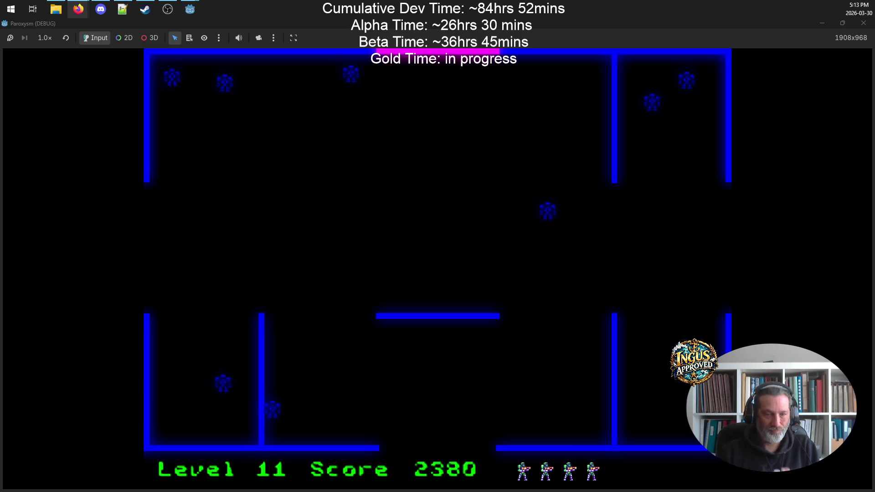
- Fire left and down-left at the level 11 robots, destroying one while moving right
key(Left)
key(Down)
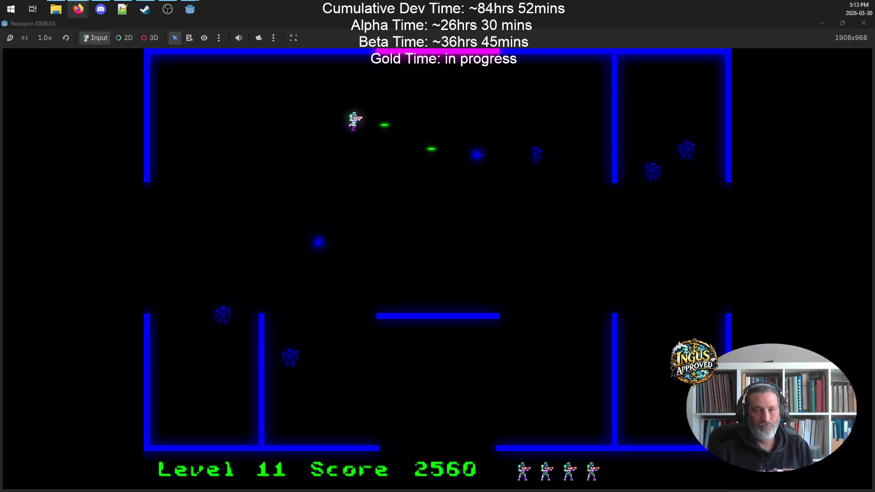
key(Right)
key(Down)
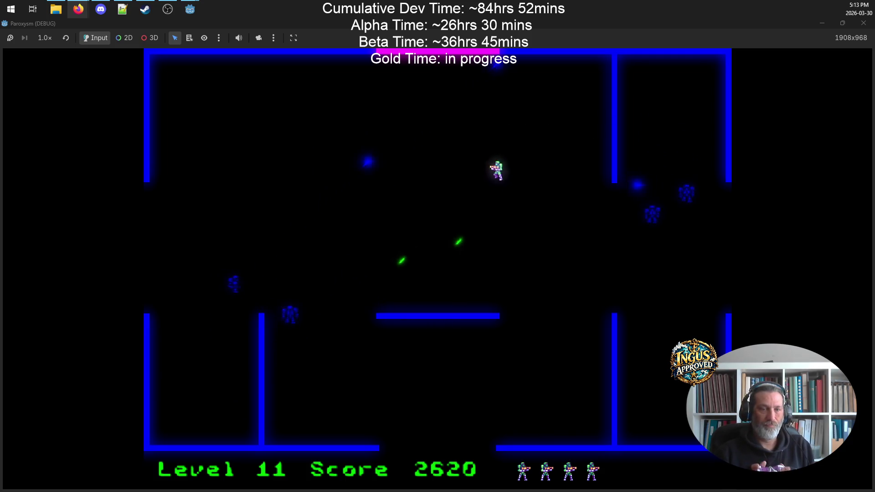
key(Right)
key(Down)
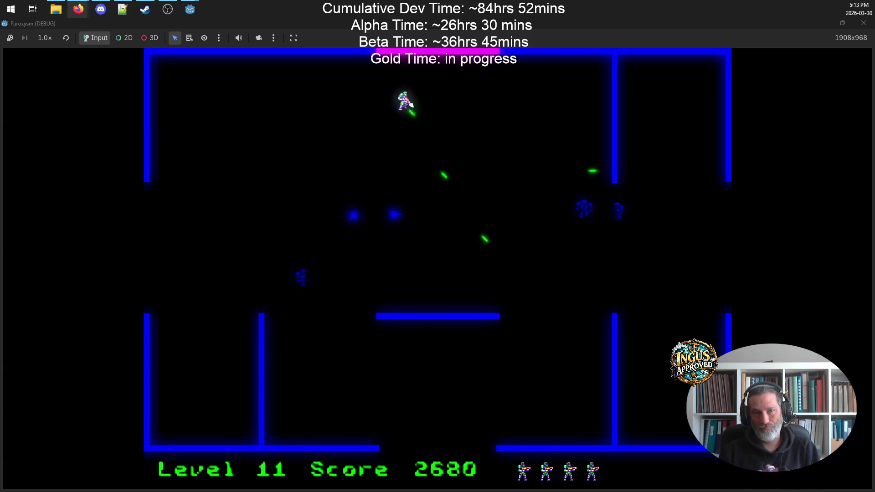
- Circle the top-left area while firing, destroying robots there and on the left
key(Left)
key(Down)
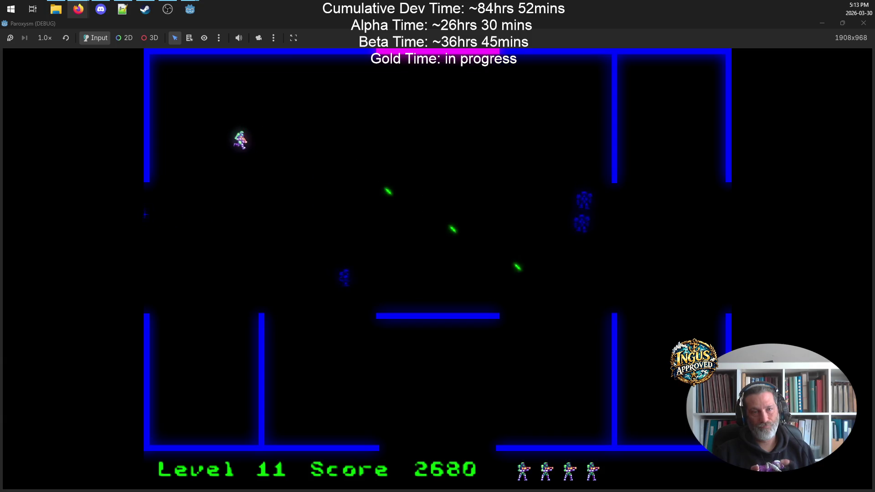
key(Down)
key(Up)
key(Right)
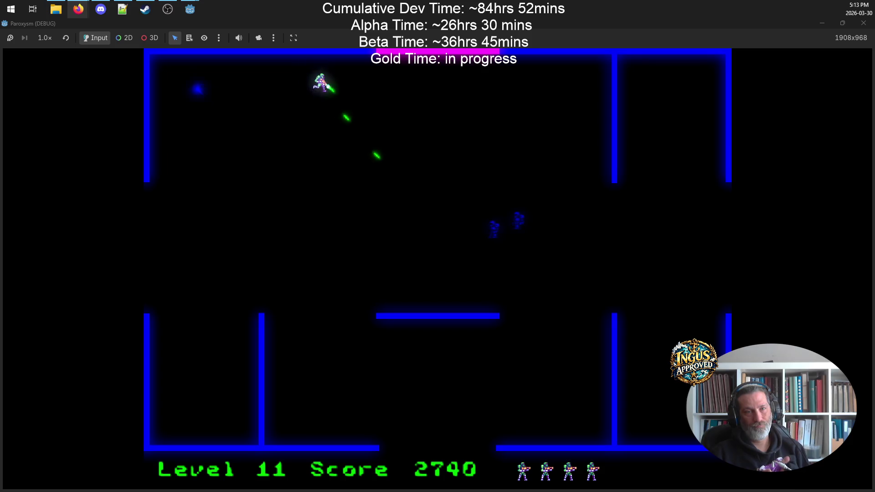
key(Left)
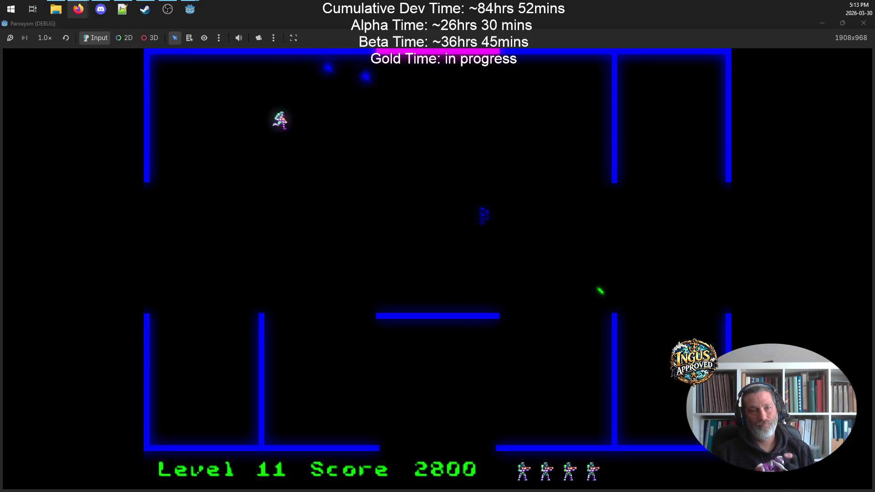
- Fire down-right to destroy the remaining robots and exit to level 12, up the right wall
key(Right)
key(Down)
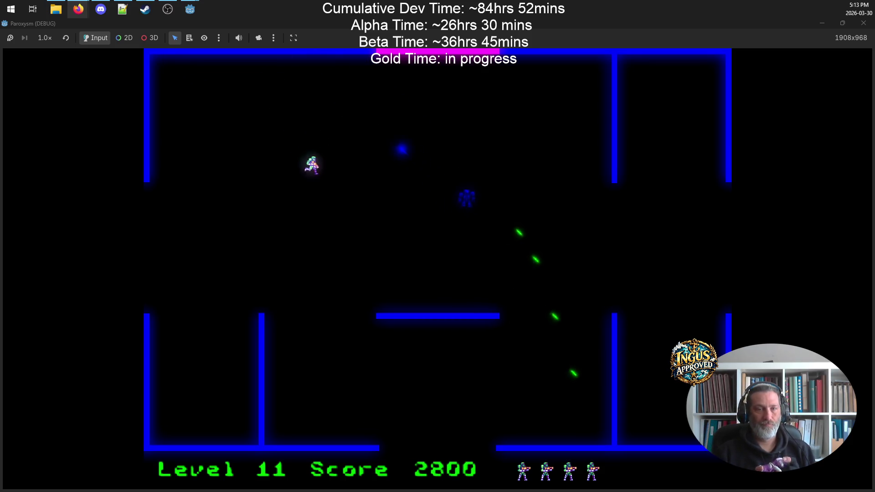
key(Right)
key(Down)
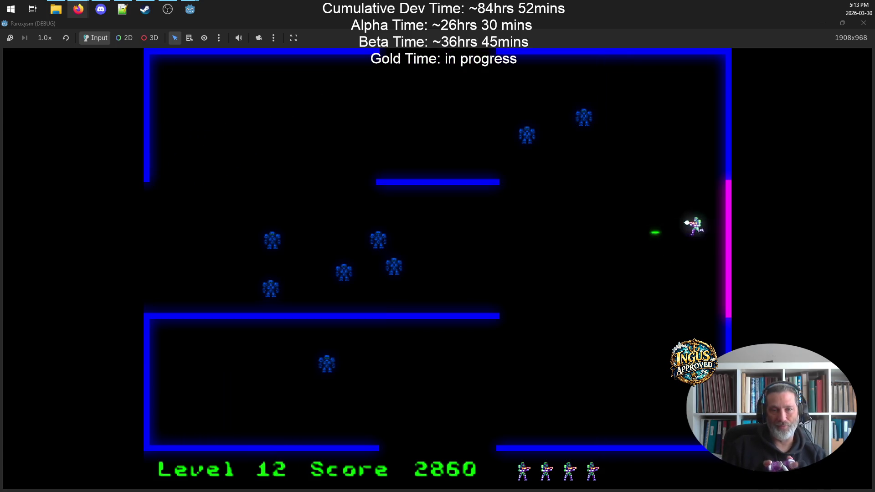
key(Up)
- Move along the right wall firing left to destroy the level 12 robot group
key(Down)
key(Down)
key(Up)
key(Down)
key(Up)
key(Down)
key(Up)
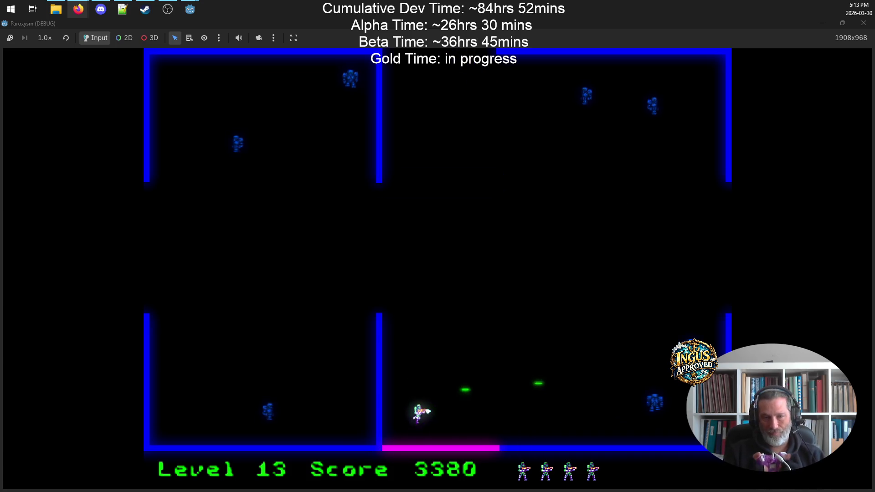
- Move up from the bottom, then run right and left shooting the advancing robots
key(Up)
key(Down)
key(Right)
key(Left)
key(Left)
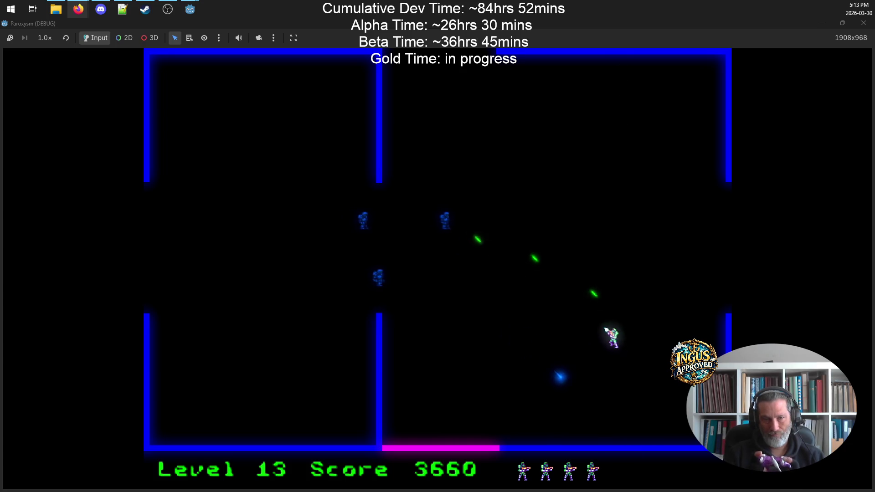
- Run up-right and down-right through the room, destroying robots toward the upper middle
key(Down)
key(Up)
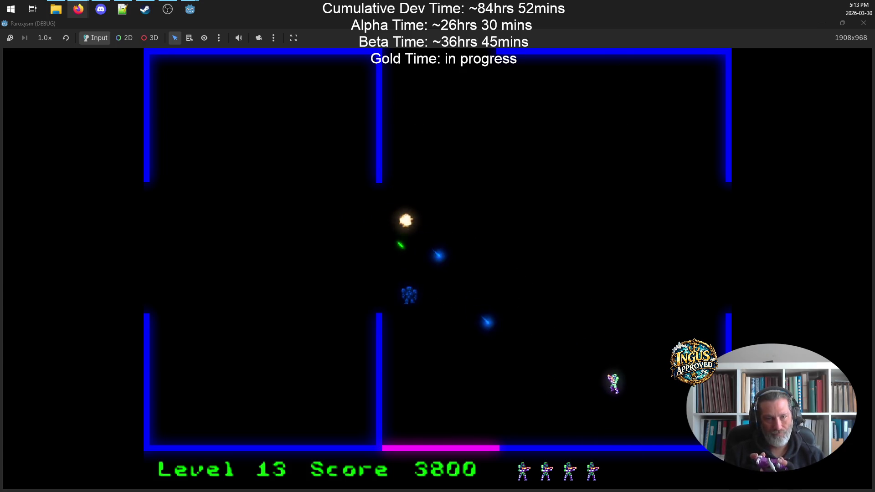
key(Up)
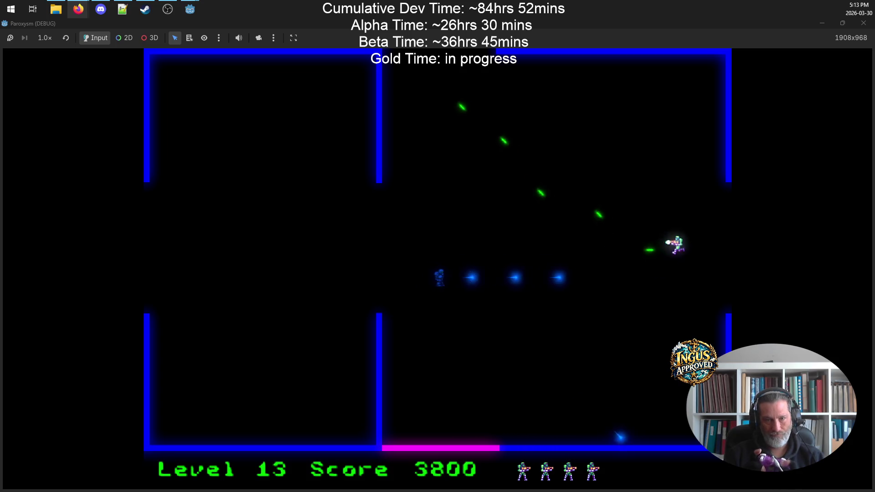
key(Down)
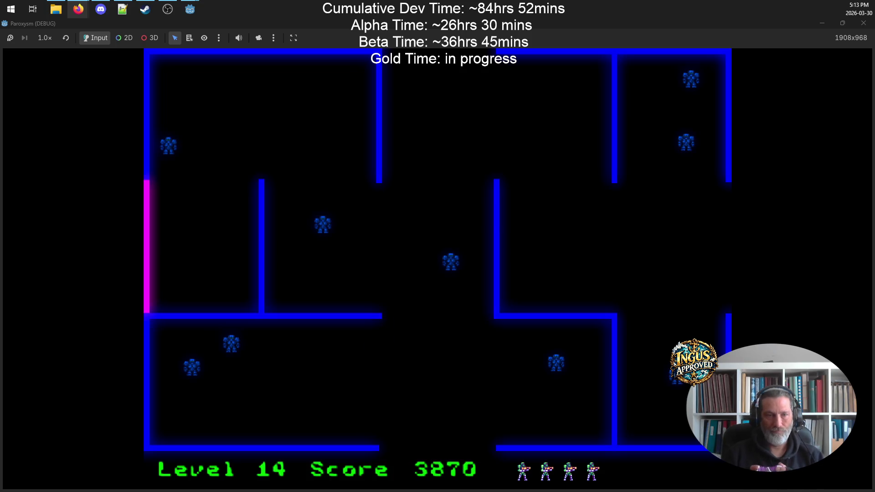
key(Up)
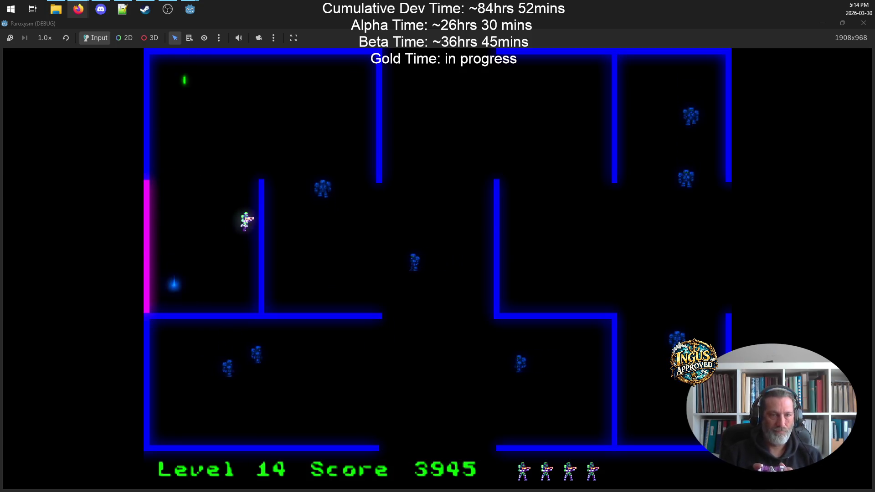
key(Up)
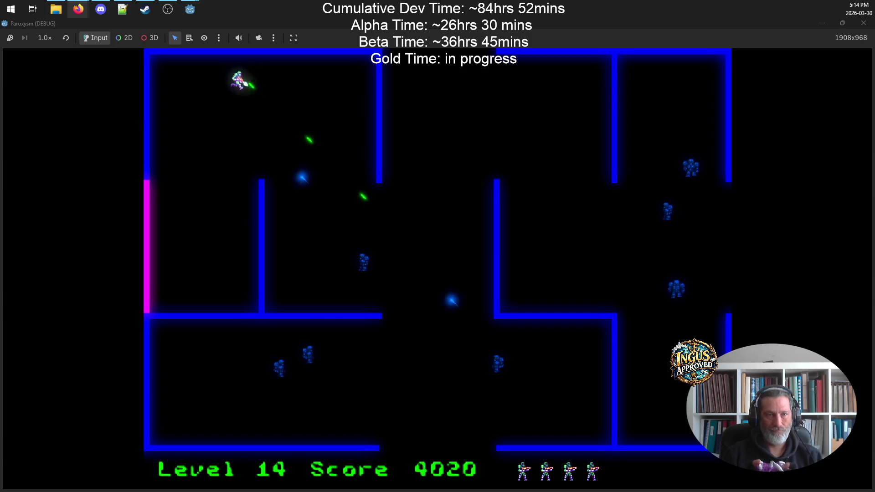
- Dodge robot shots in the upper-left room while firing down-right to destroy robots
key(Down)
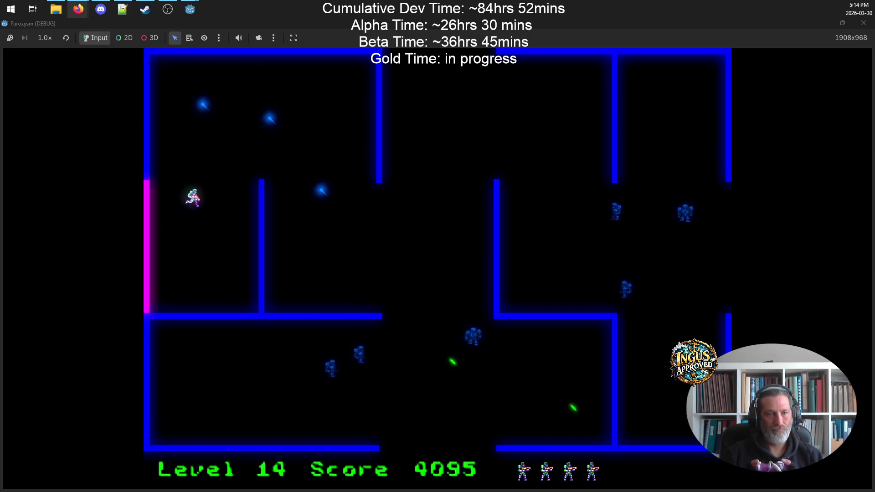
key(Up)
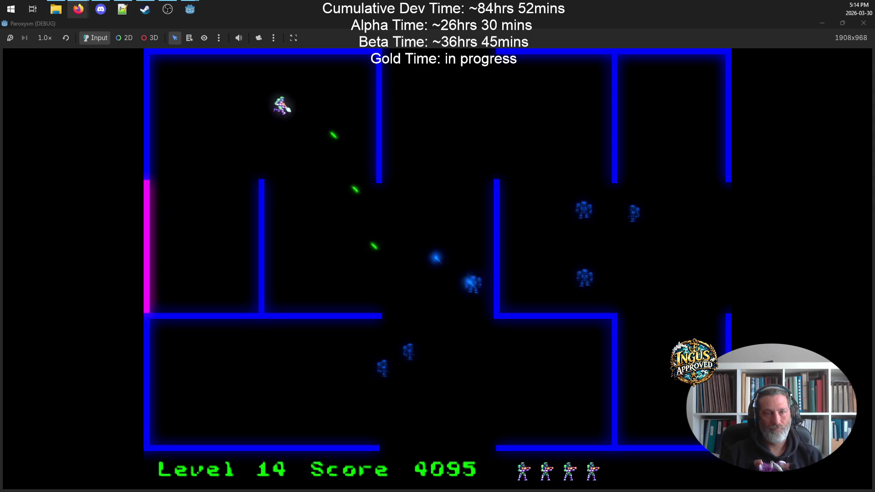
key(Up)
key(Down)
key(Up)
key(Down)
key(Right)
key(Up)
- Destroy another robot, then head down-right to the central corridor firing upward, reaching level 14
key(Down)
key(Left)
key(Up)
key(Right)
key(Down)
key(Right)
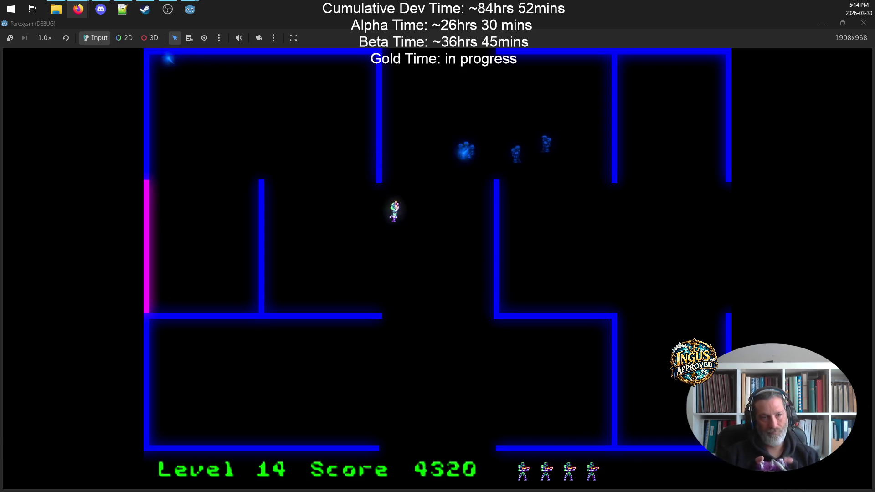
key(Down)
key(Right)
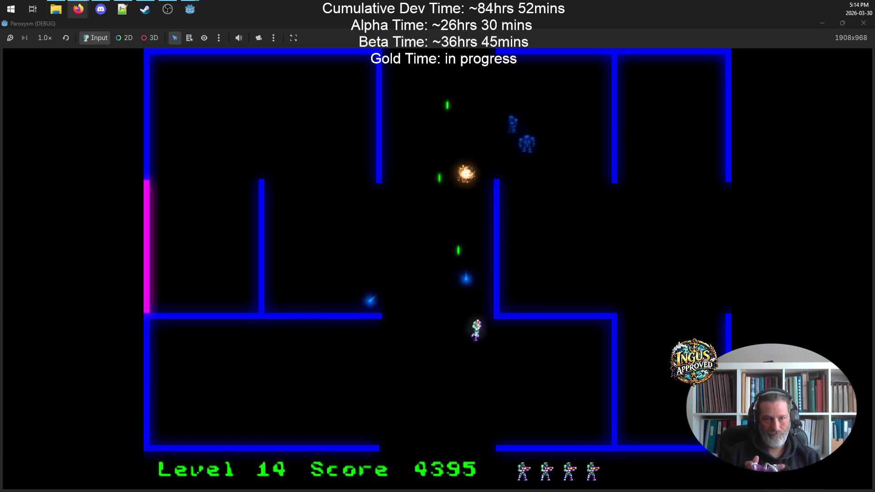